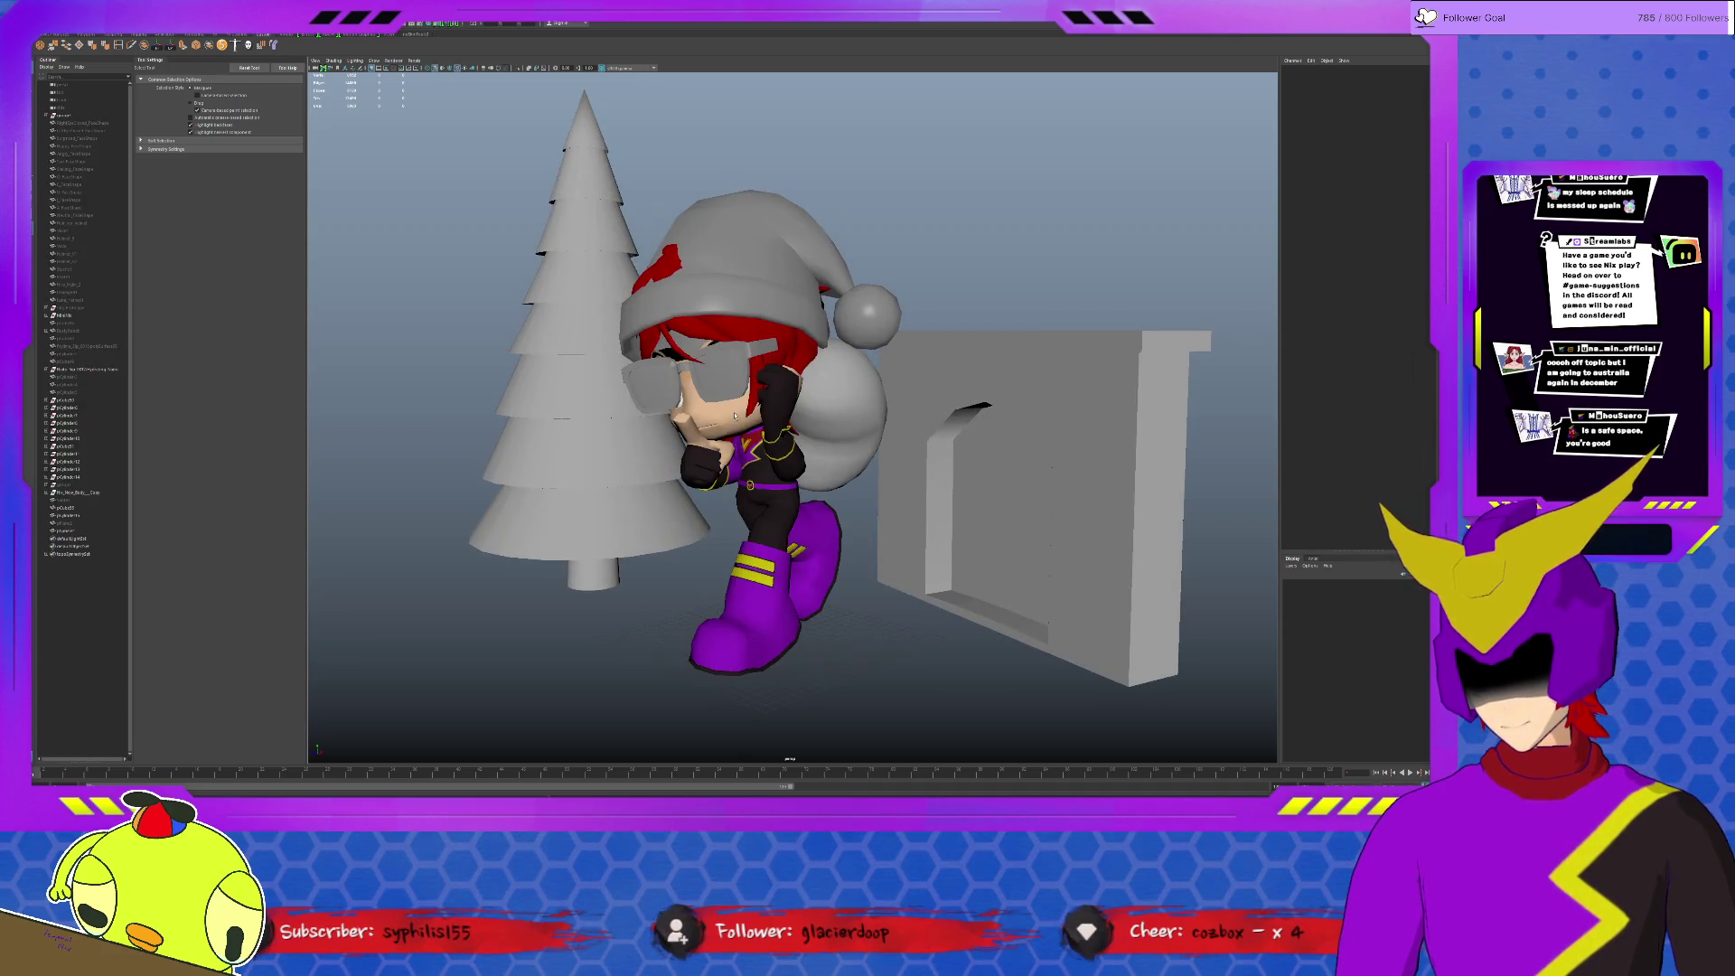
Step: Turn on X-Ray Joints so the skeleton shows through the character's body
scroll(735, 415, down, 3)
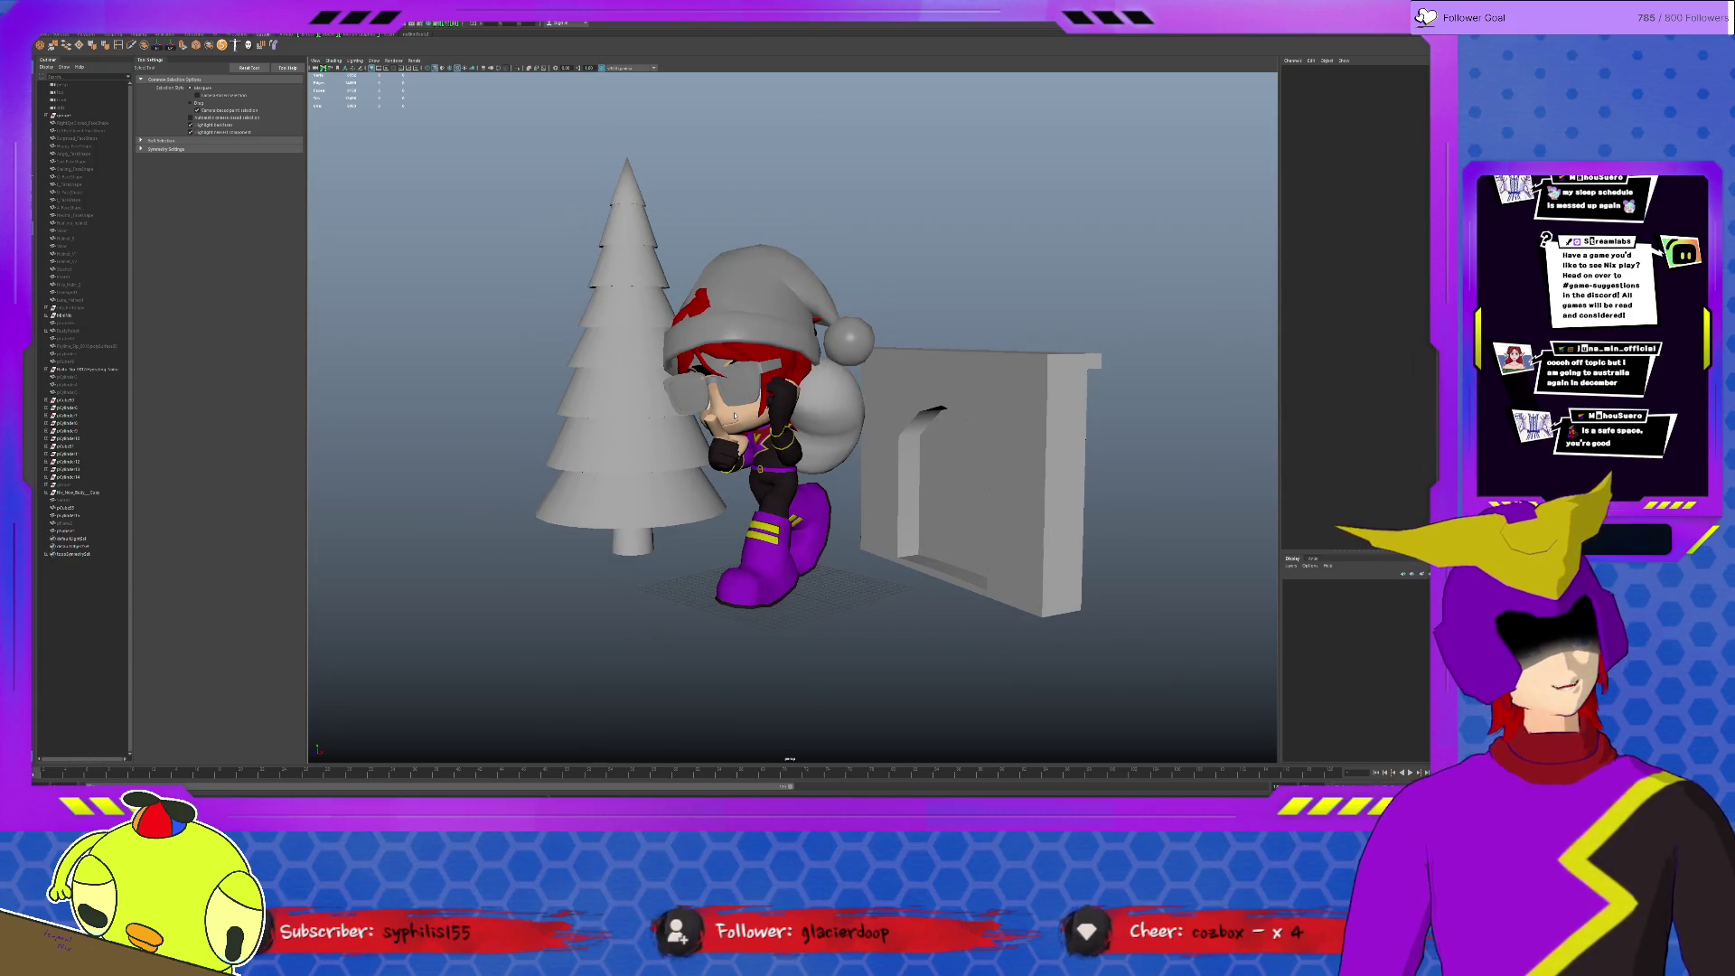
alt+drag(735, 415, 1001, 486)
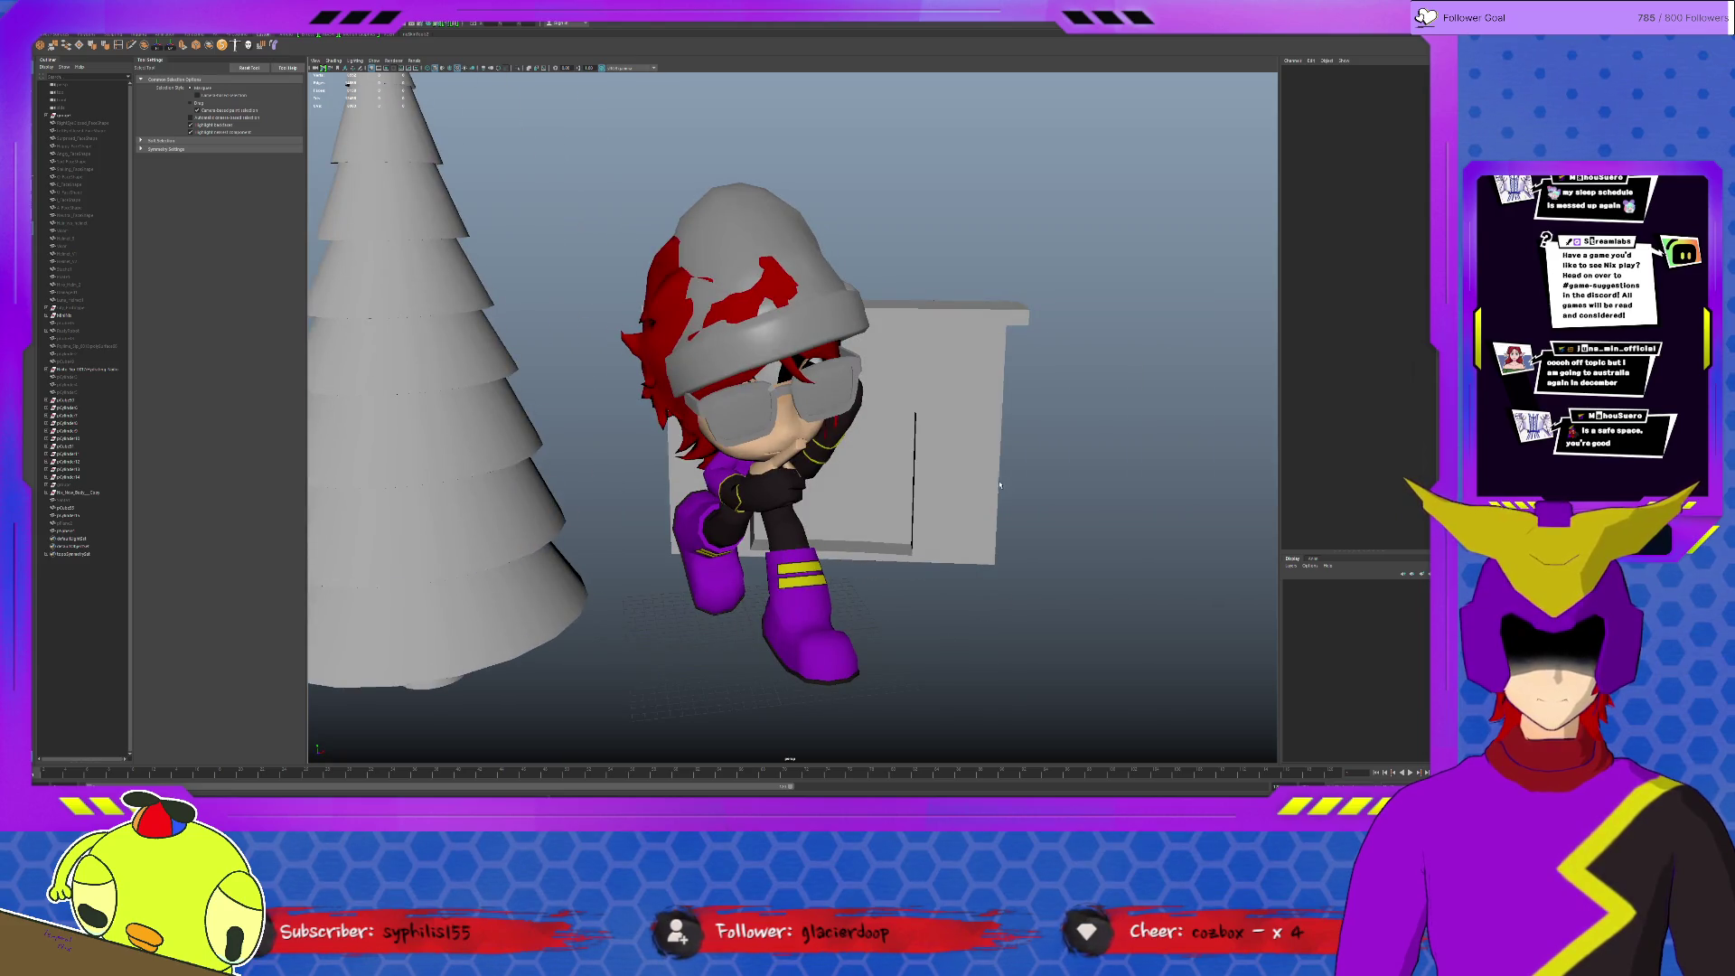
scroll(1001, 486, down, 5)
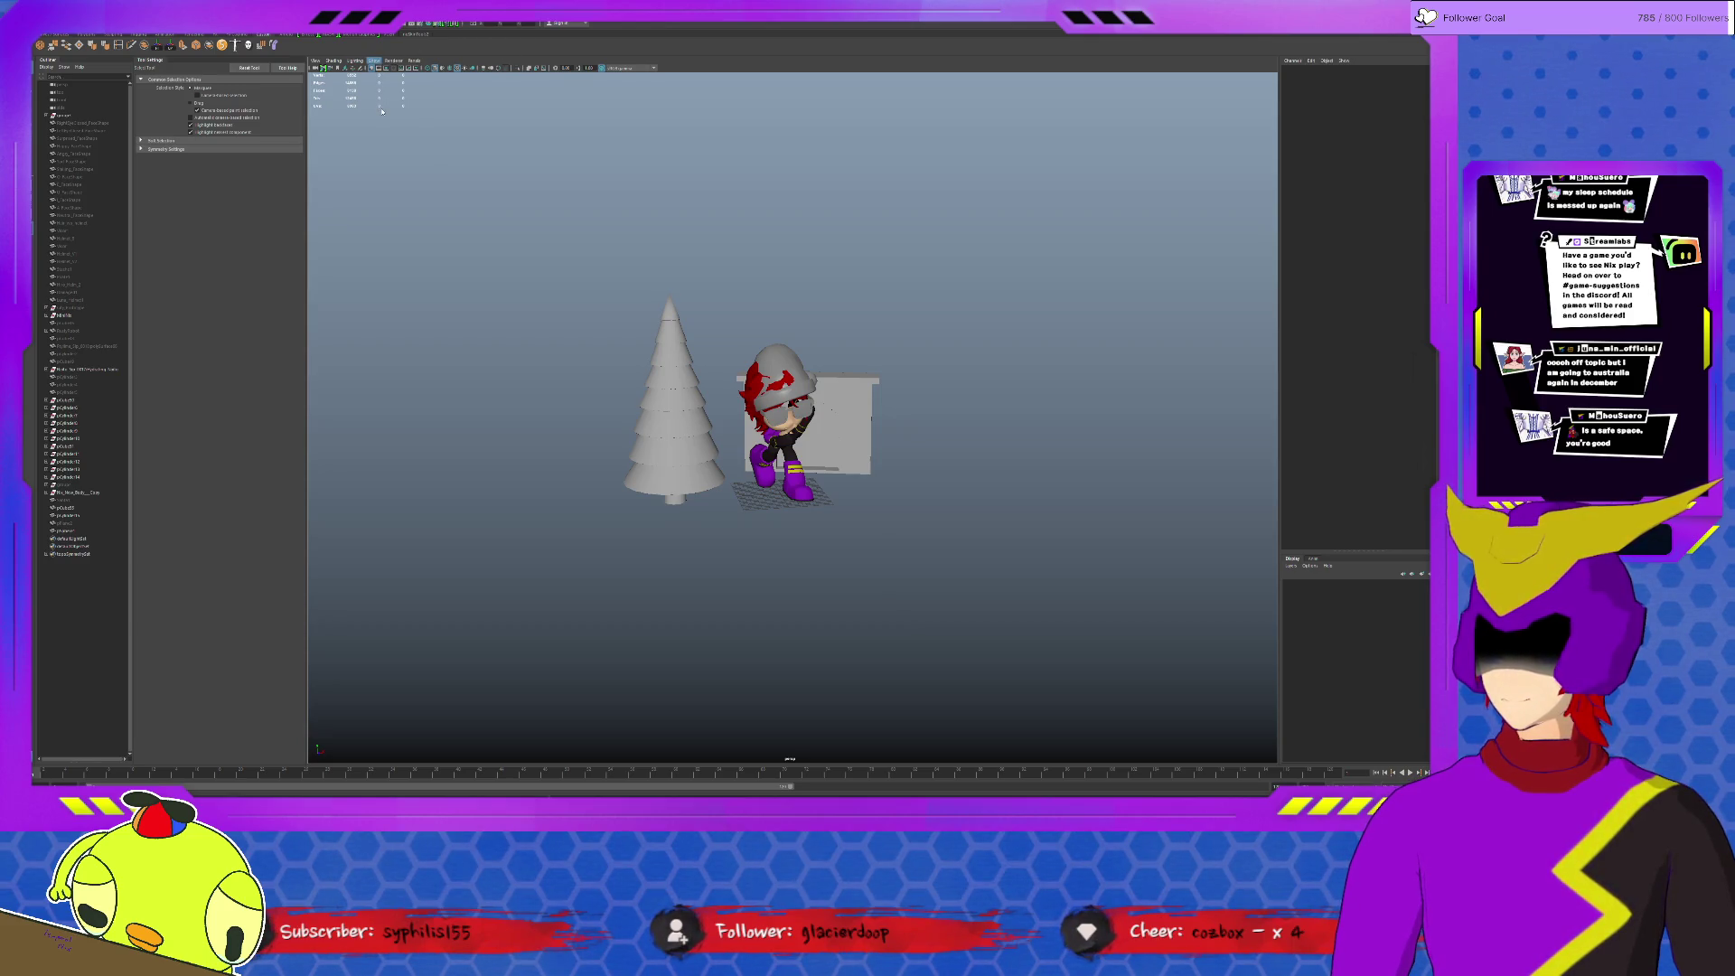
click(543, 69)
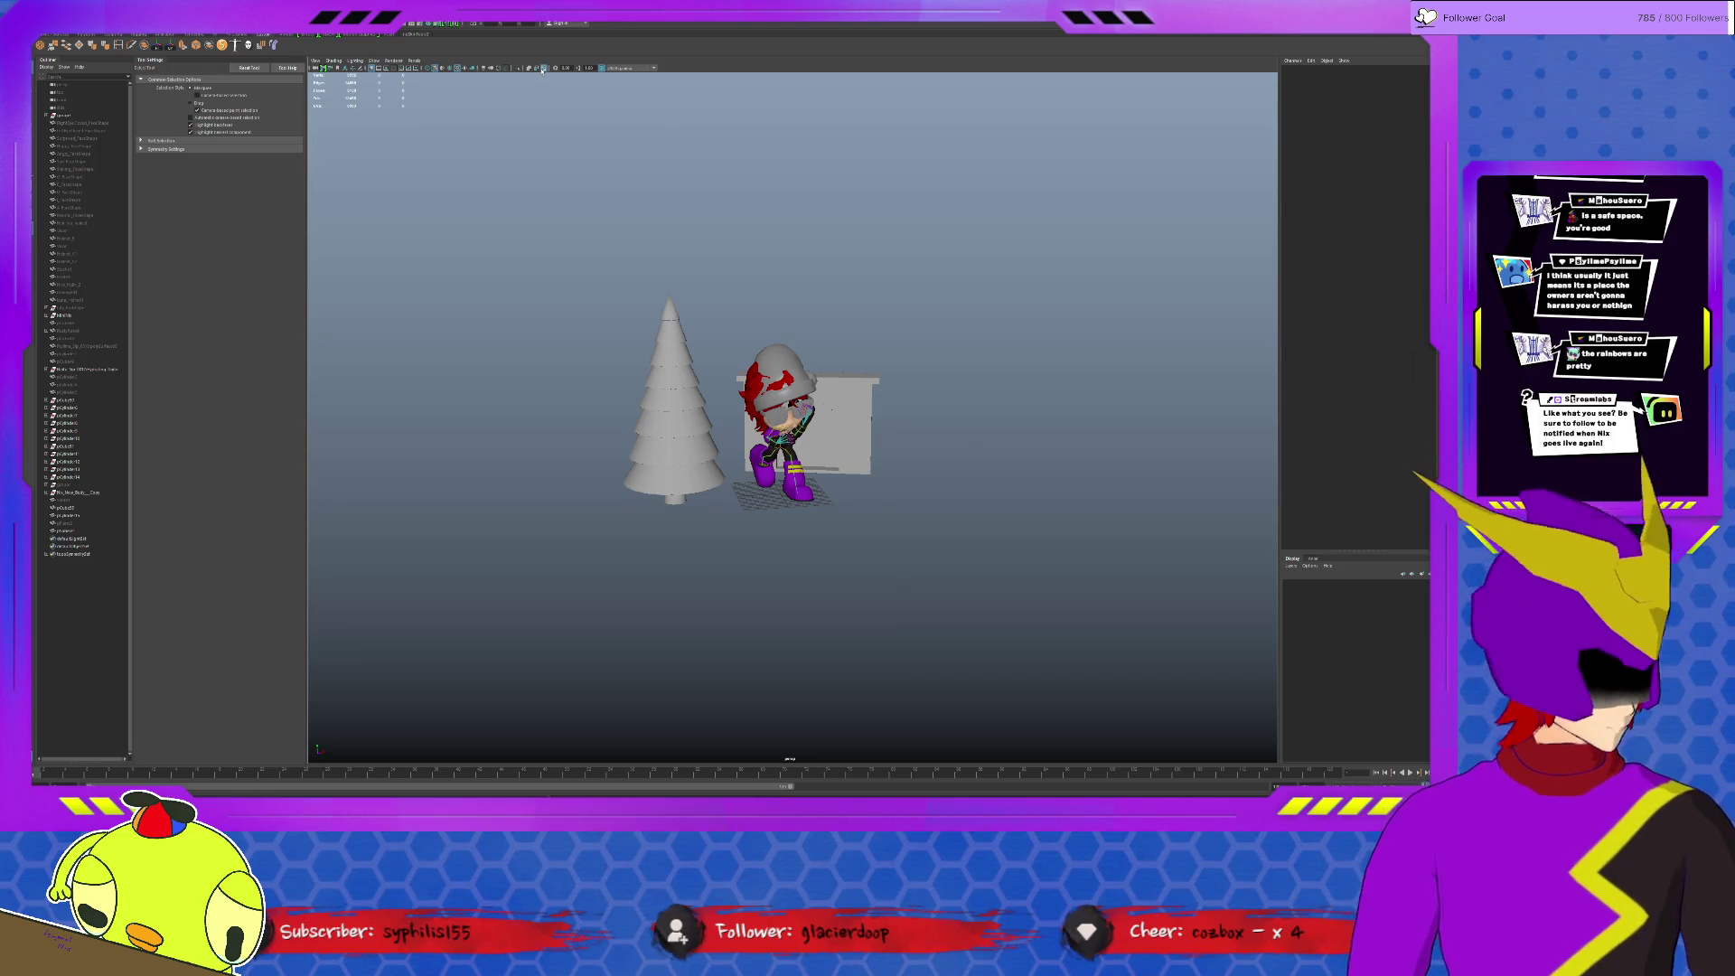
scroll(790, 495, up, 5)
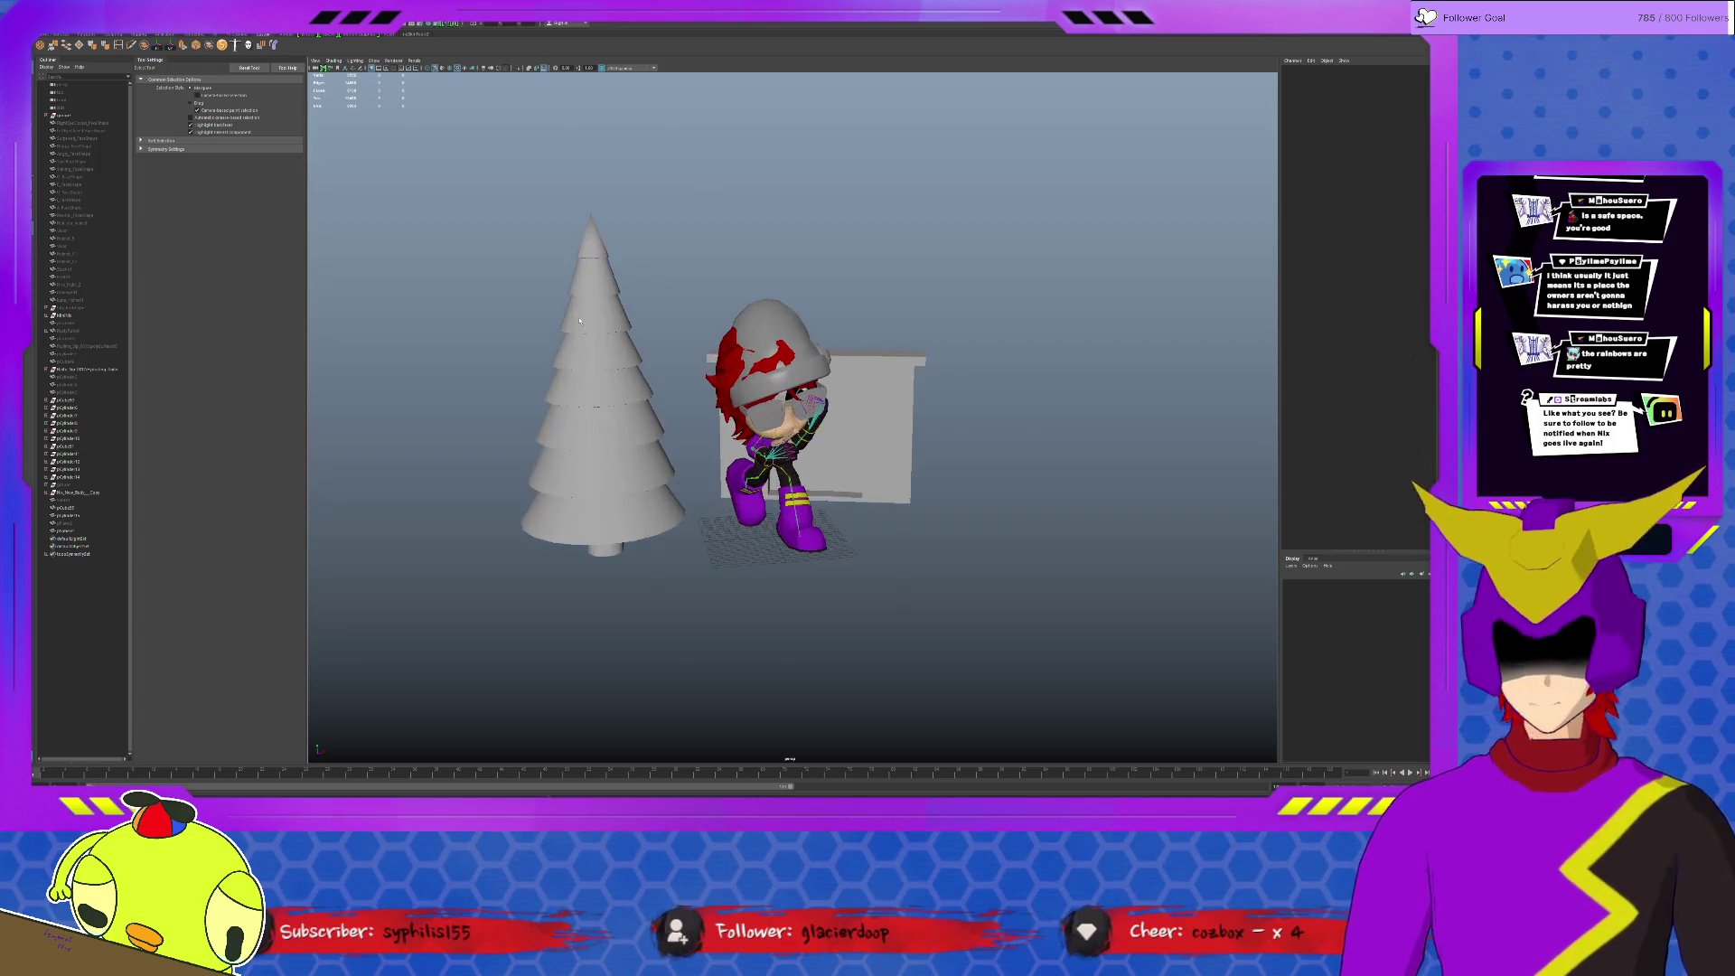
Step: Select the character's head and reset the rig to its T-pose with the bind-pose shelf button
alt+drag(789, 496, 745, 508)
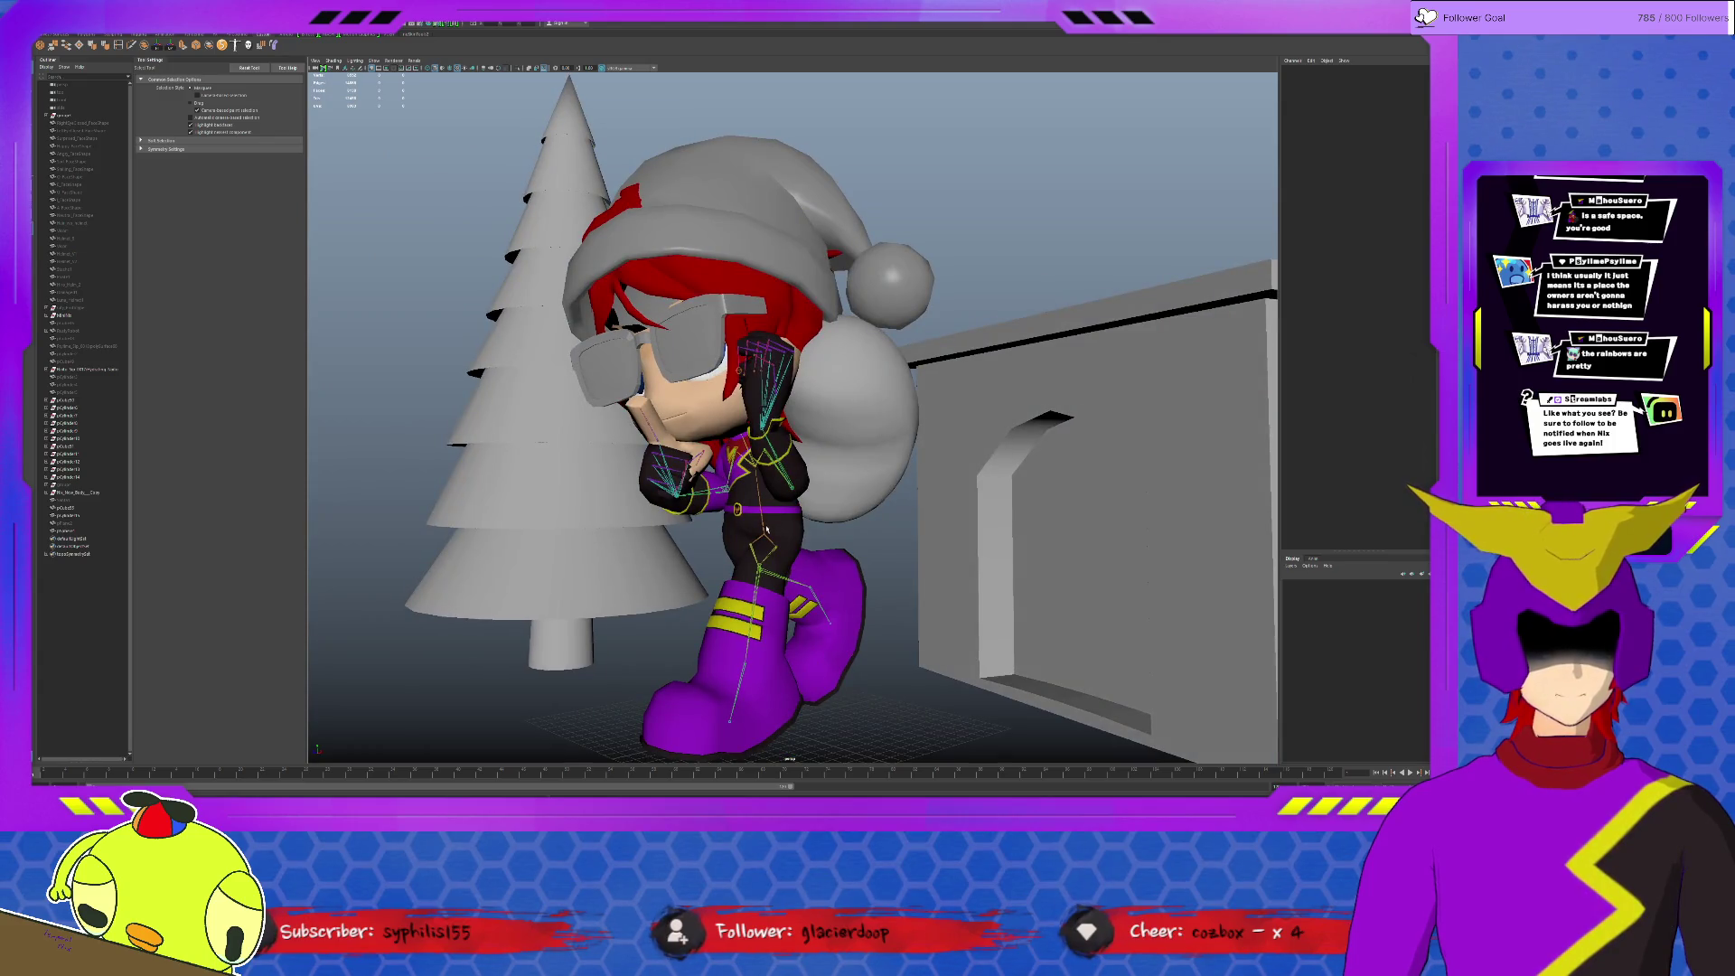
click(687, 217)
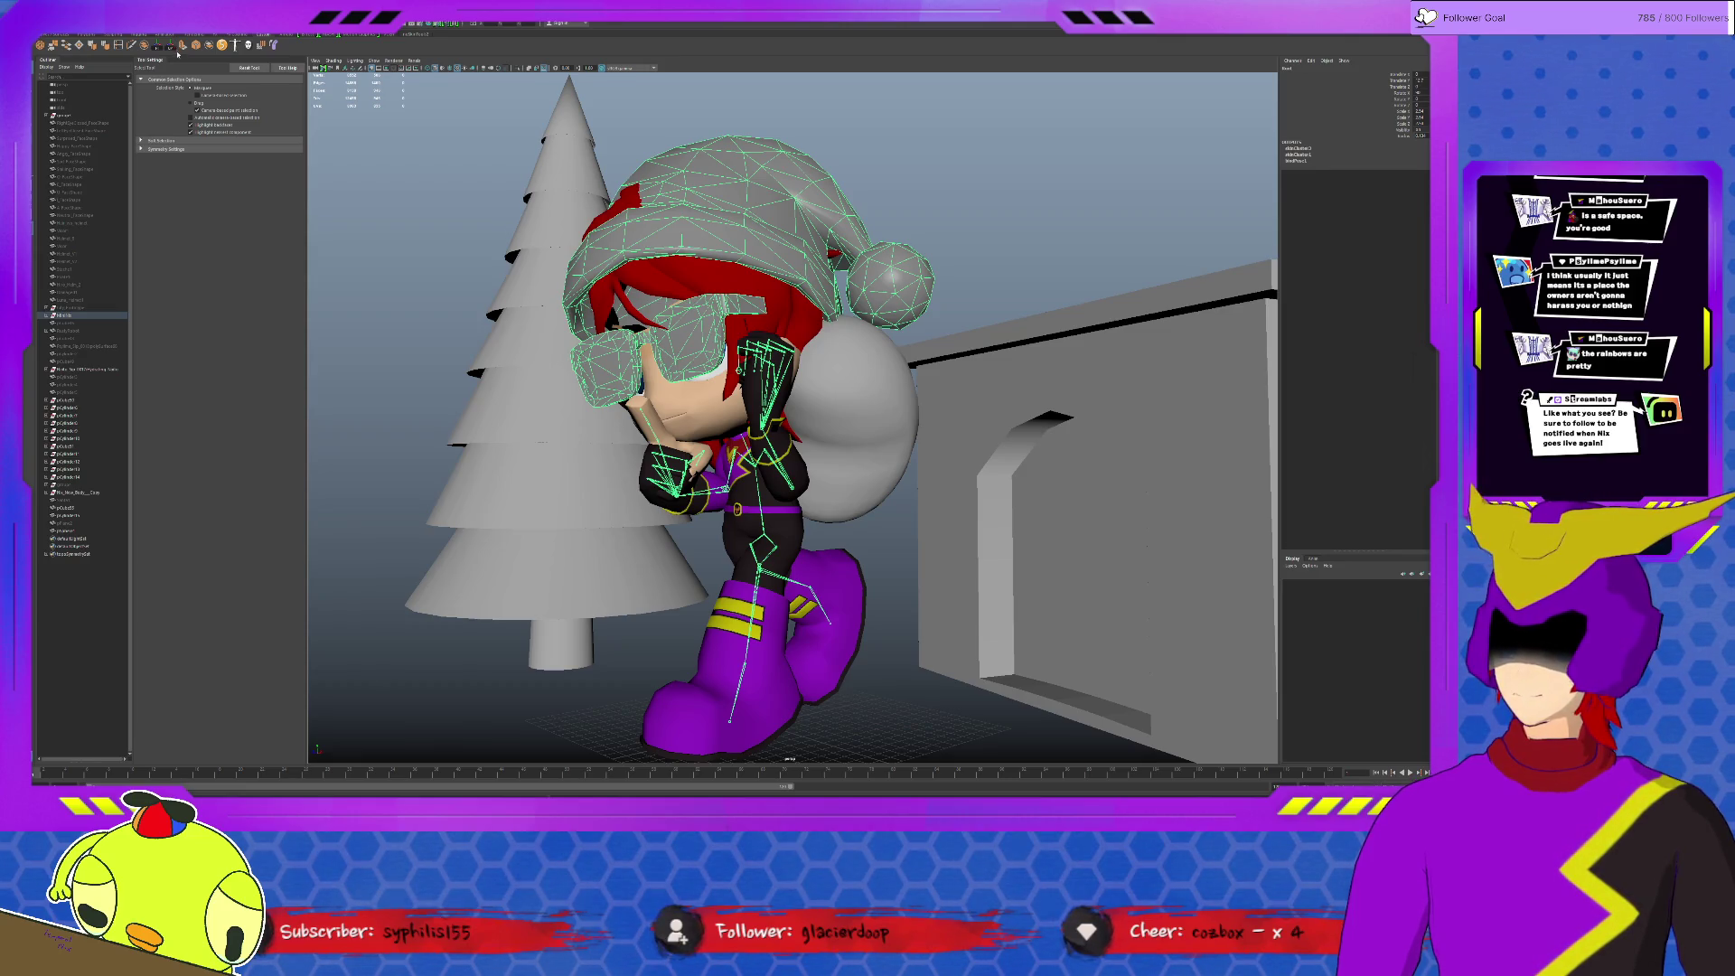
click(178, 54)
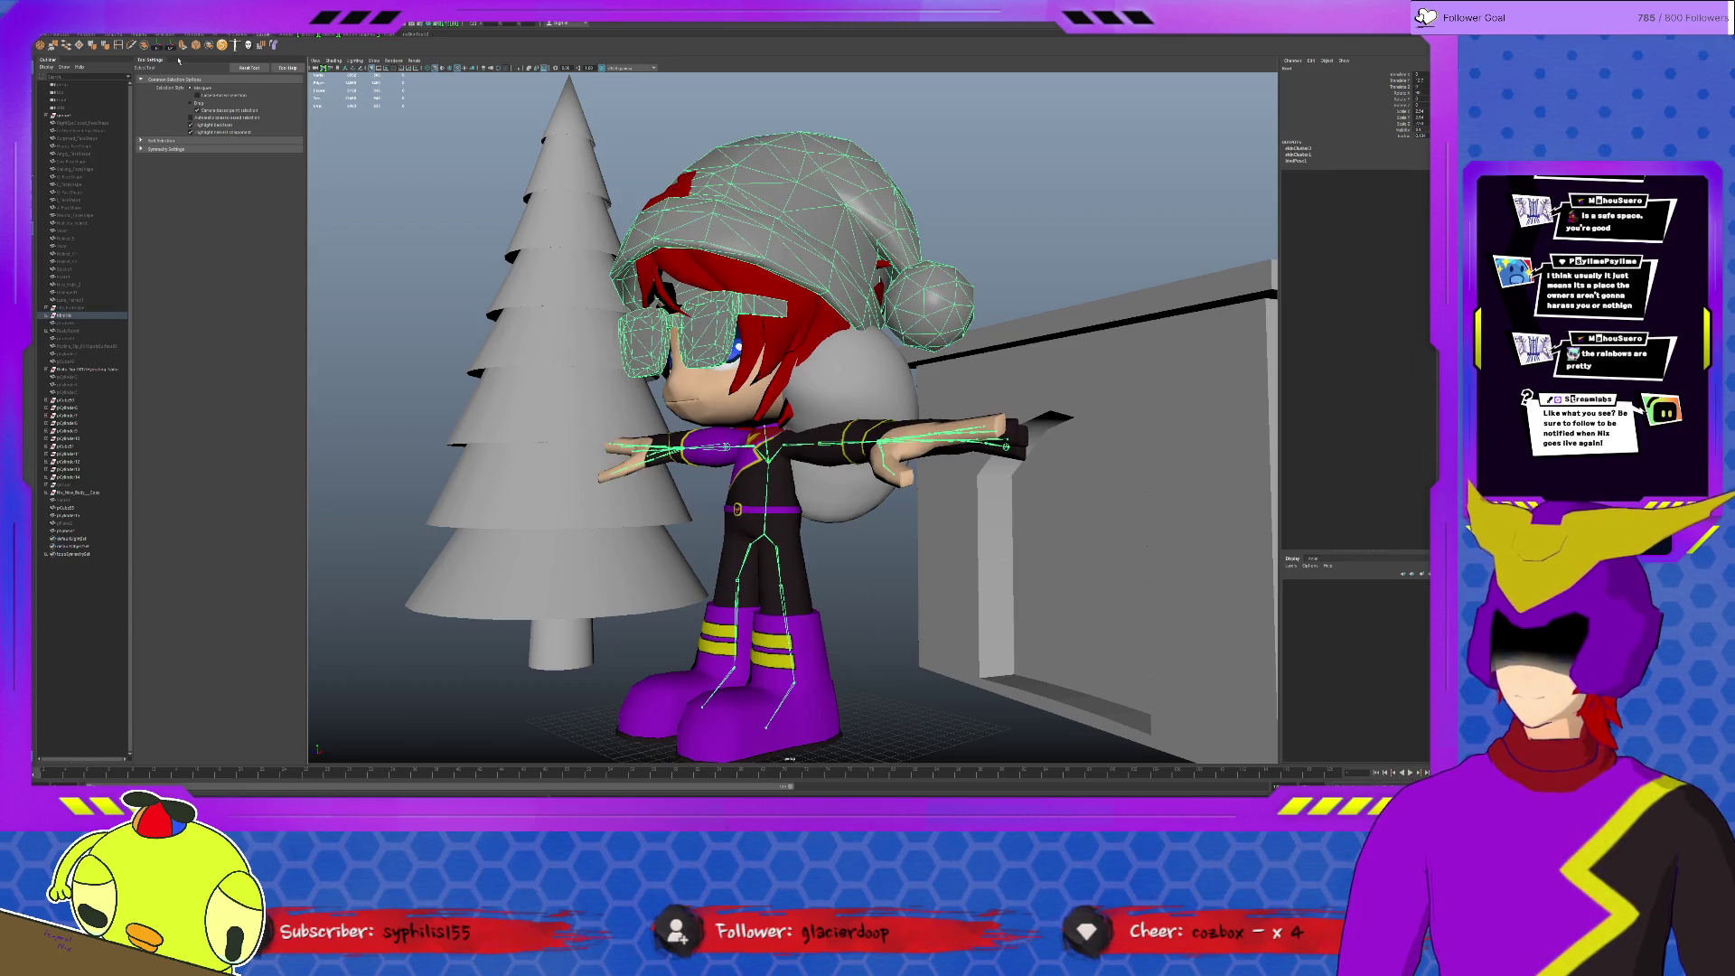
Step: Select the wall block together with the cone tree
click(928, 368)
alt+drag(927, 368, 840, 362)
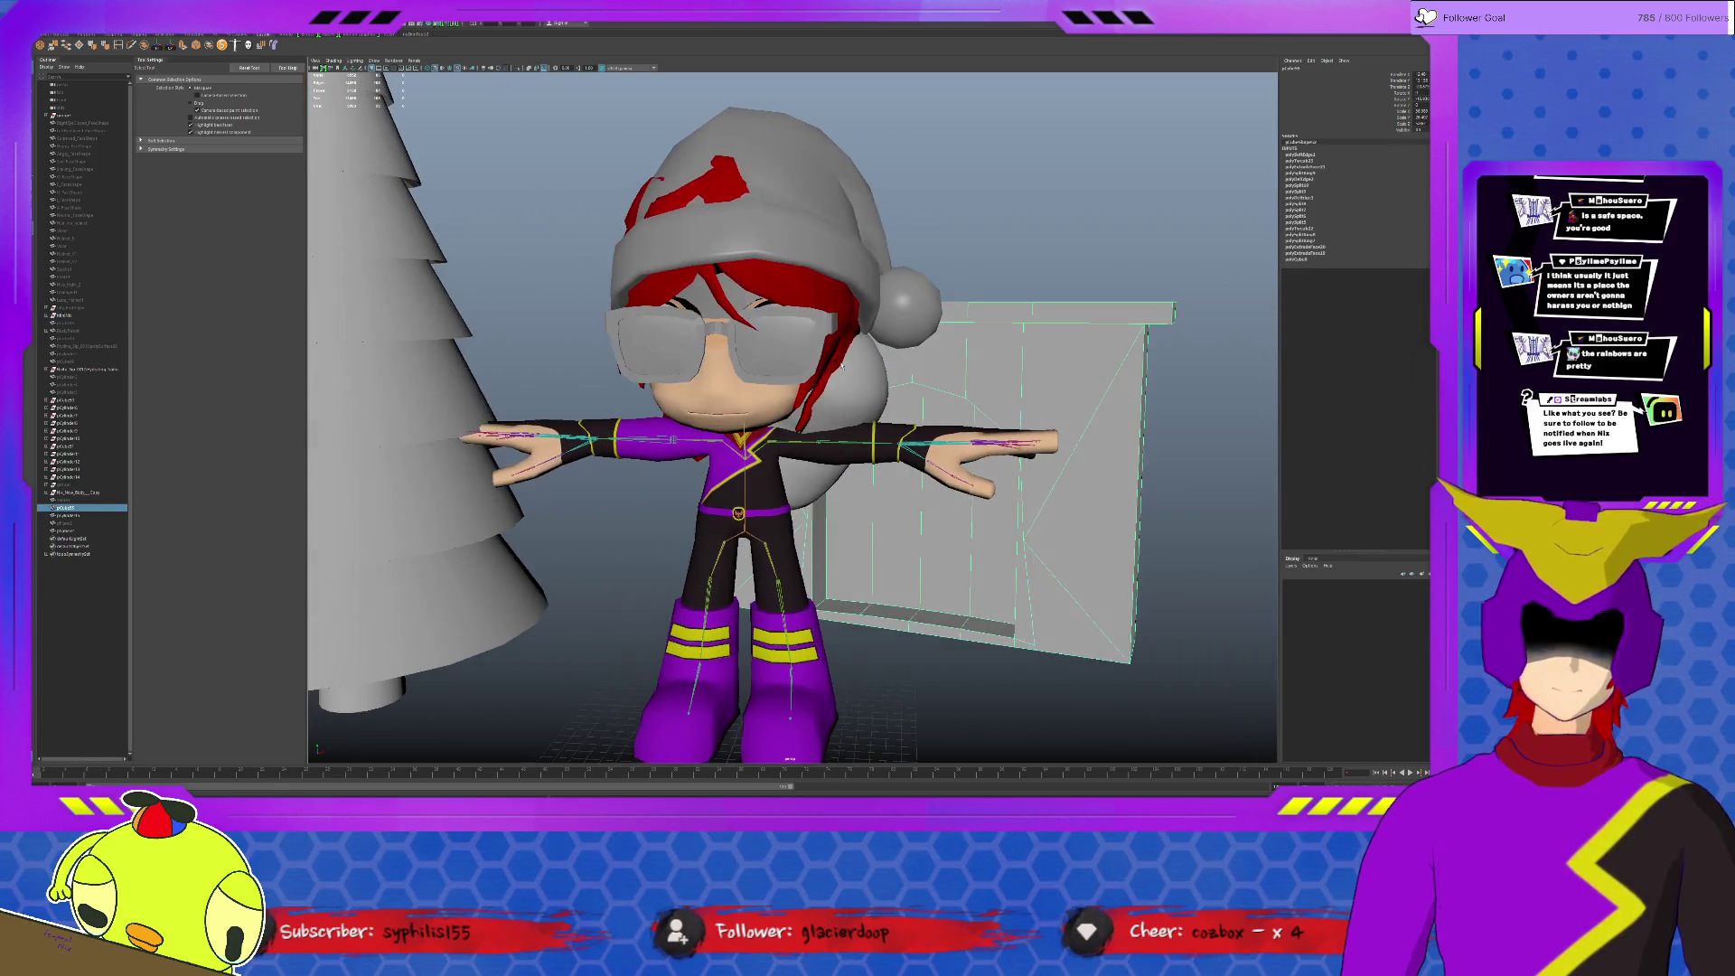
click(470, 379)
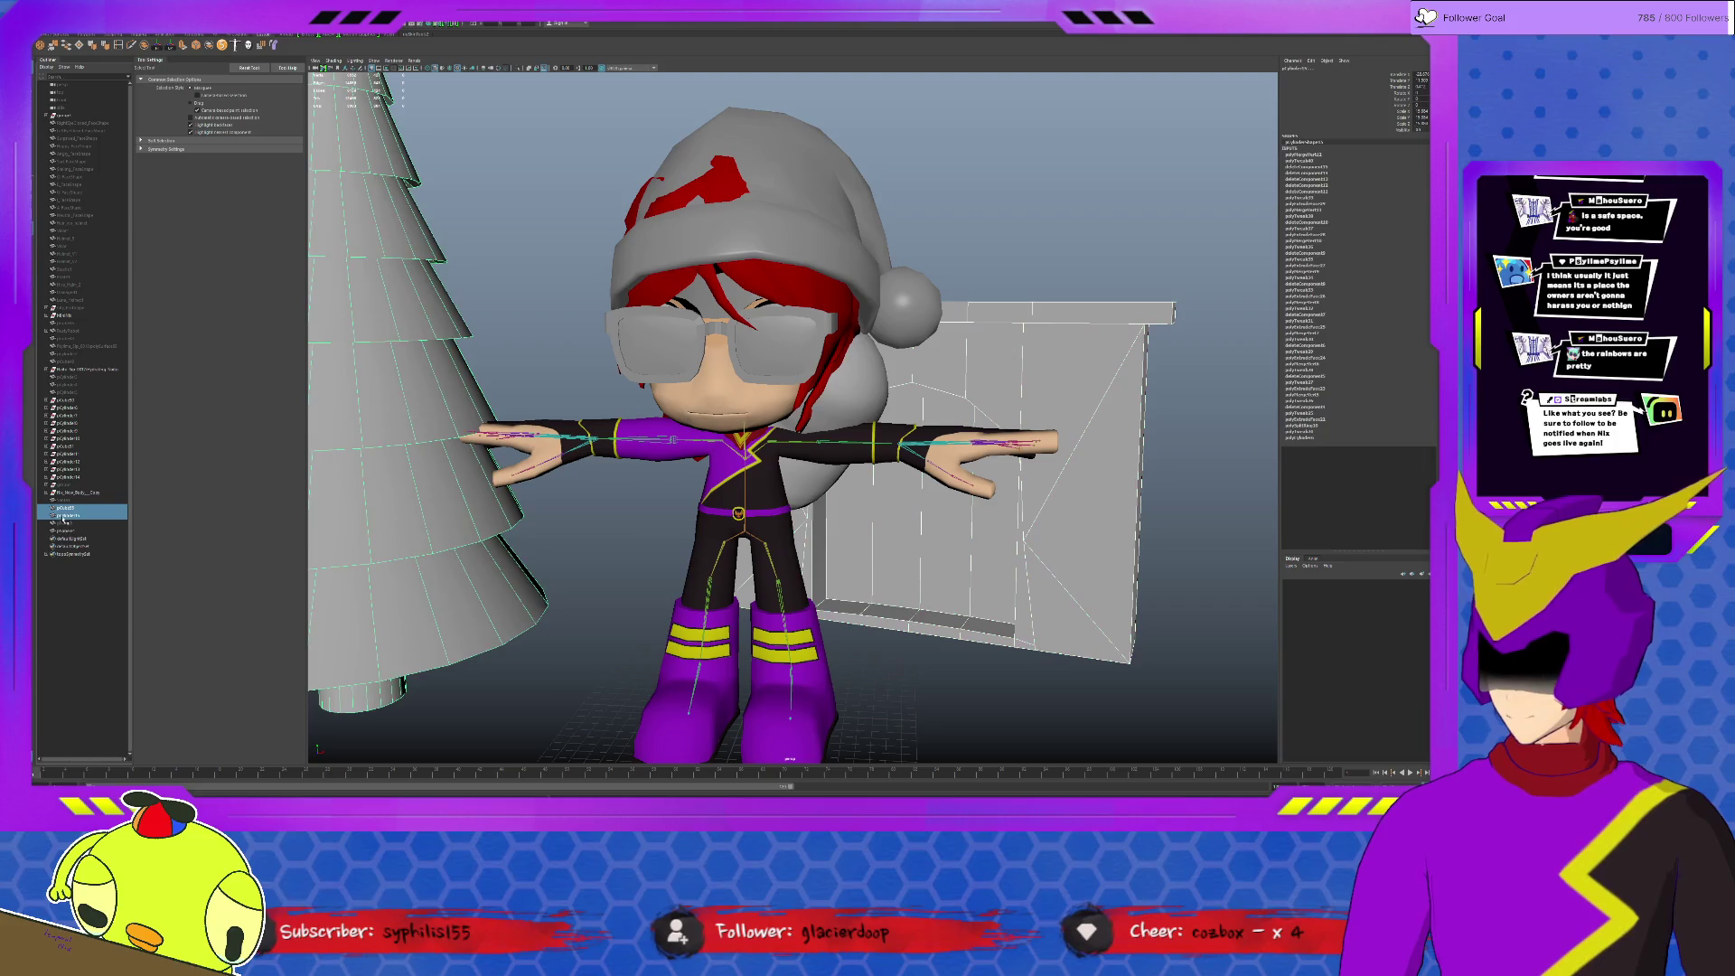
Step: Delete the tree and wall, then select the pCylinder objects in the Outliner
key(Delete)
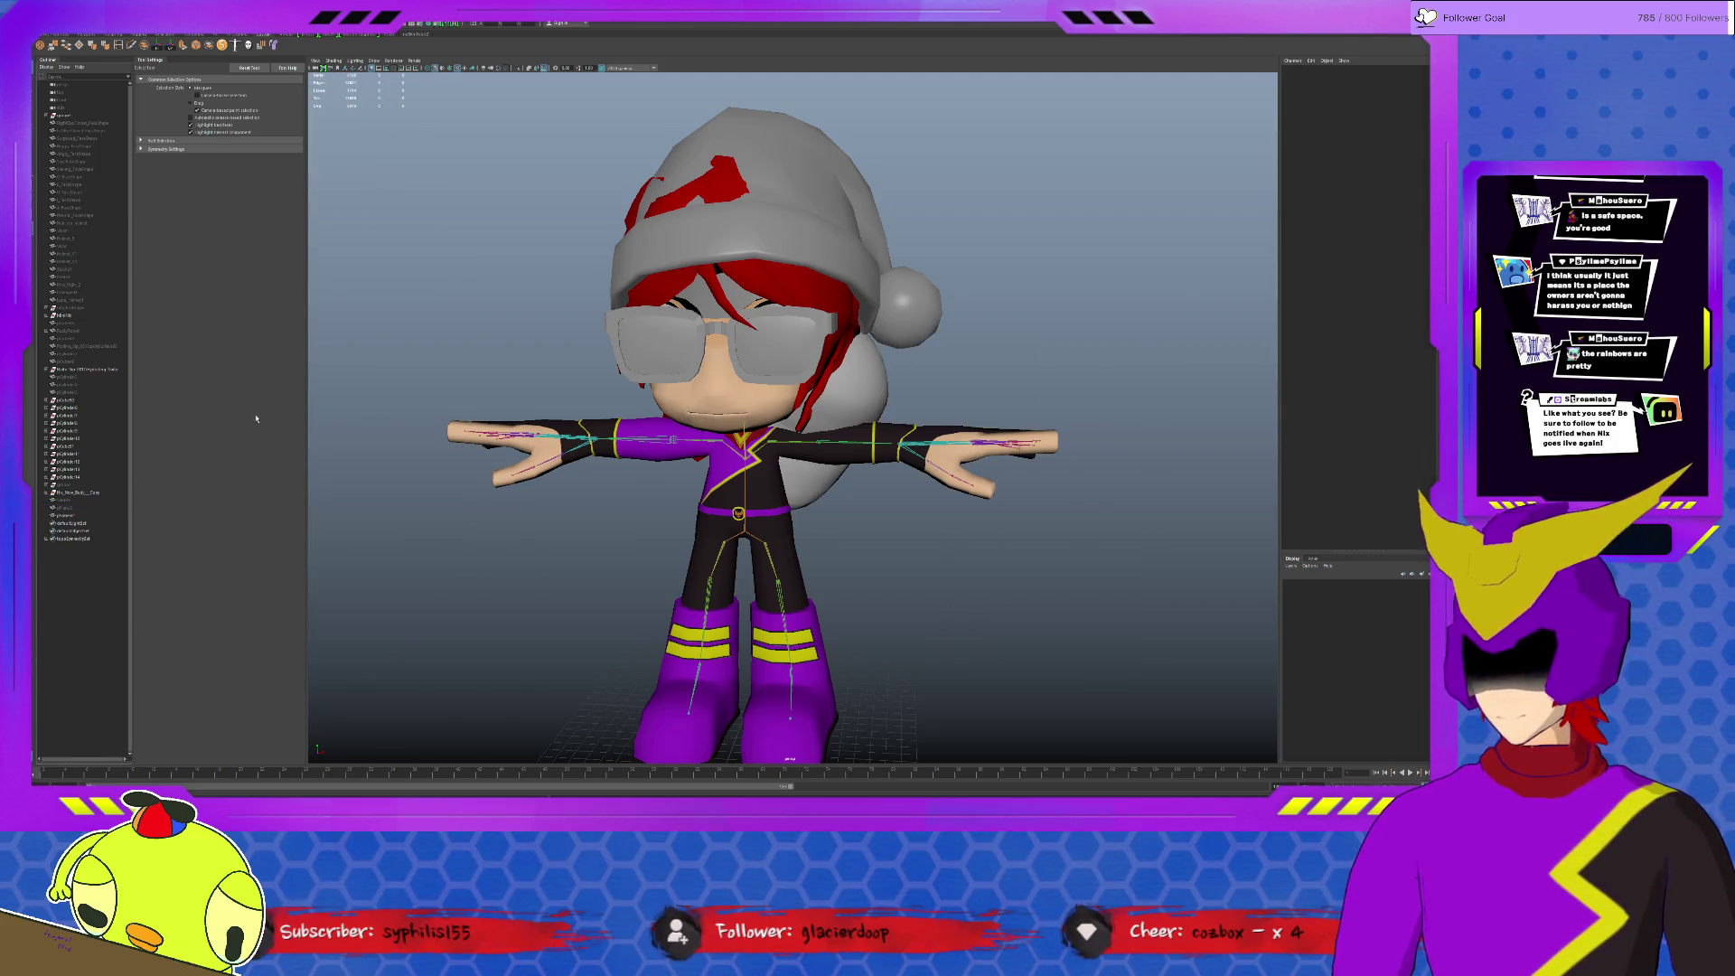
click(79, 408)
shift+click(85, 476)
Step: Expand the first pCylinder entry, then undo back to the hat selection
alt+drag(542, 397, 755, 399)
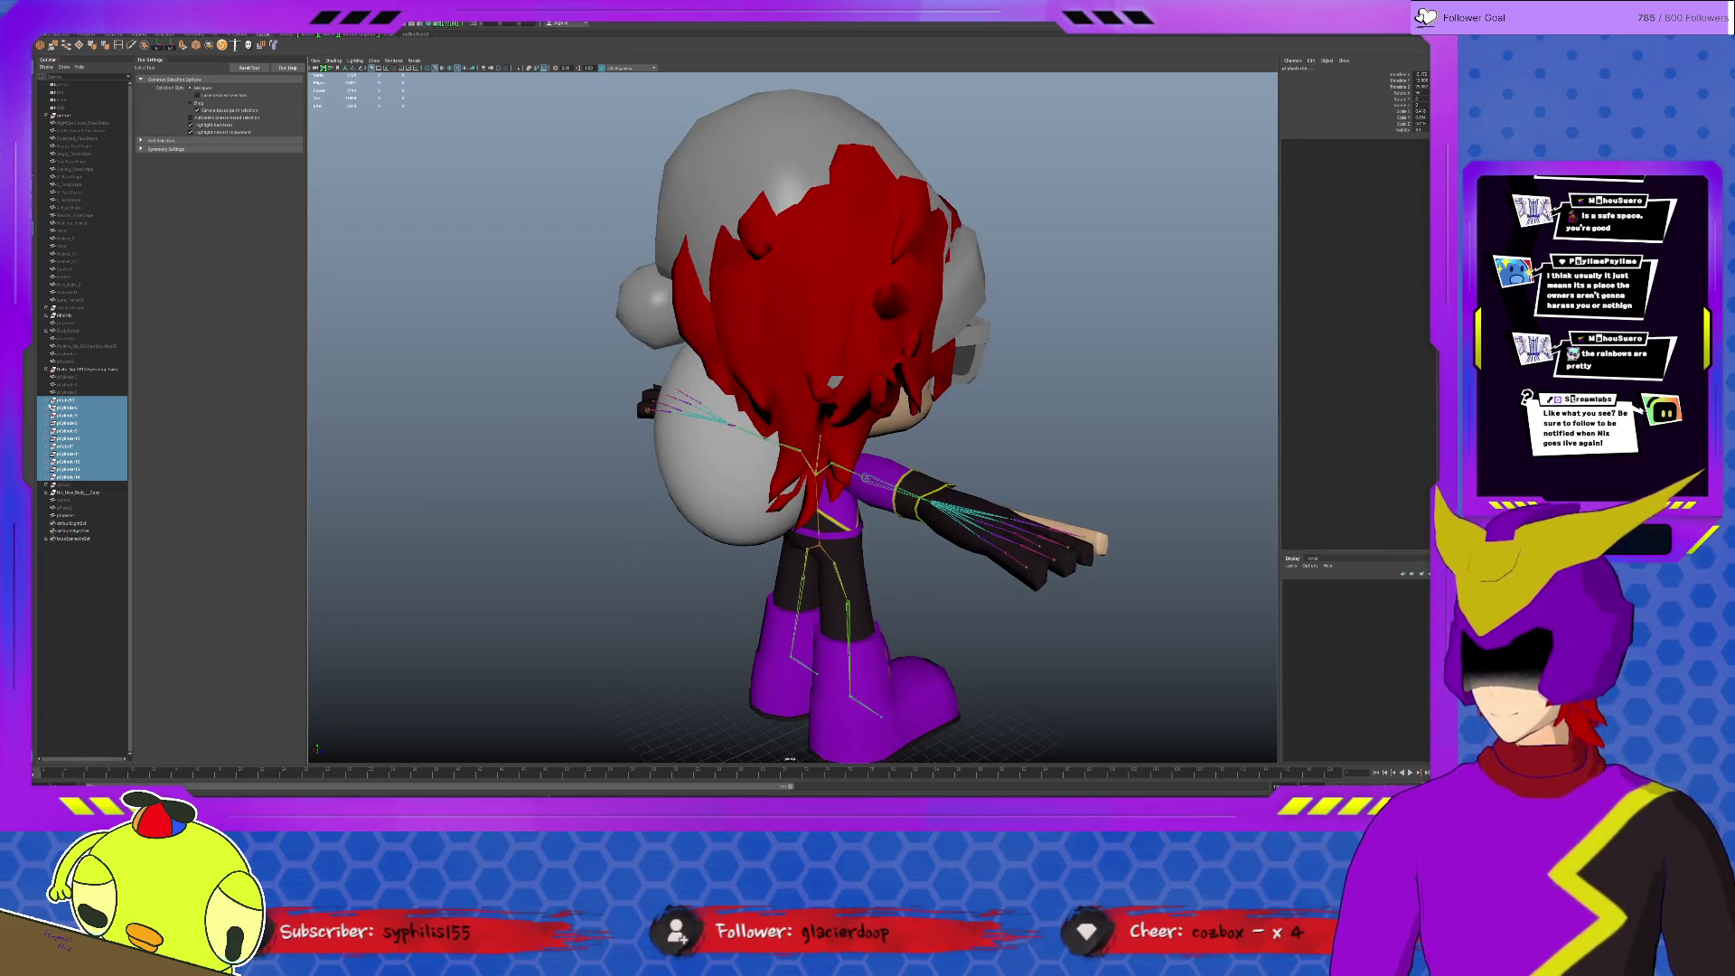
click(47, 400)
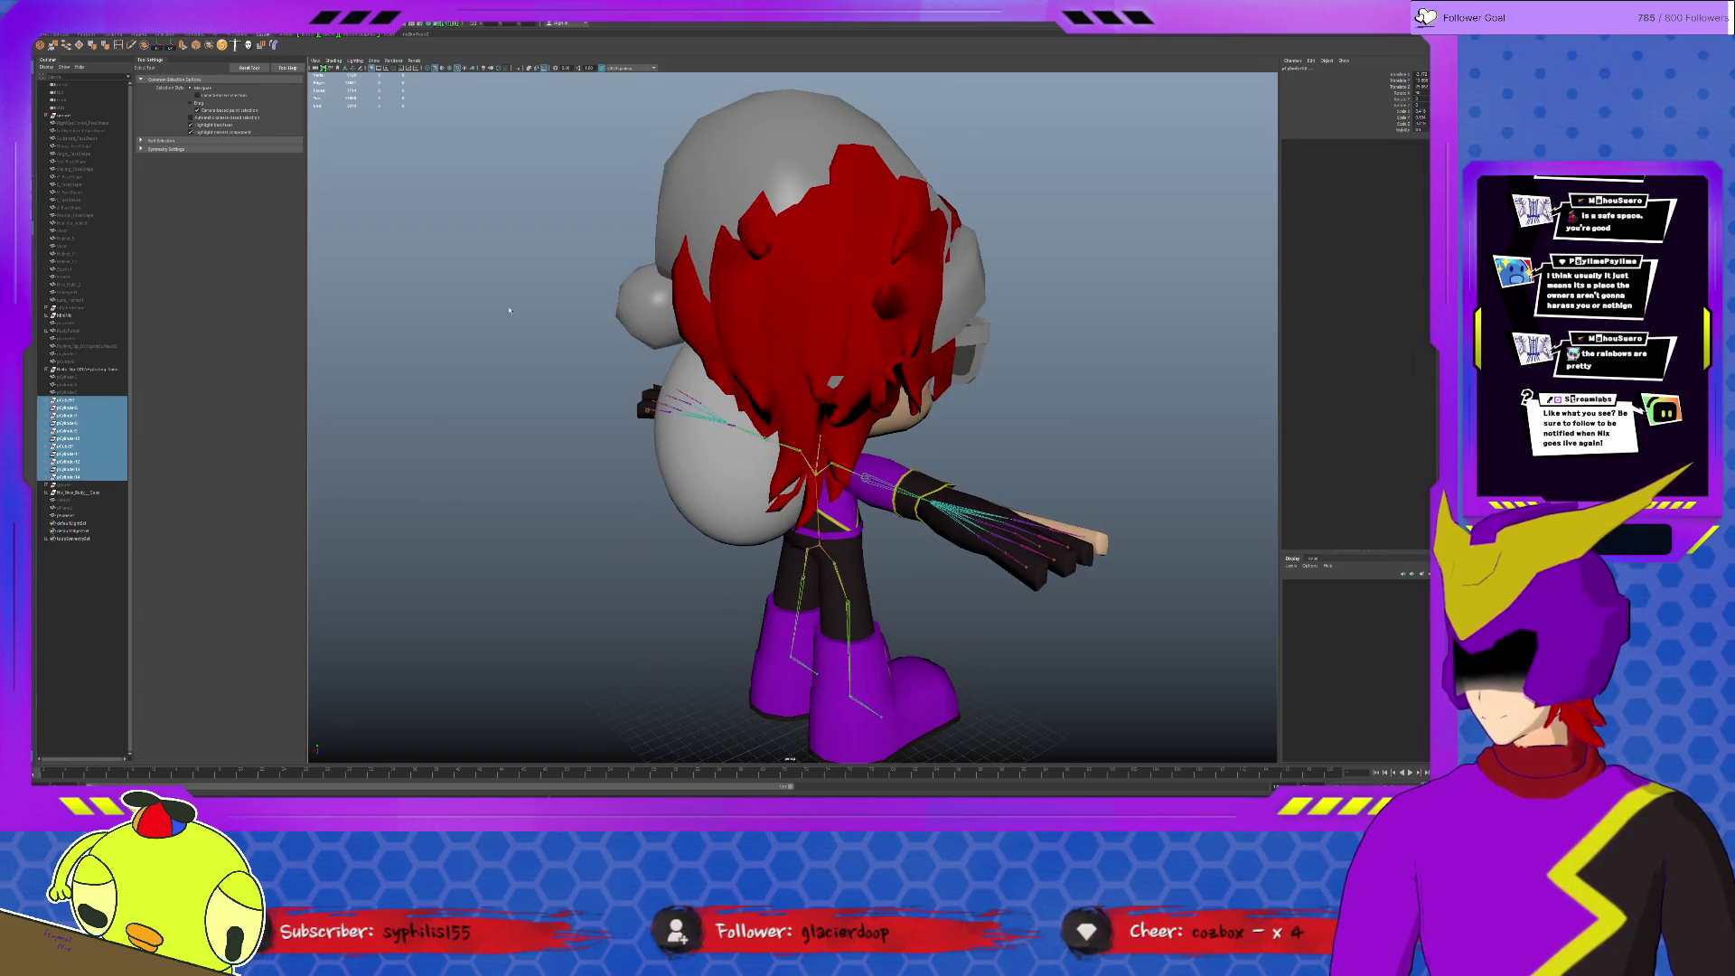
key(ctrl+z)
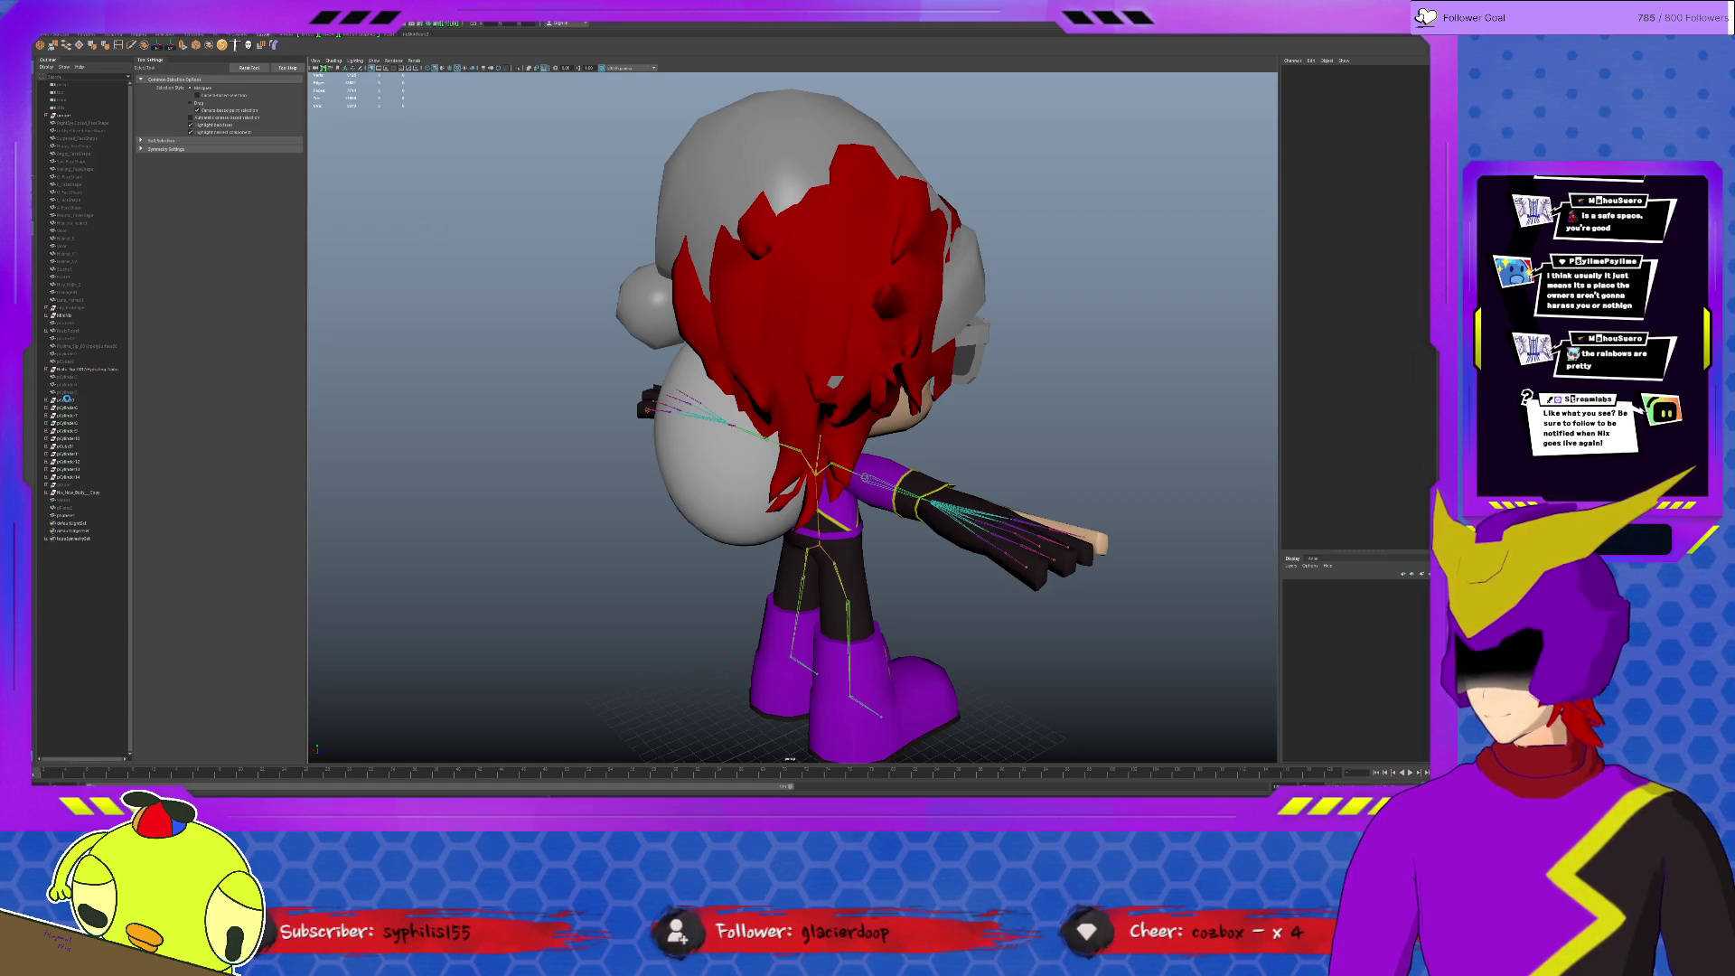
key(ctrl+z)
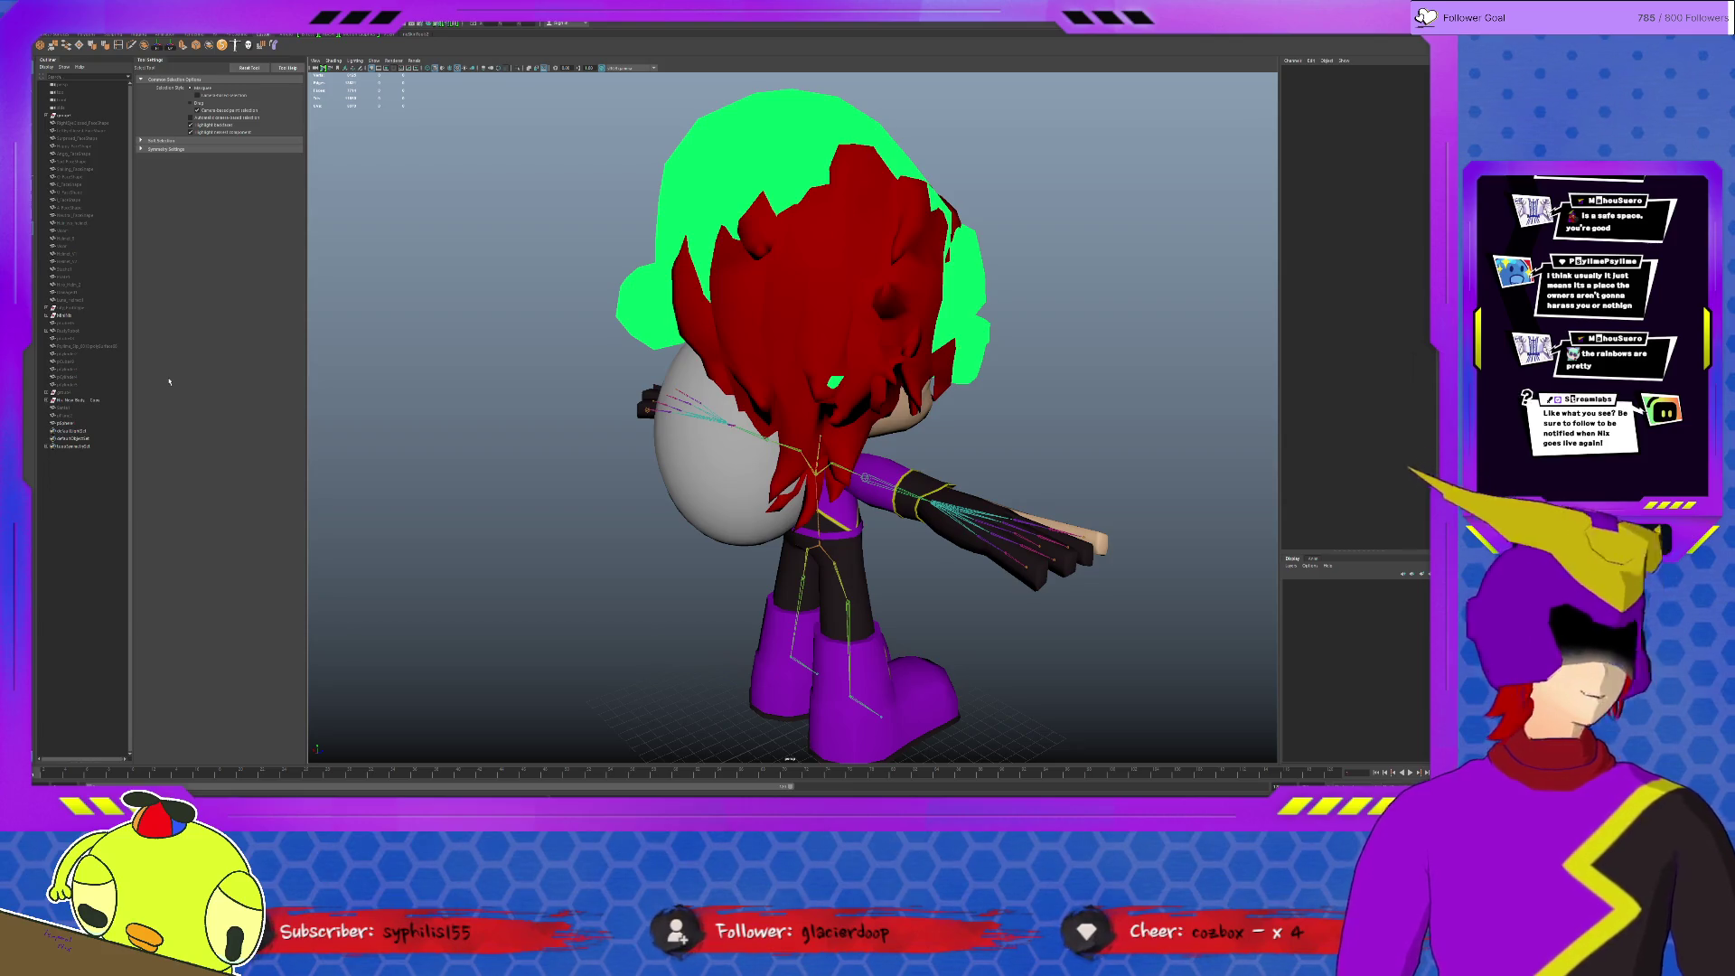
Step: Remove the grey hat from the character's head to reveal the hair
alt+drag(388, 380, 904, 325)
click(917, 323)
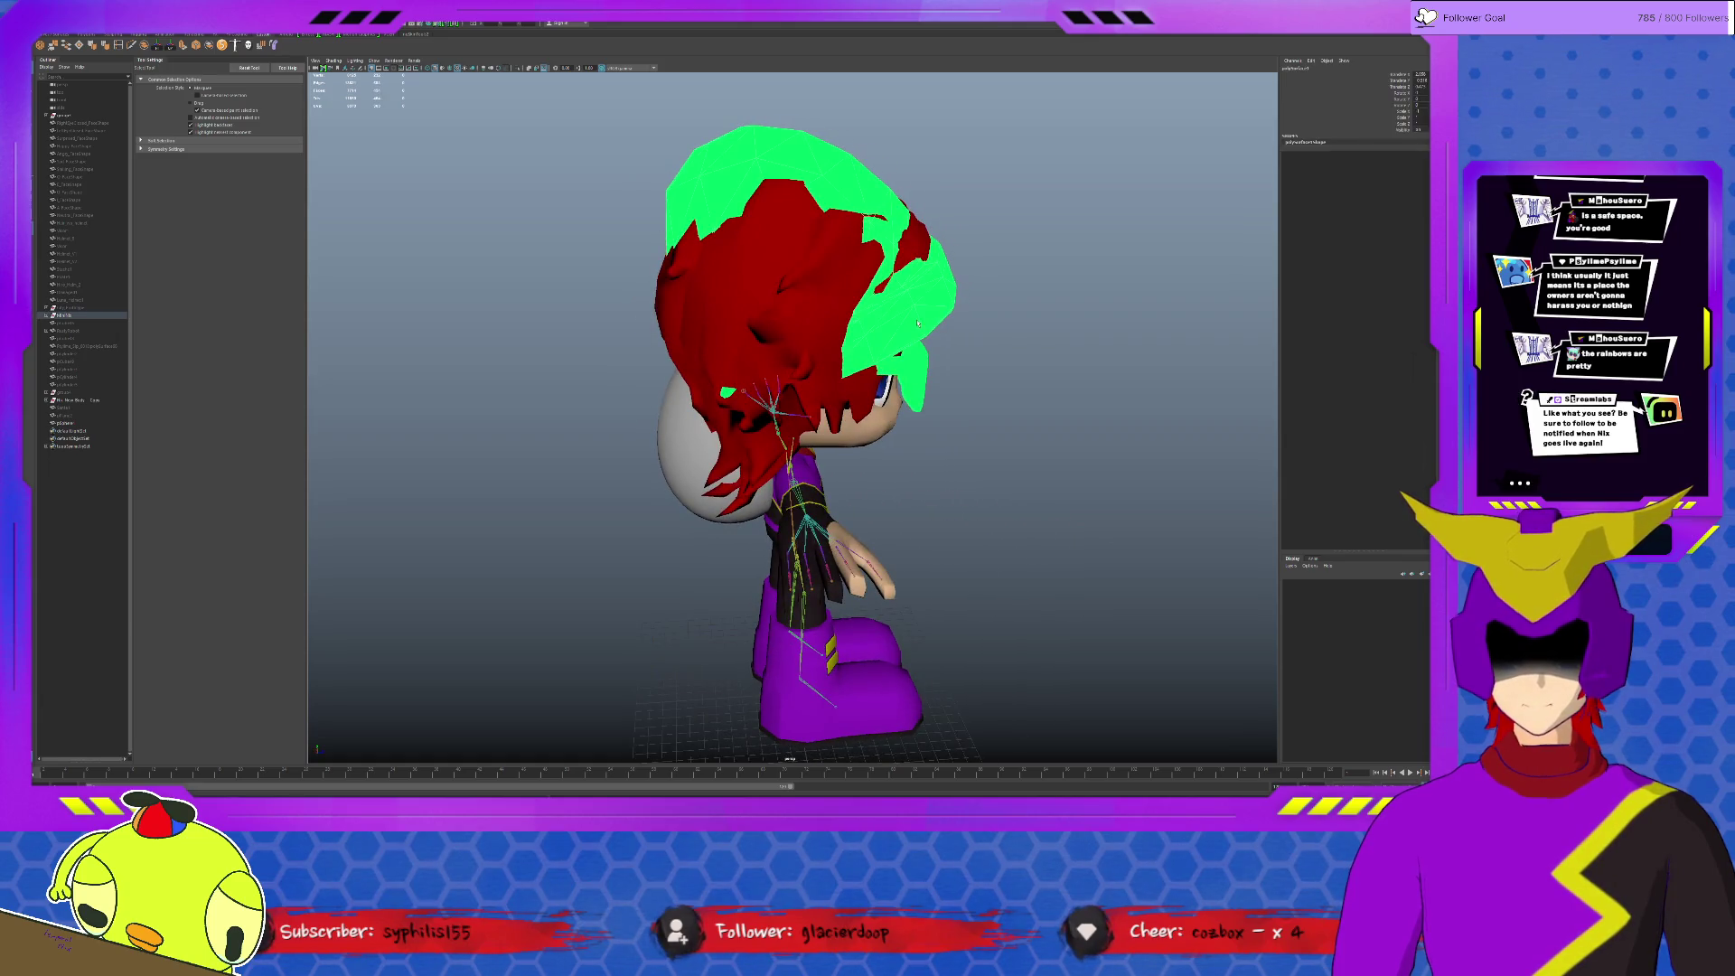
ctrl+click(910, 339)
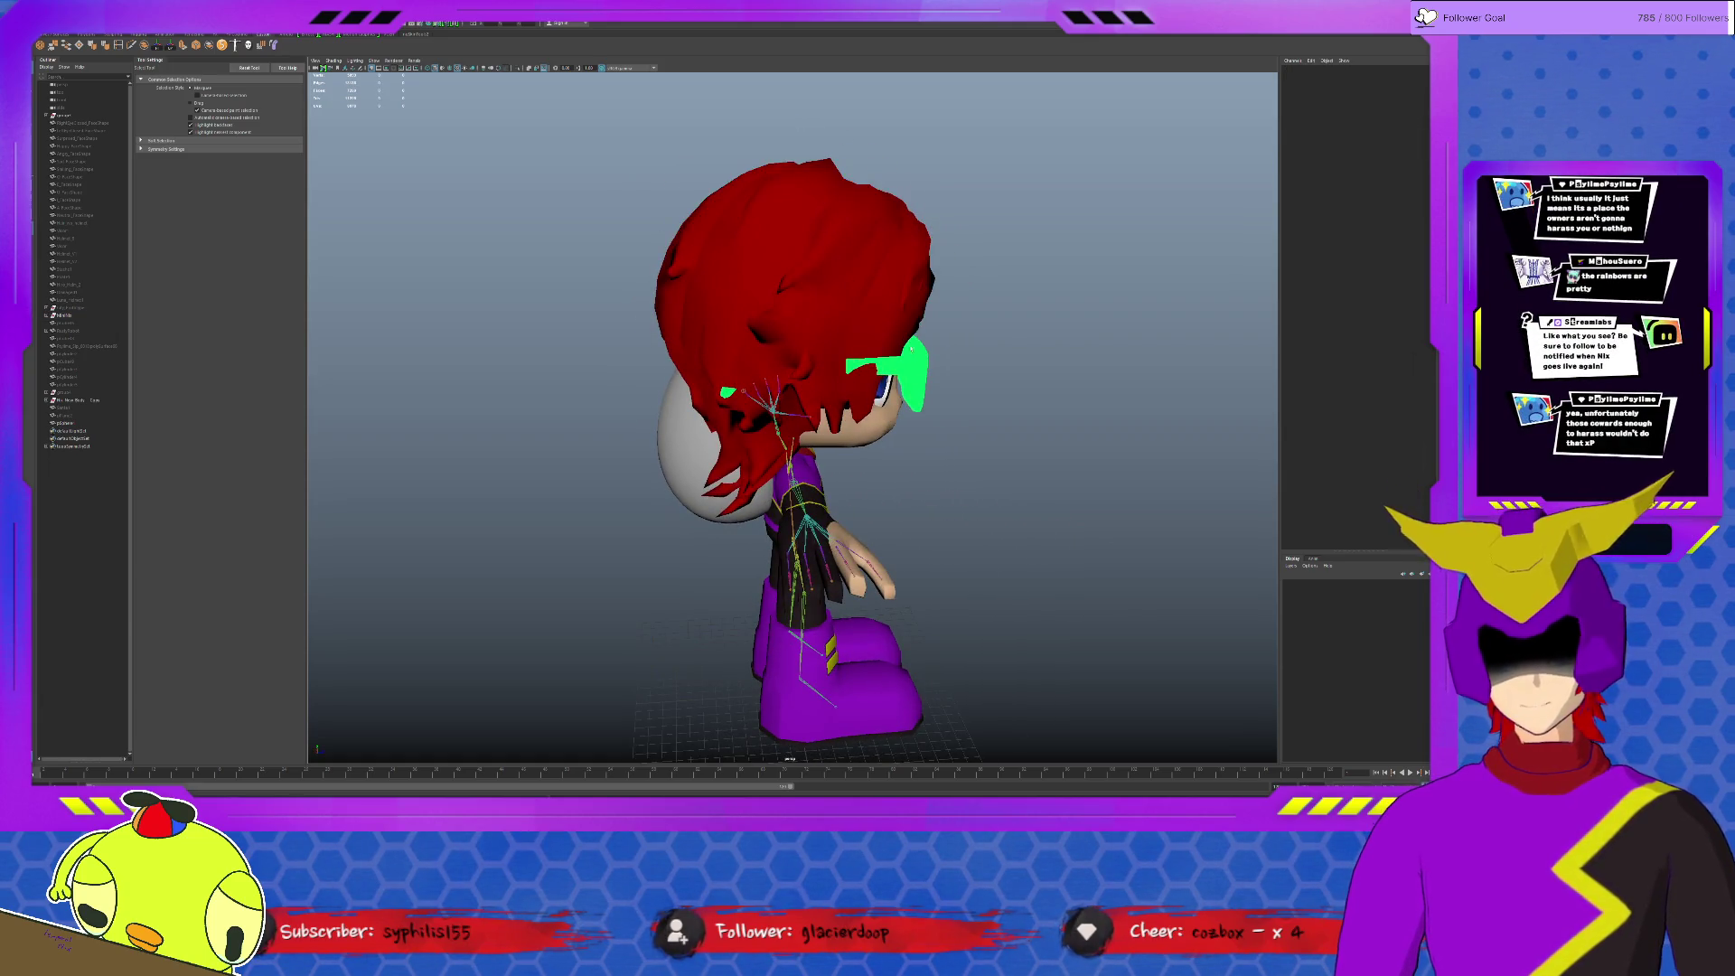
Step: Select the white sack sphere and delete it
scroll(990, 442, down, 5)
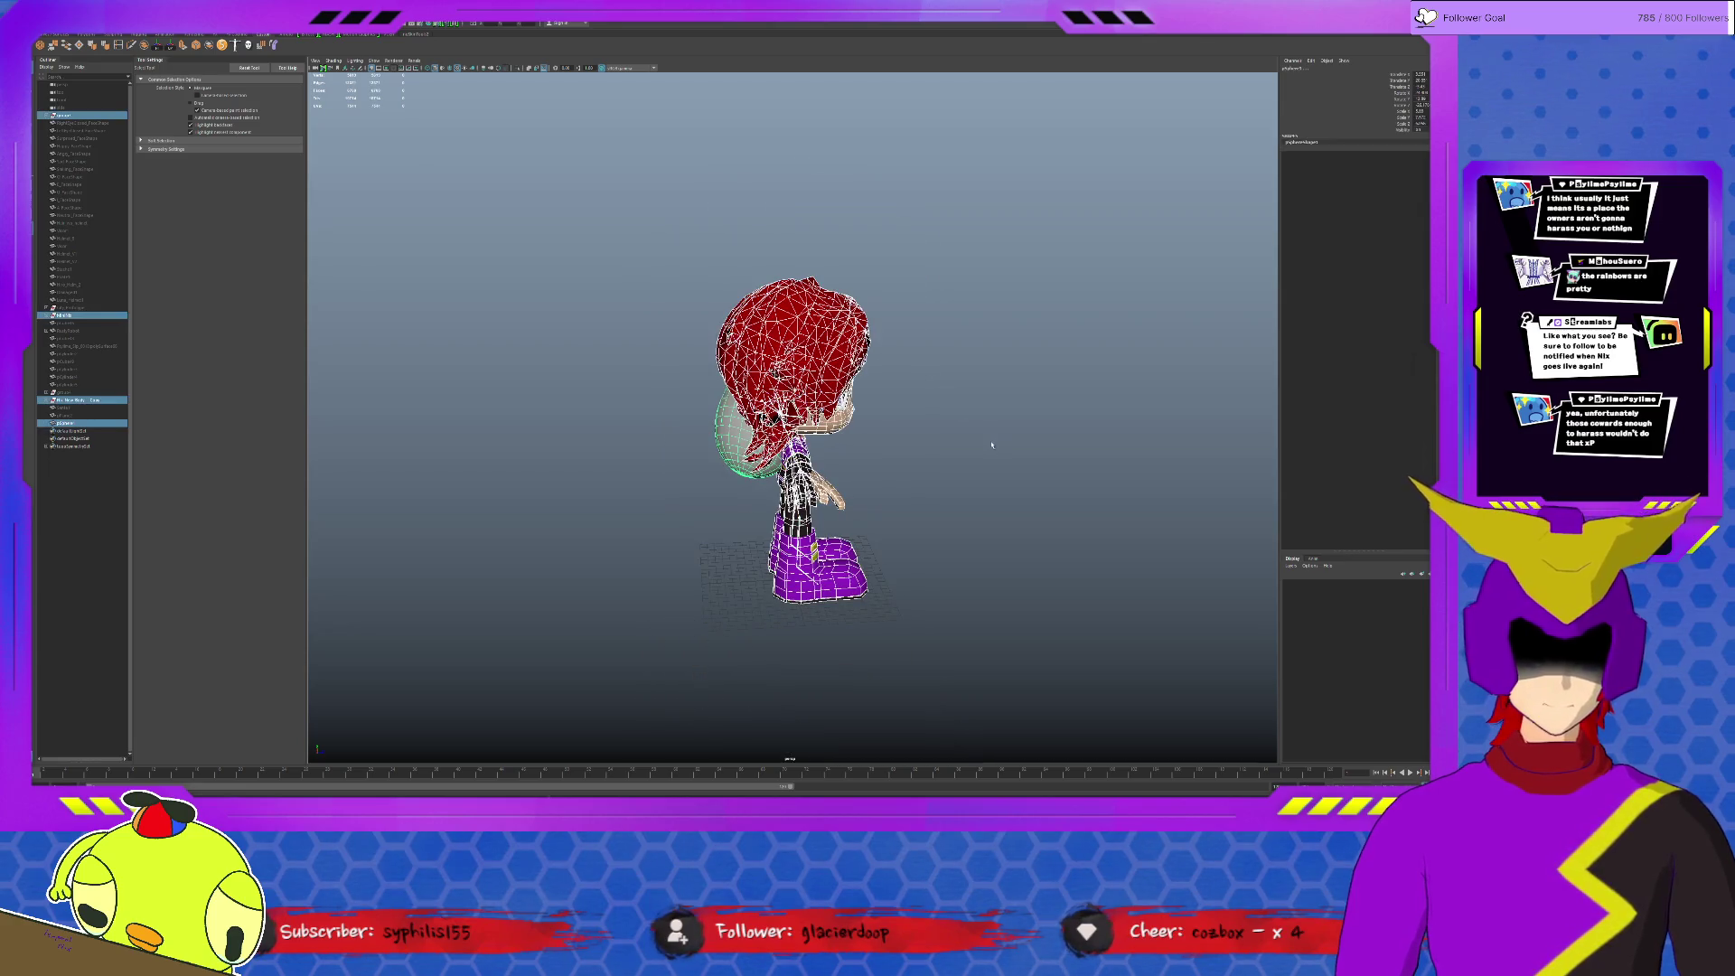
click(727, 438)
key(Delete)
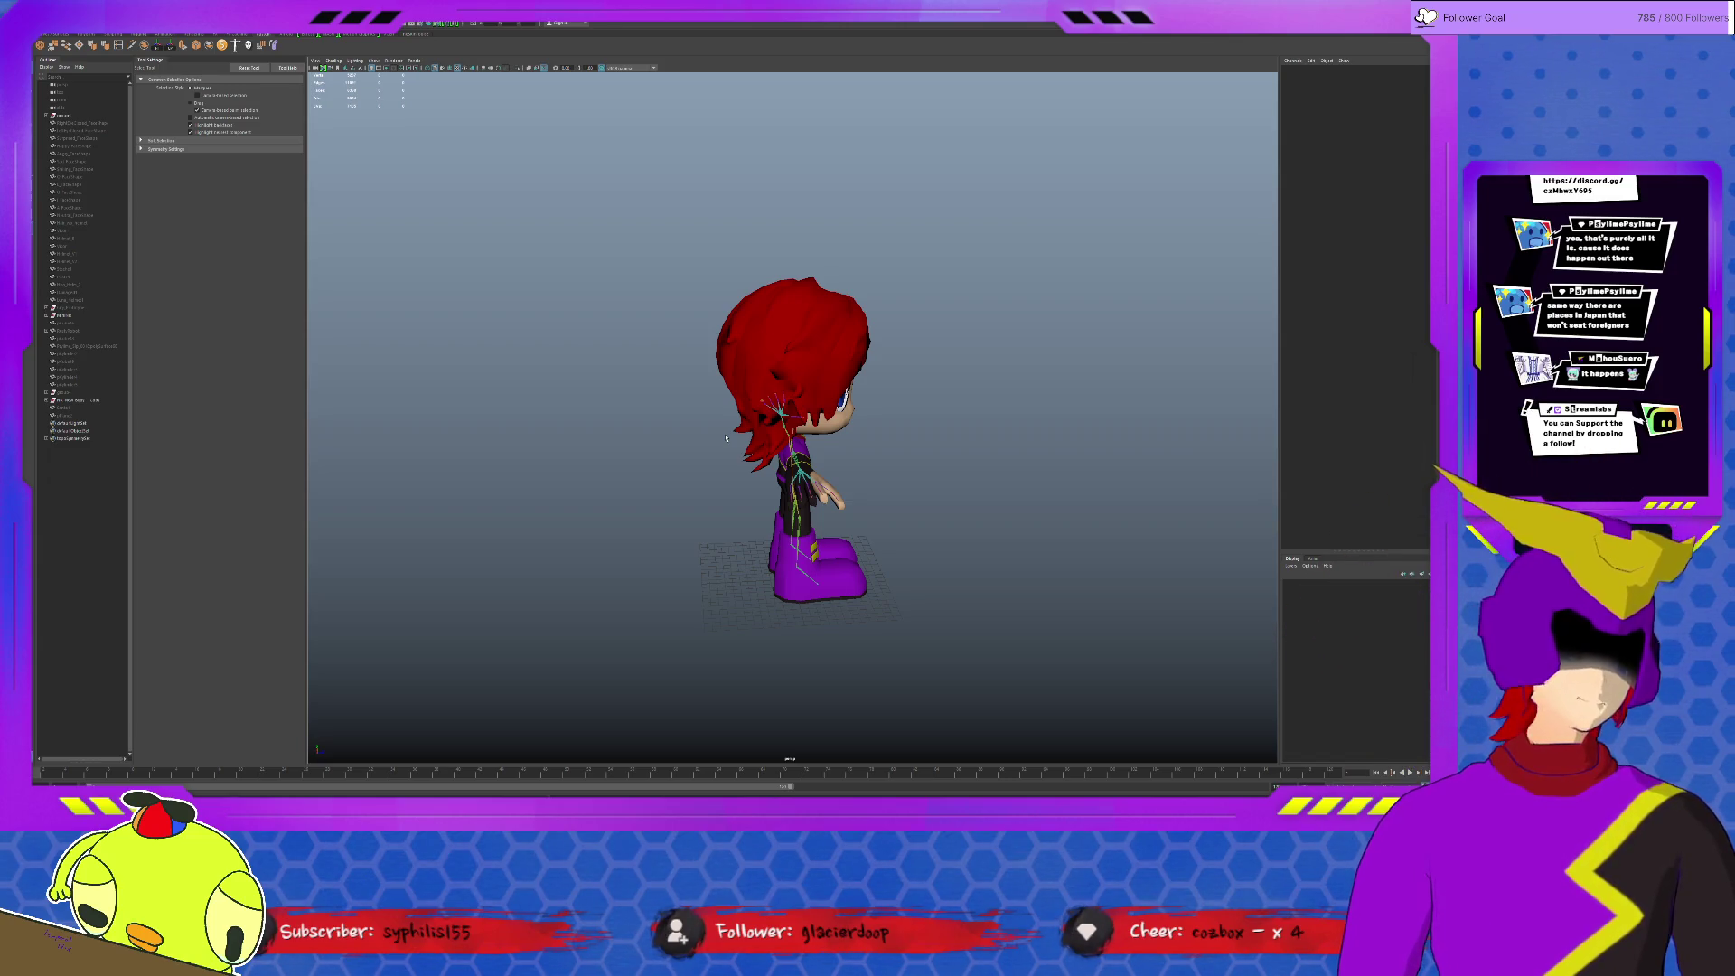
Step: Move, rotate and scale the red hair strips so they sit around the head
scroll(726, 438, up, 2)
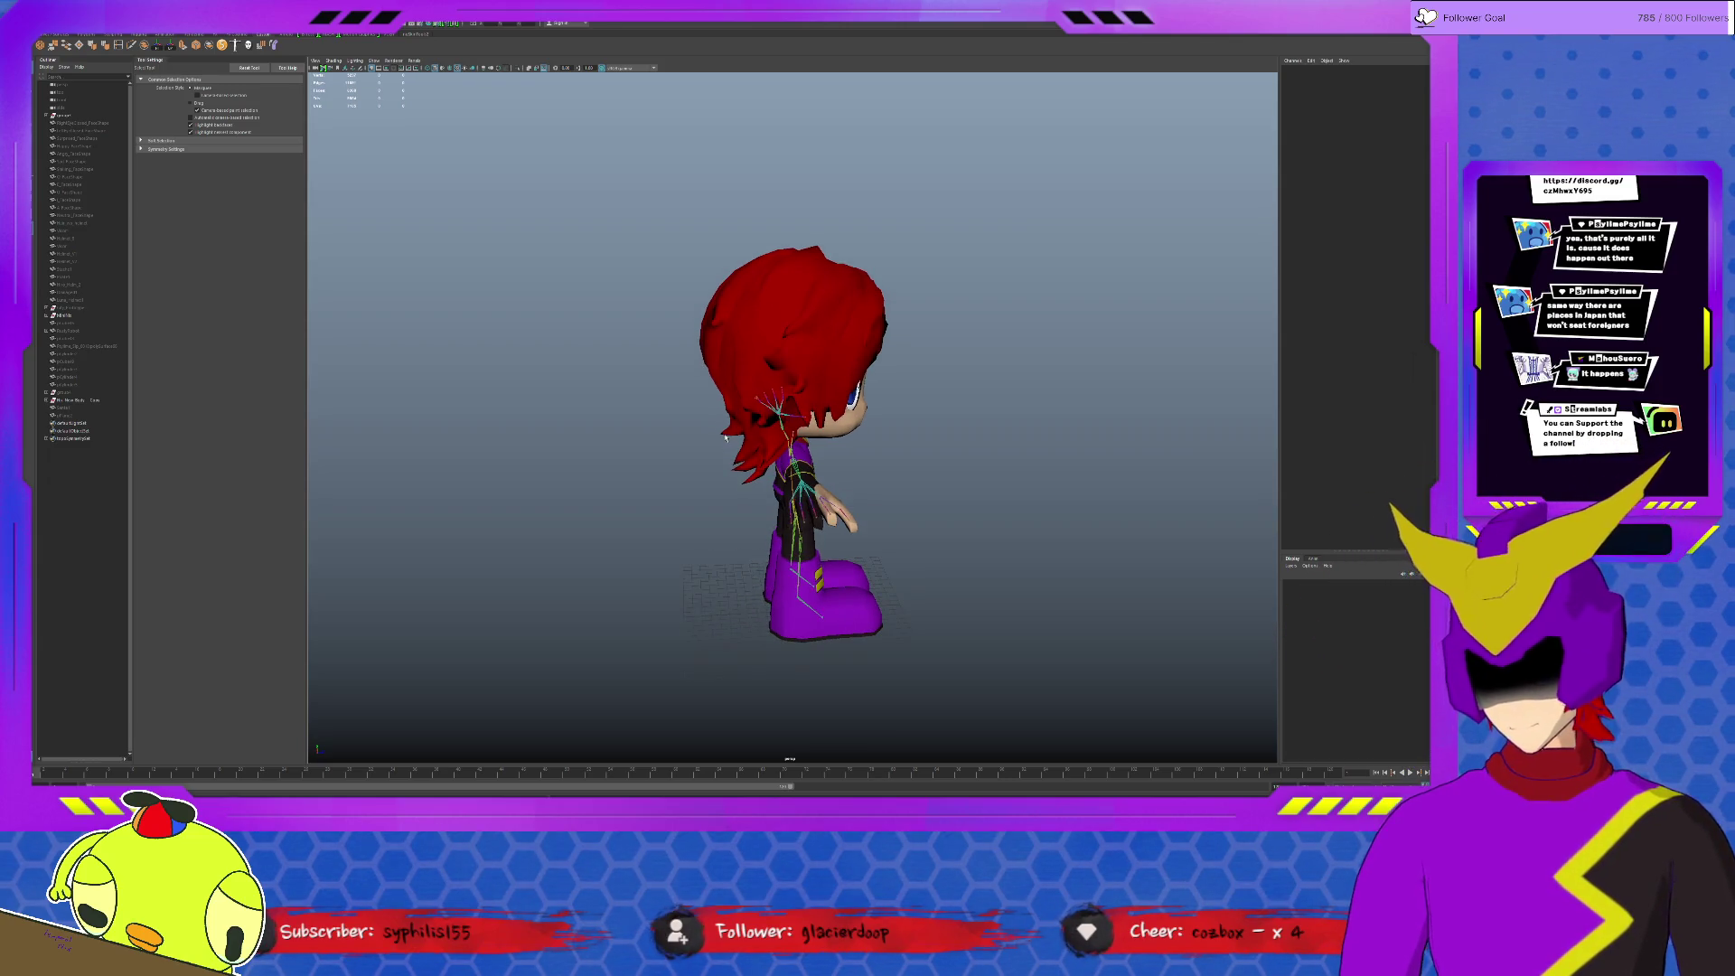
Step: Select the red hair mesh and hide it to expose the bare head
alt+drag(1050, 410, 903, 411)
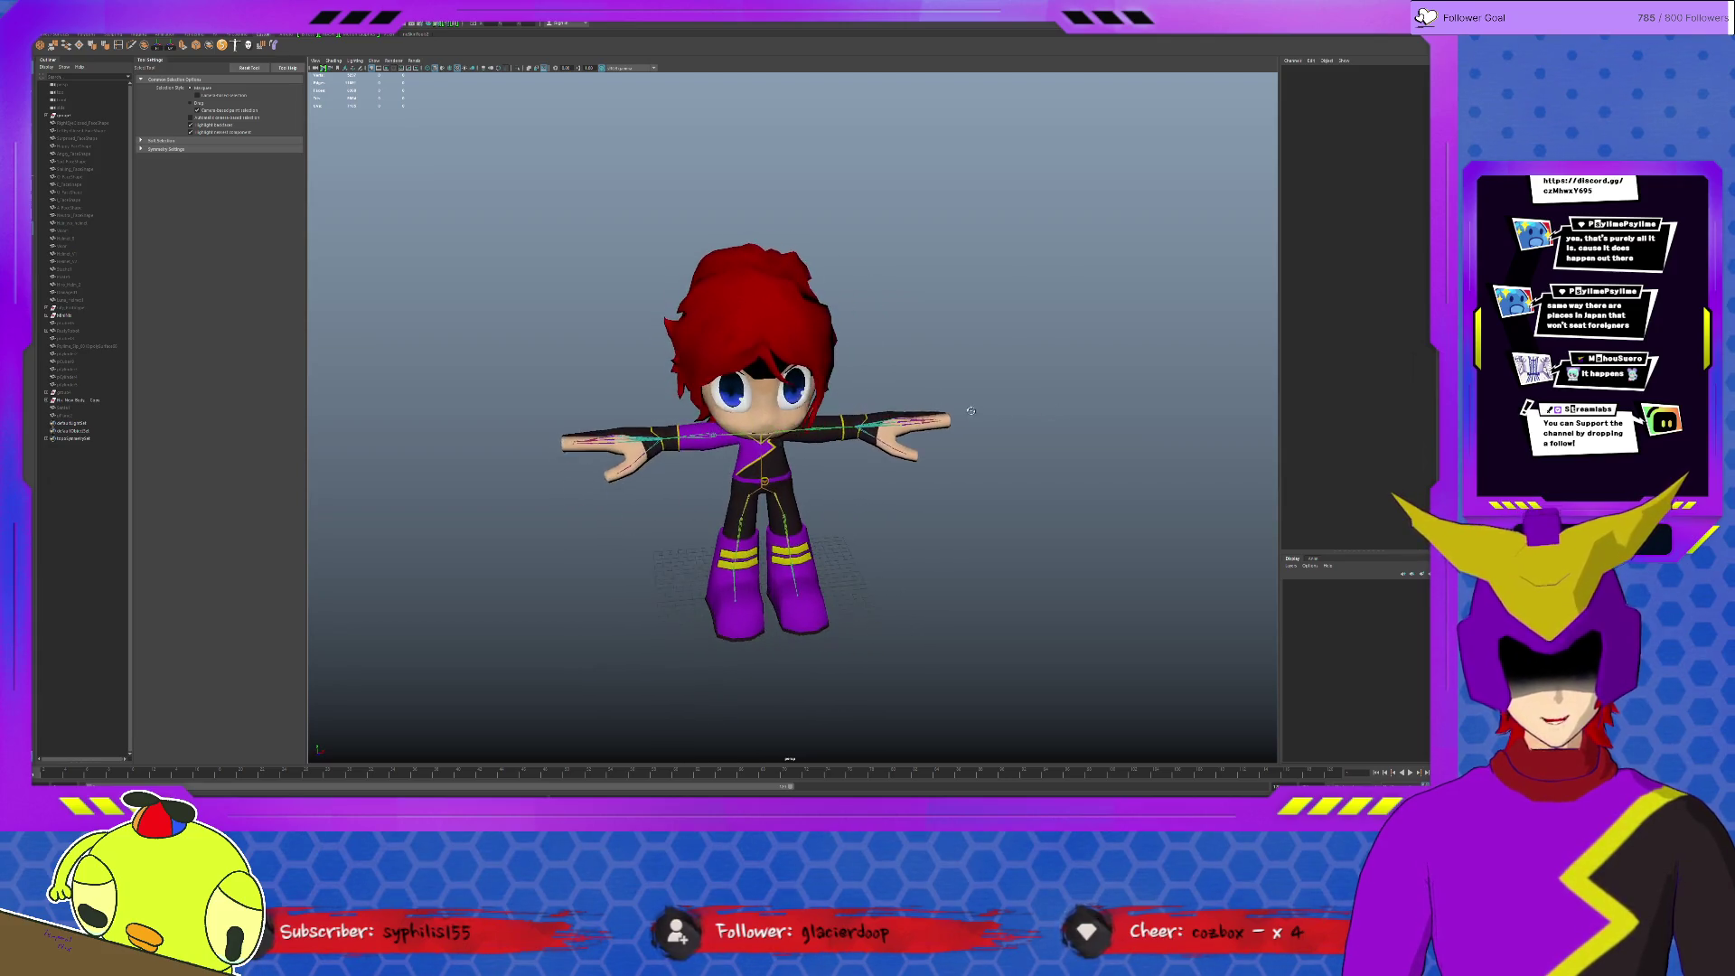
click(762, 375)
scroll(762, 375, up, 2)
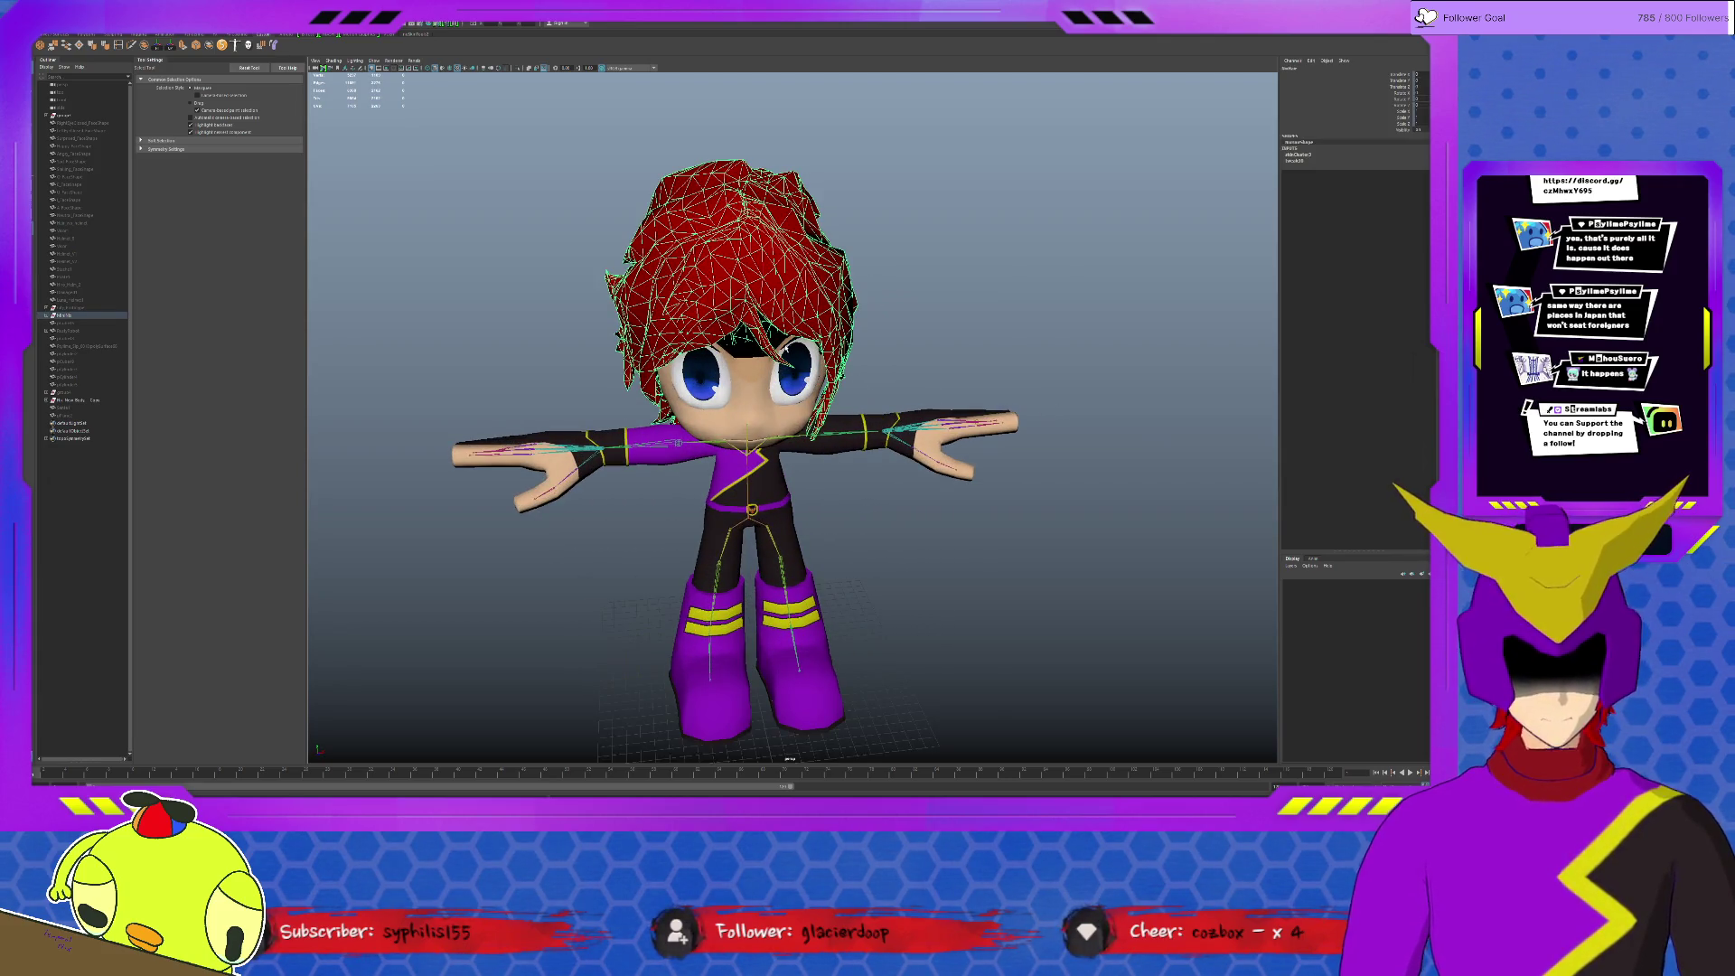
key(ctrl+h)
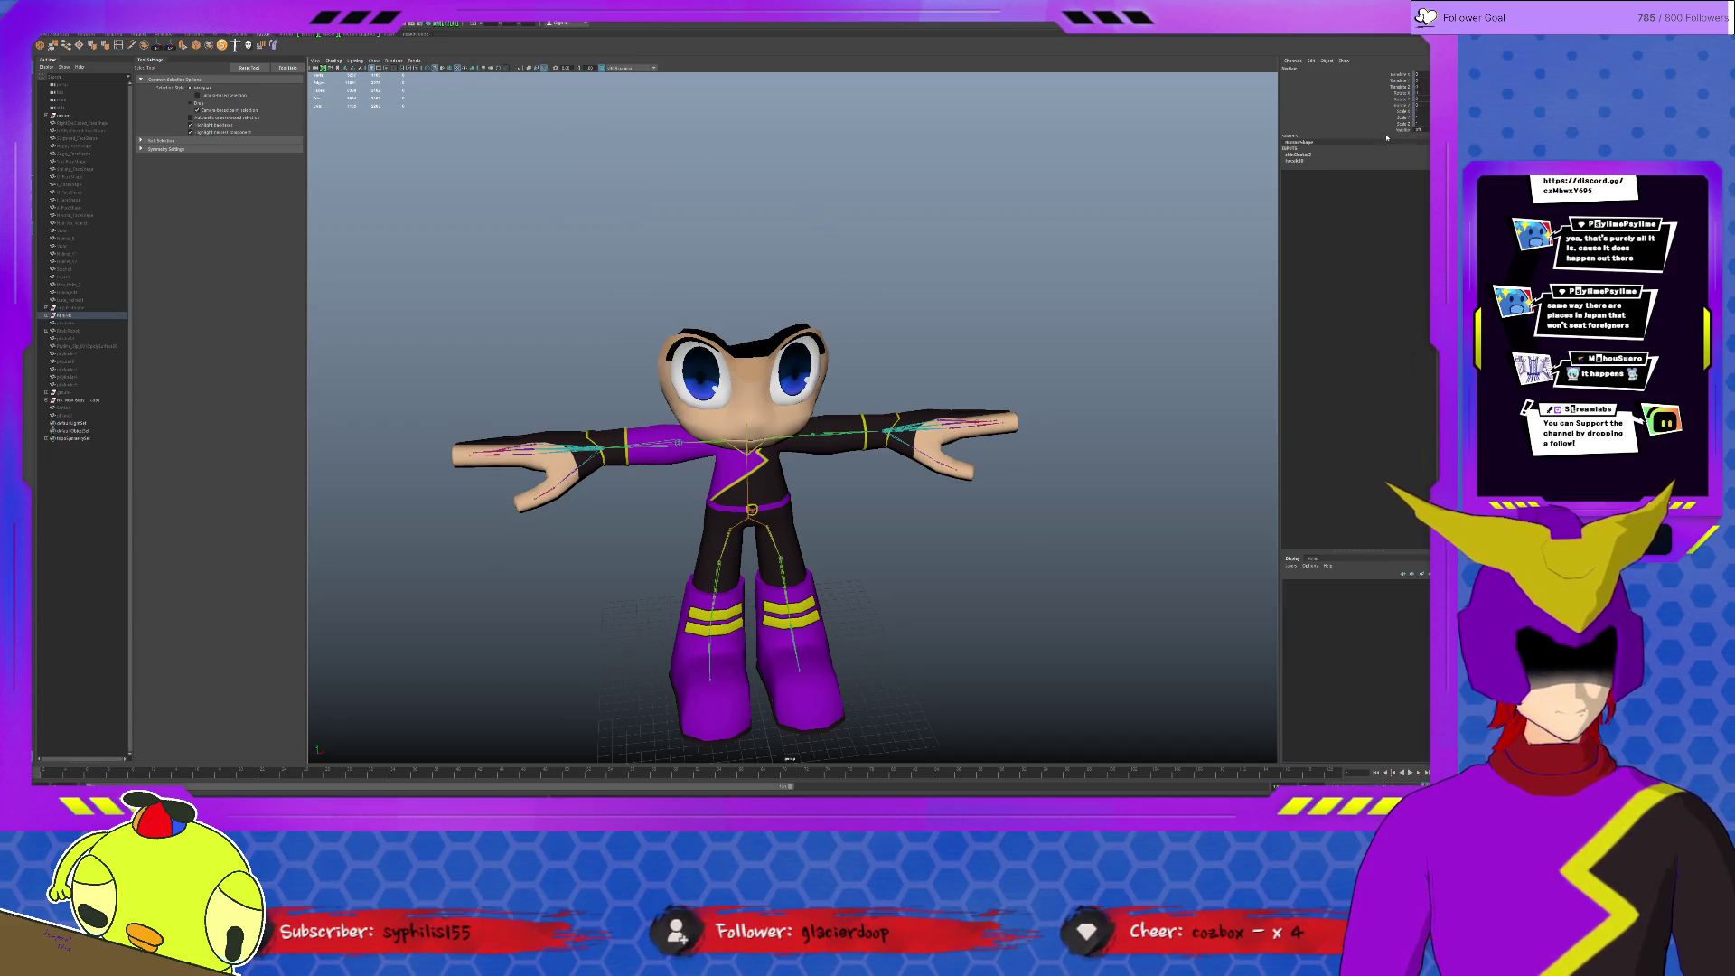
Step: Select the head mesh, showing its blendshape inputs in the Channel Box
mouse_move(777, 290)
alt+mouse_down()
mouse_move(894, 286)
mouse_move(811, 312)
mouse_move(866, 375)
alt+mouse_up()
click(865, 375)
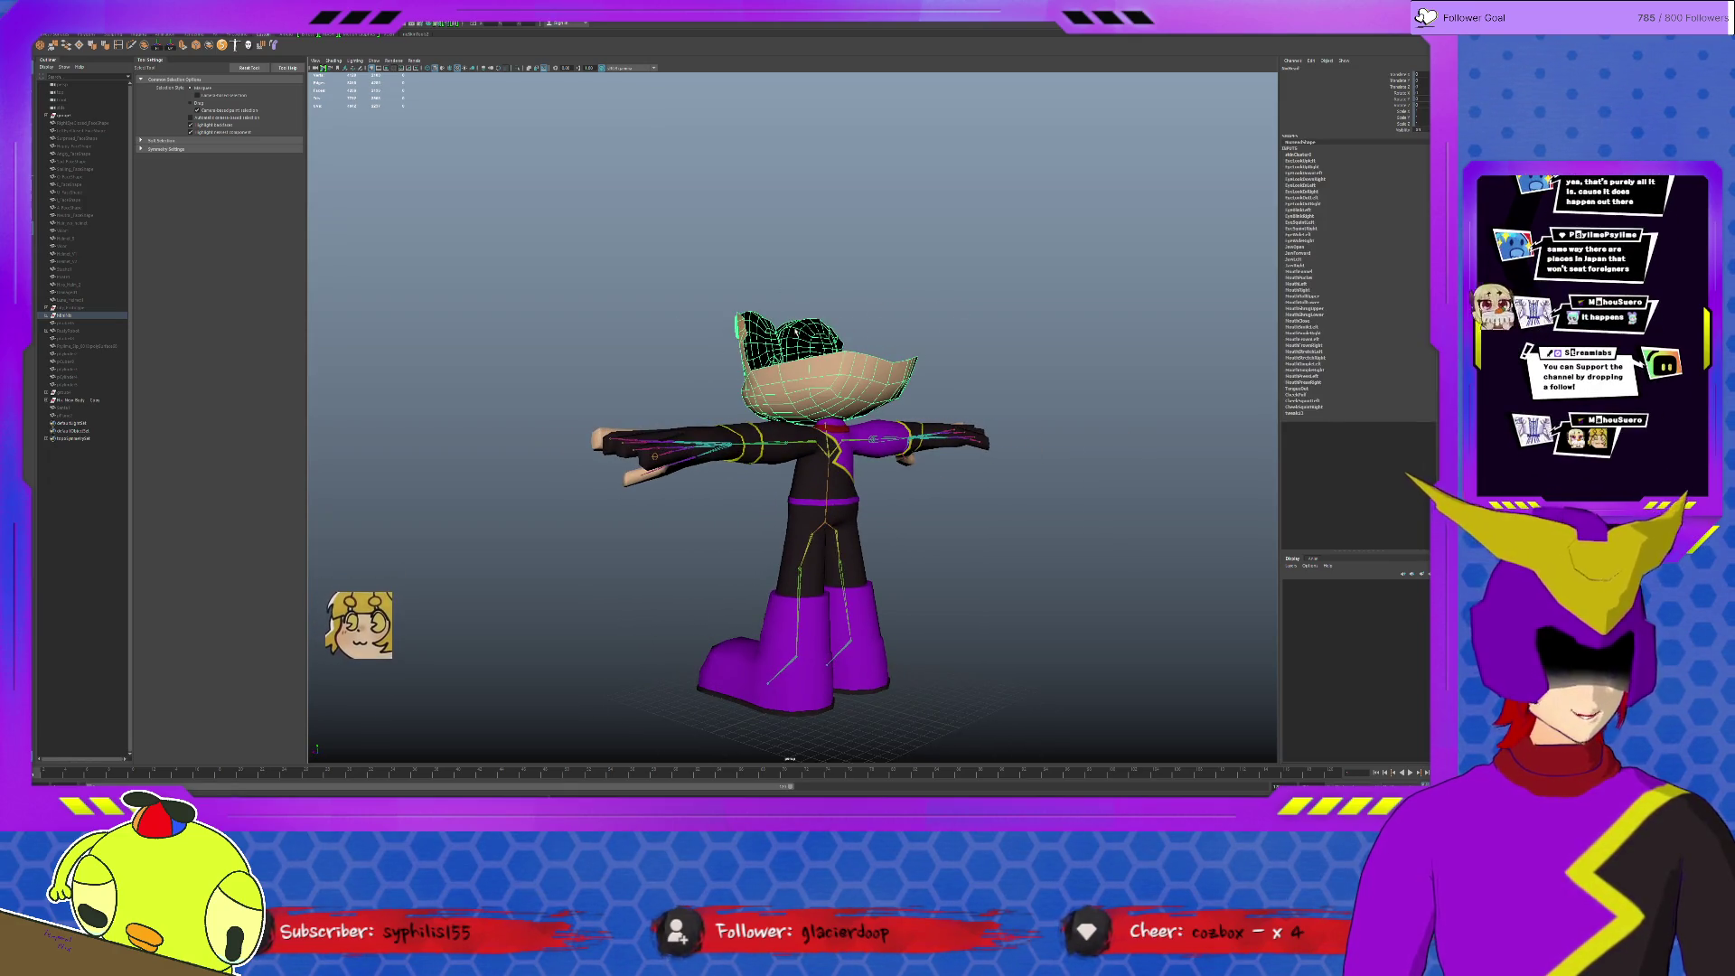
scroll(858, 261, up, 2)
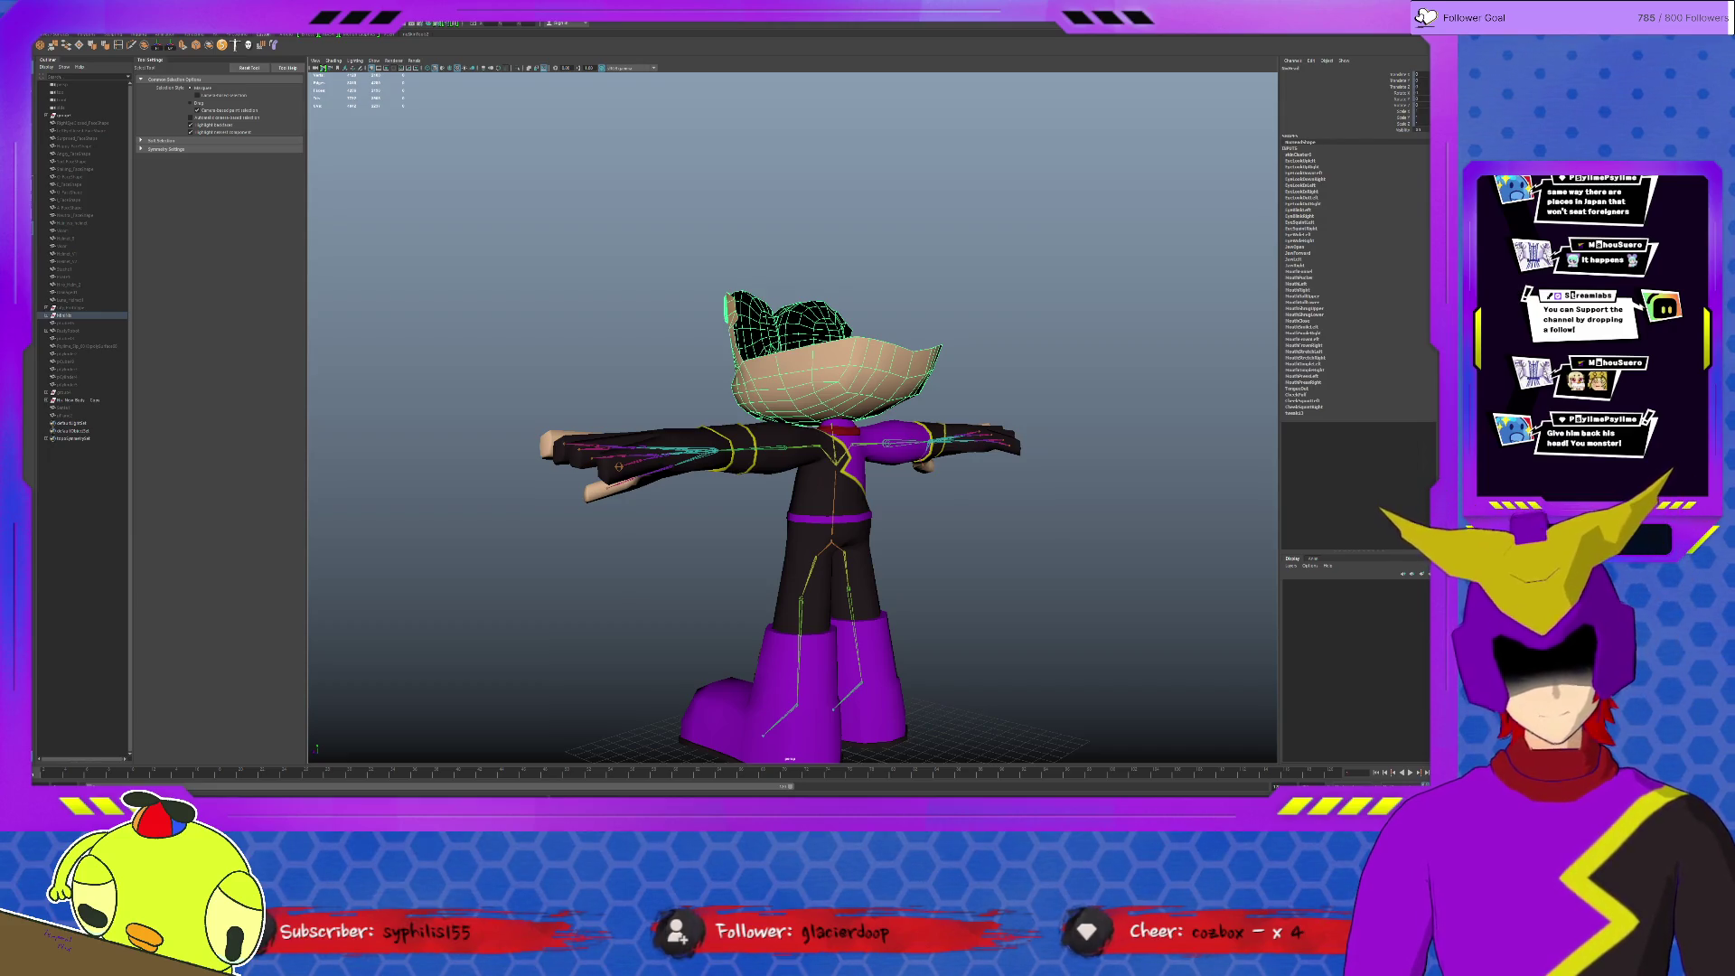
alt+drag(795, 389, 827, 366)
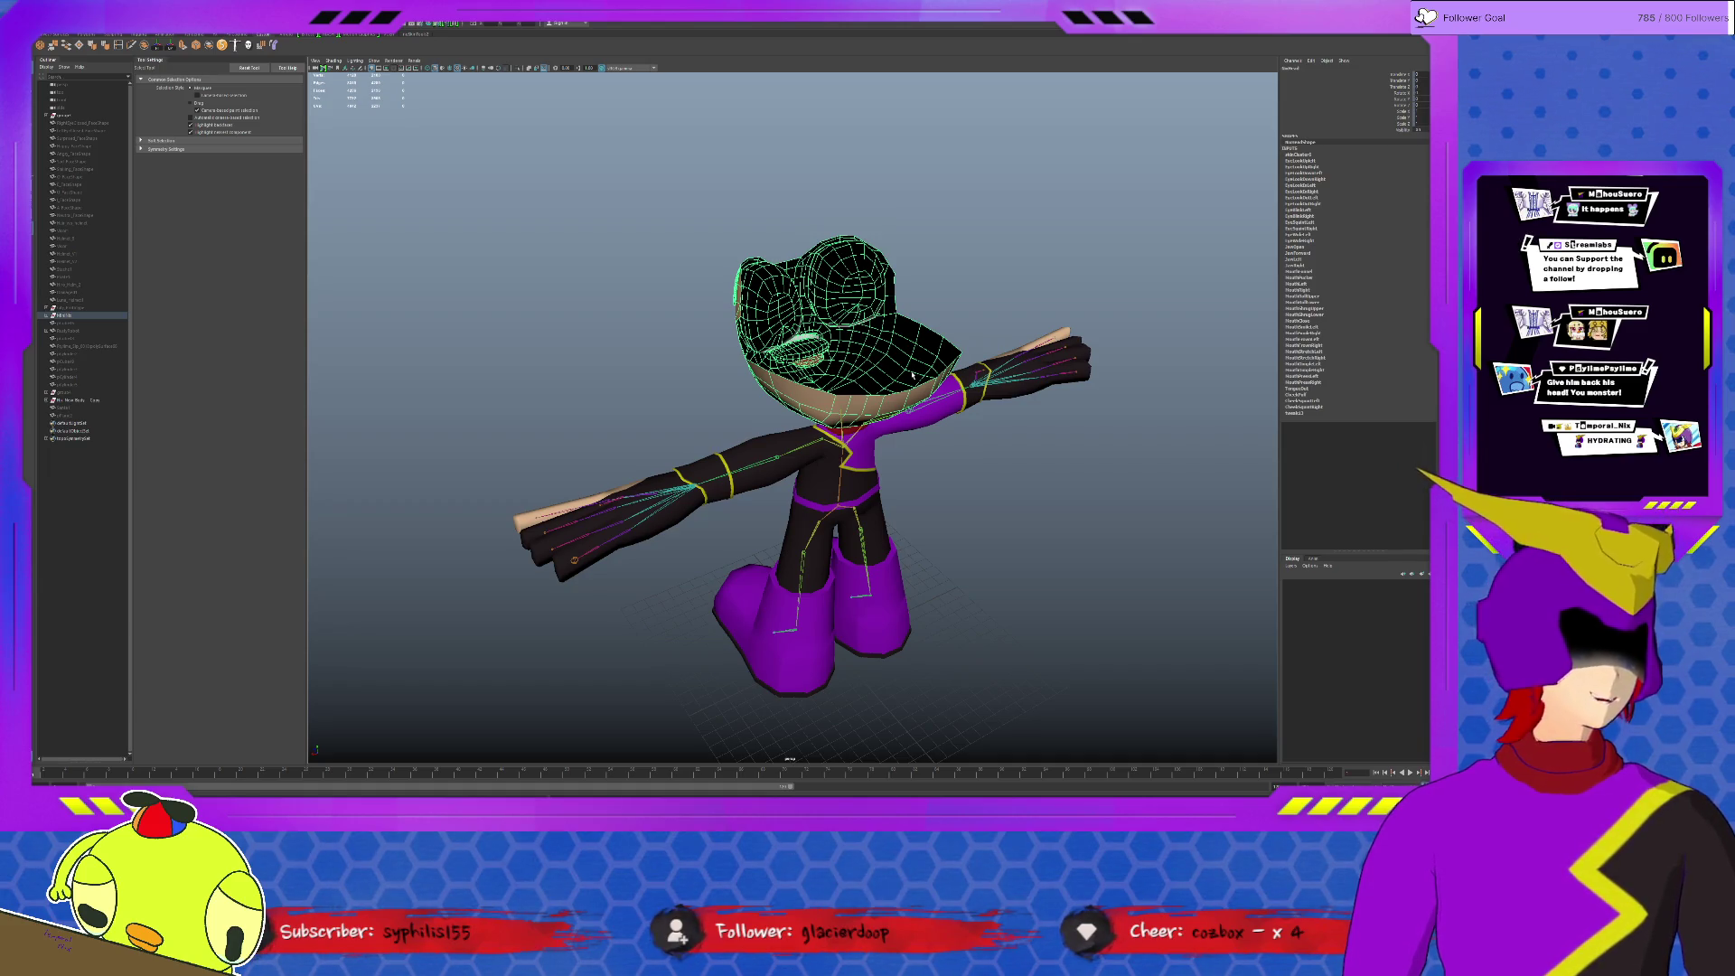
scroll(908, 324, up, 1)
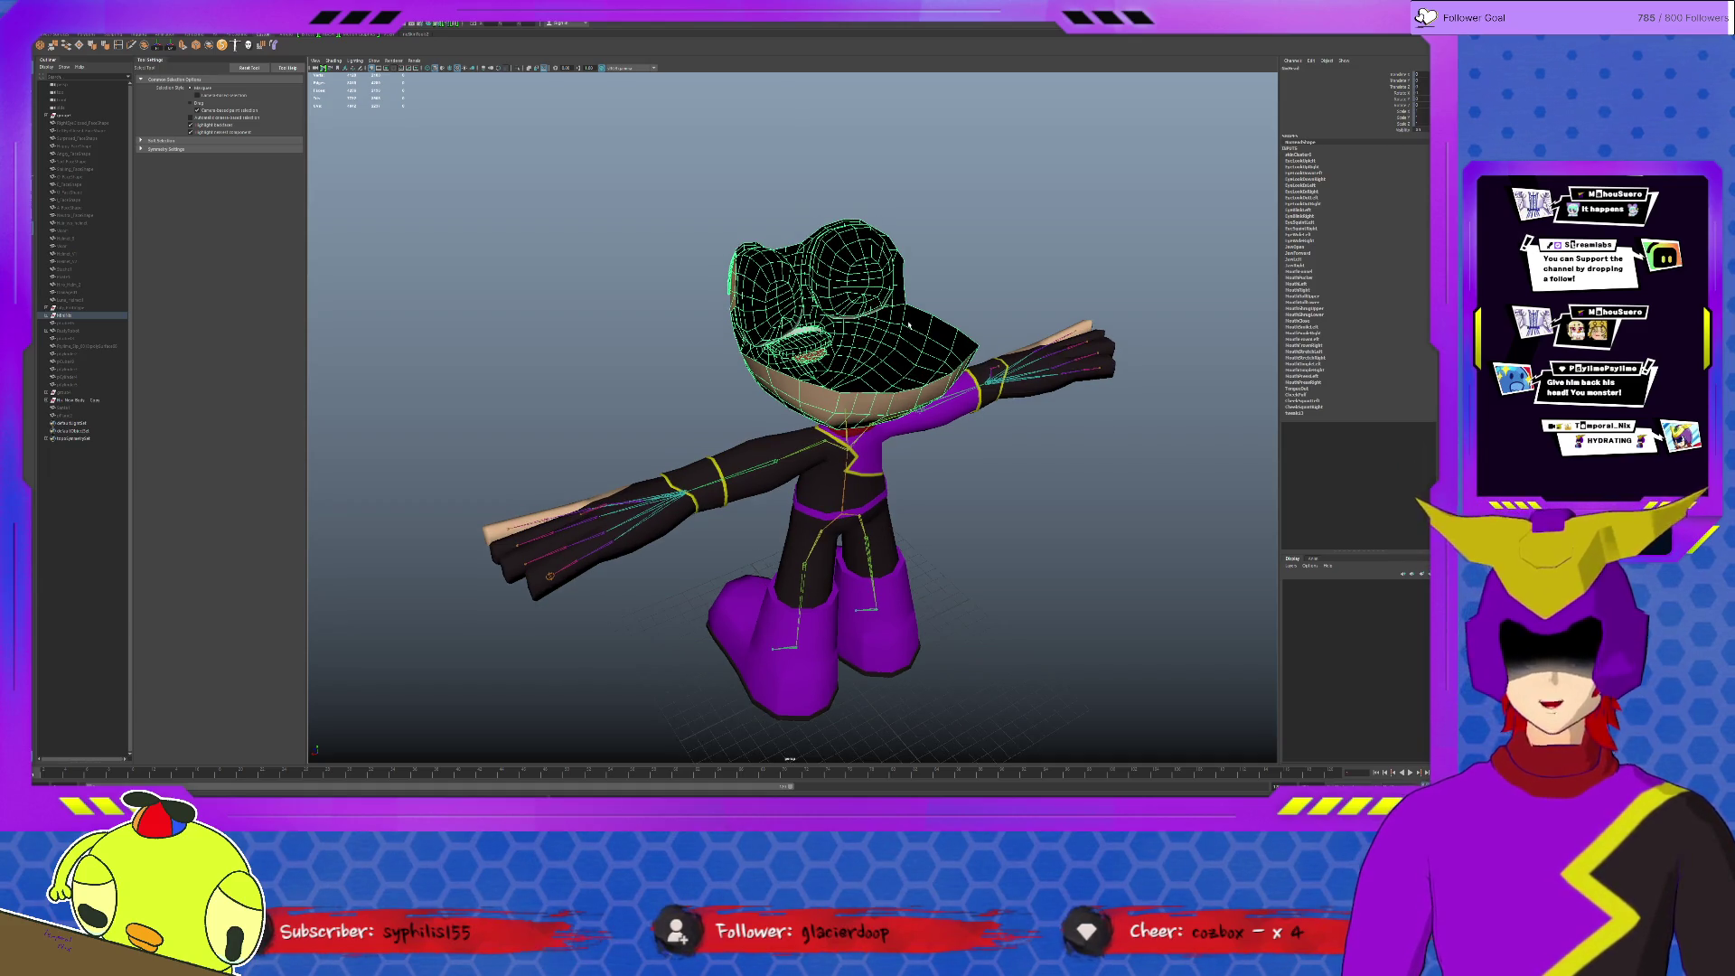
click(787, 256)
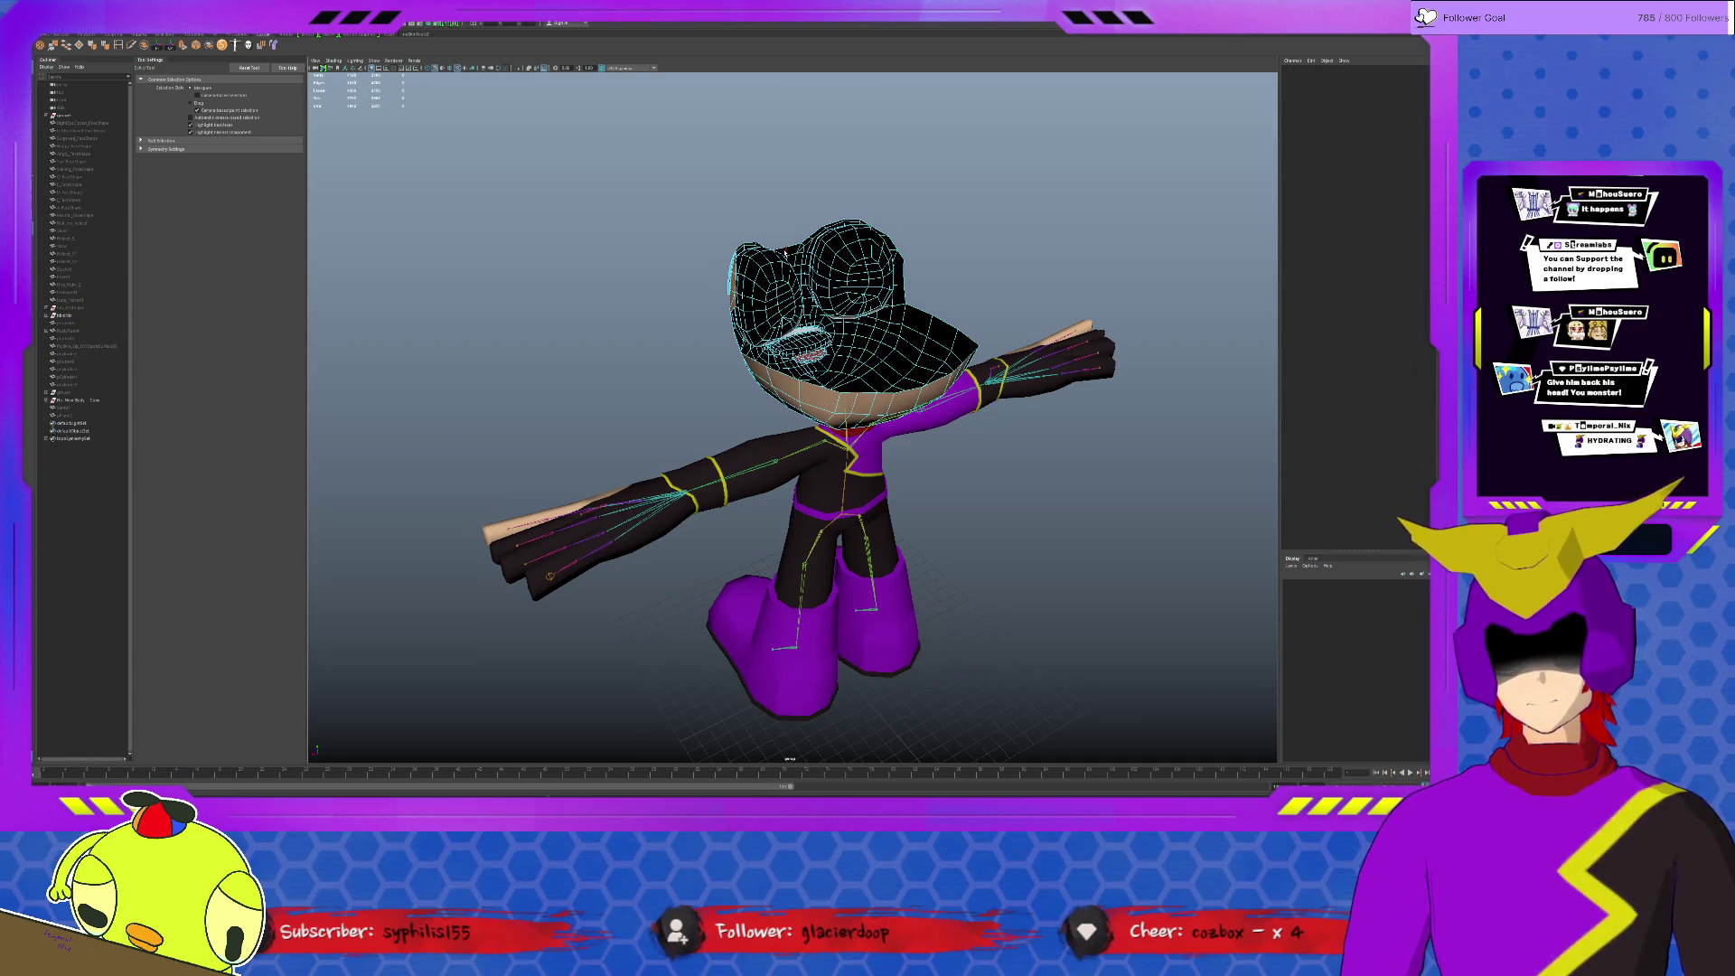
click(799, 249)
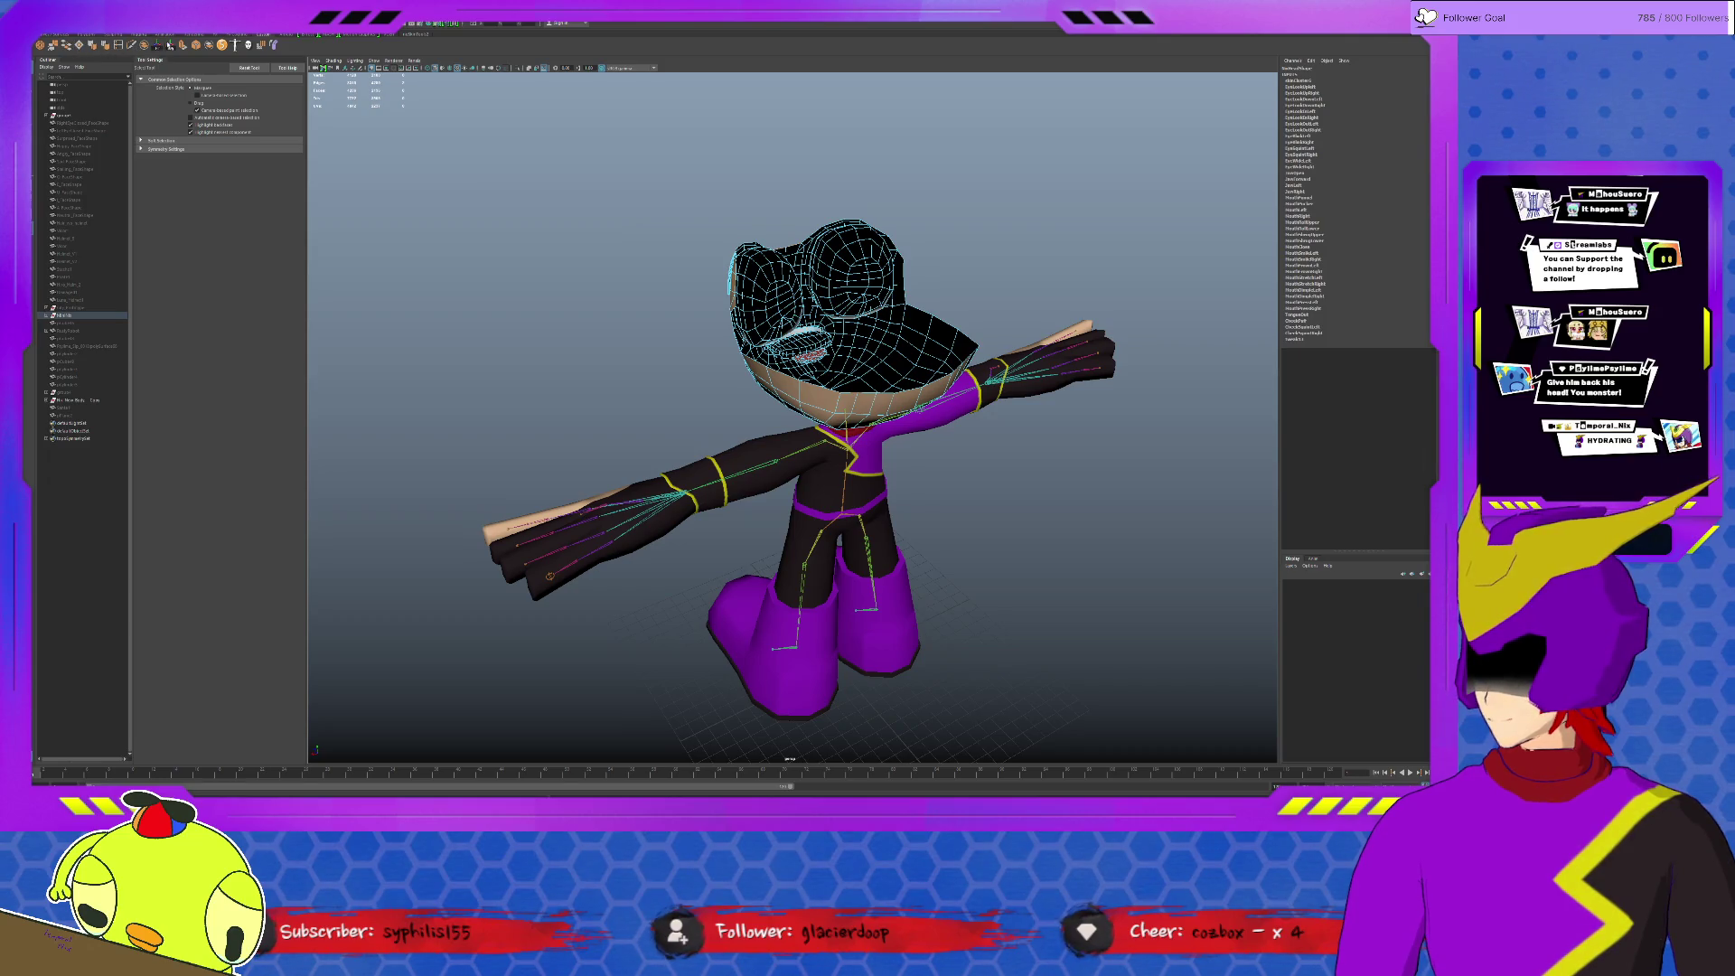
Step: Extrude the selected edge into a new hair strand and pull it up from the head
click(183, 46)
alt+drag(633, 407, 755, 407)
key(w)
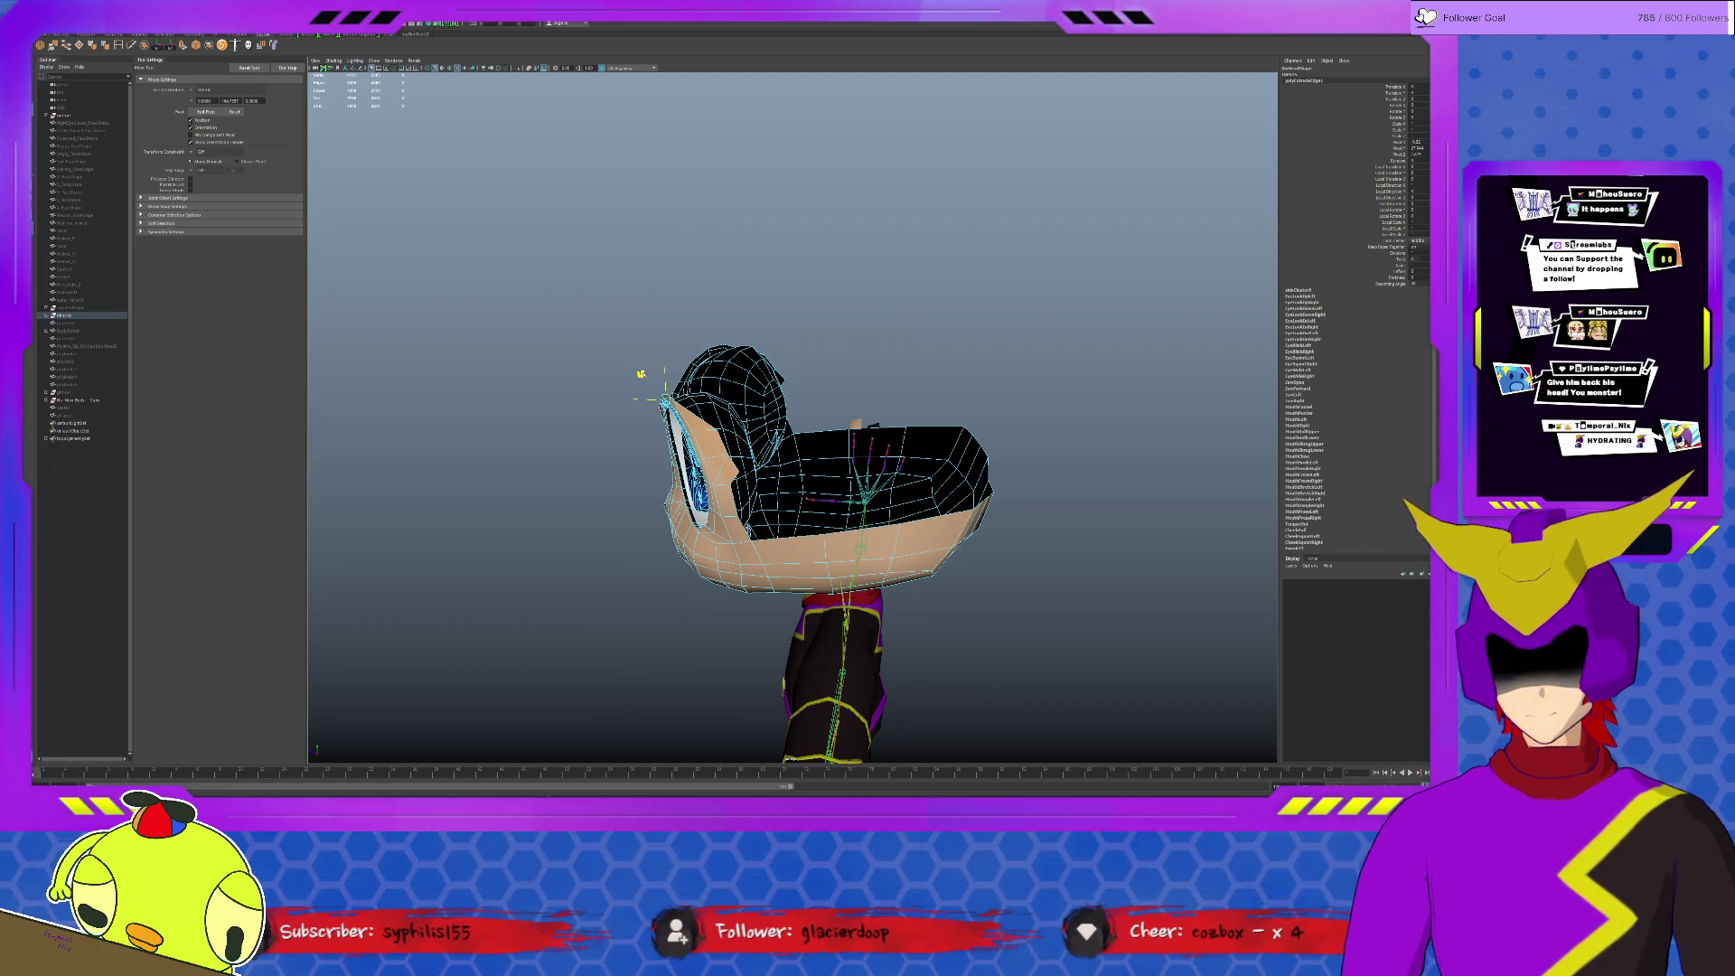
key(ctrl+e)
key(w)
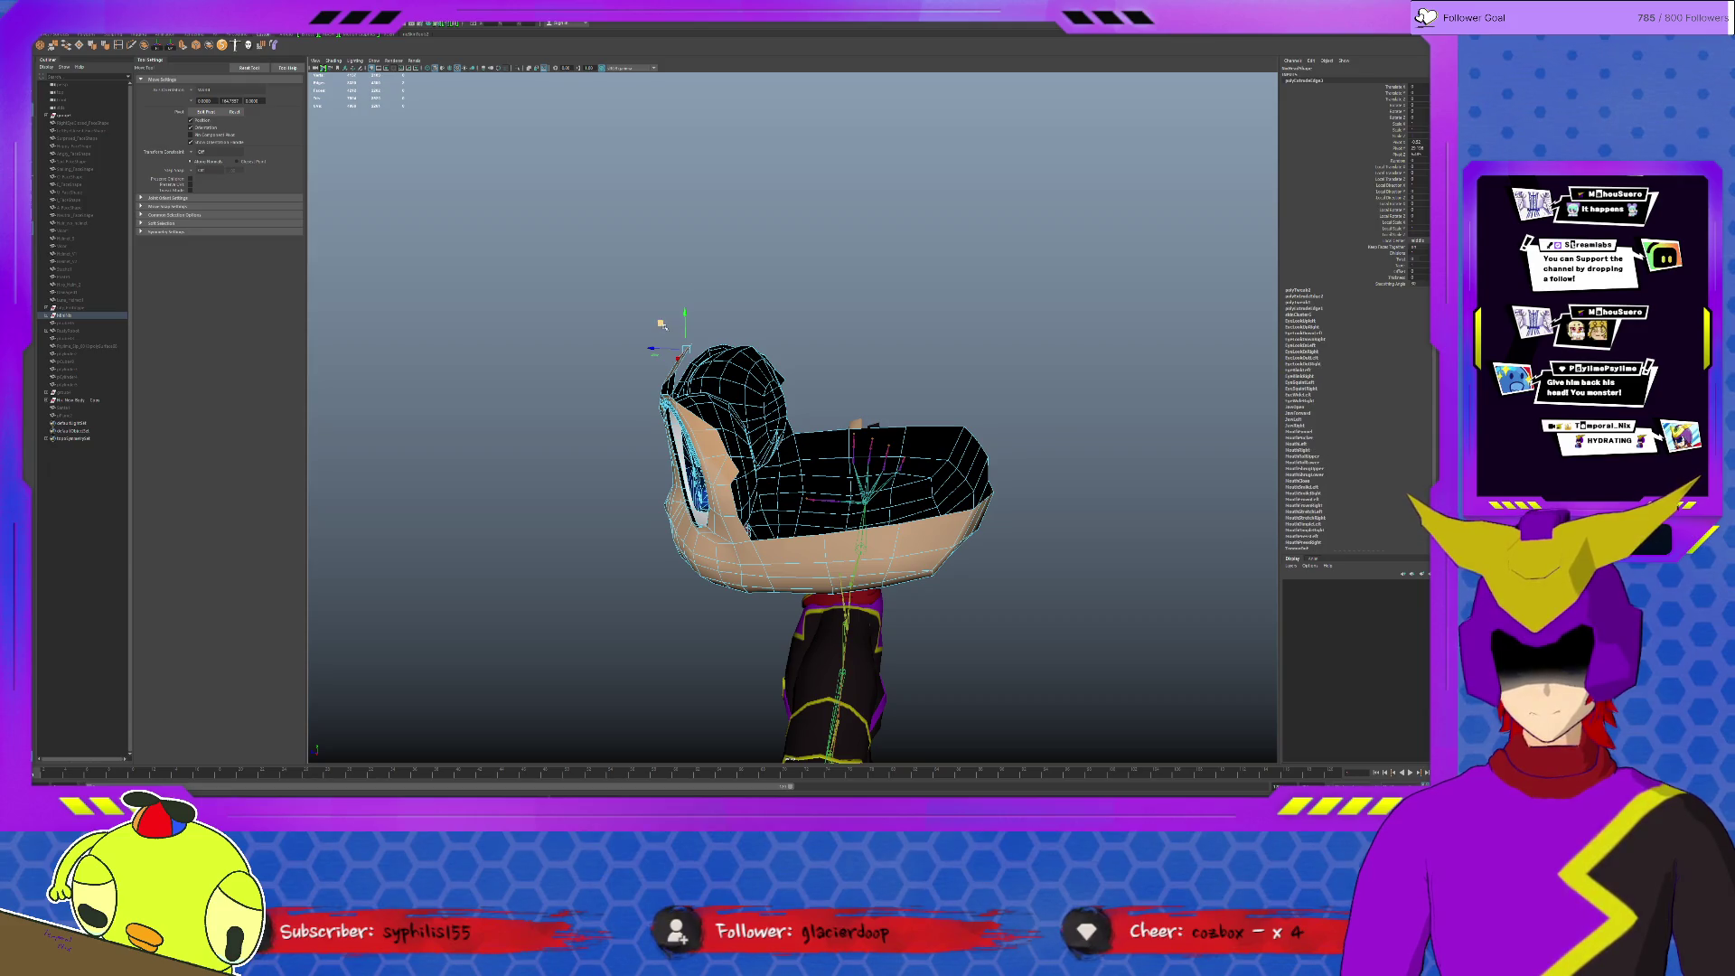
drag(661, 322, 690, 300)
Step: Check the body mesh and skeleton joints, then reselect the head mesh and frame it
key(F8)
alt+drag(722, 407, 826, 619)
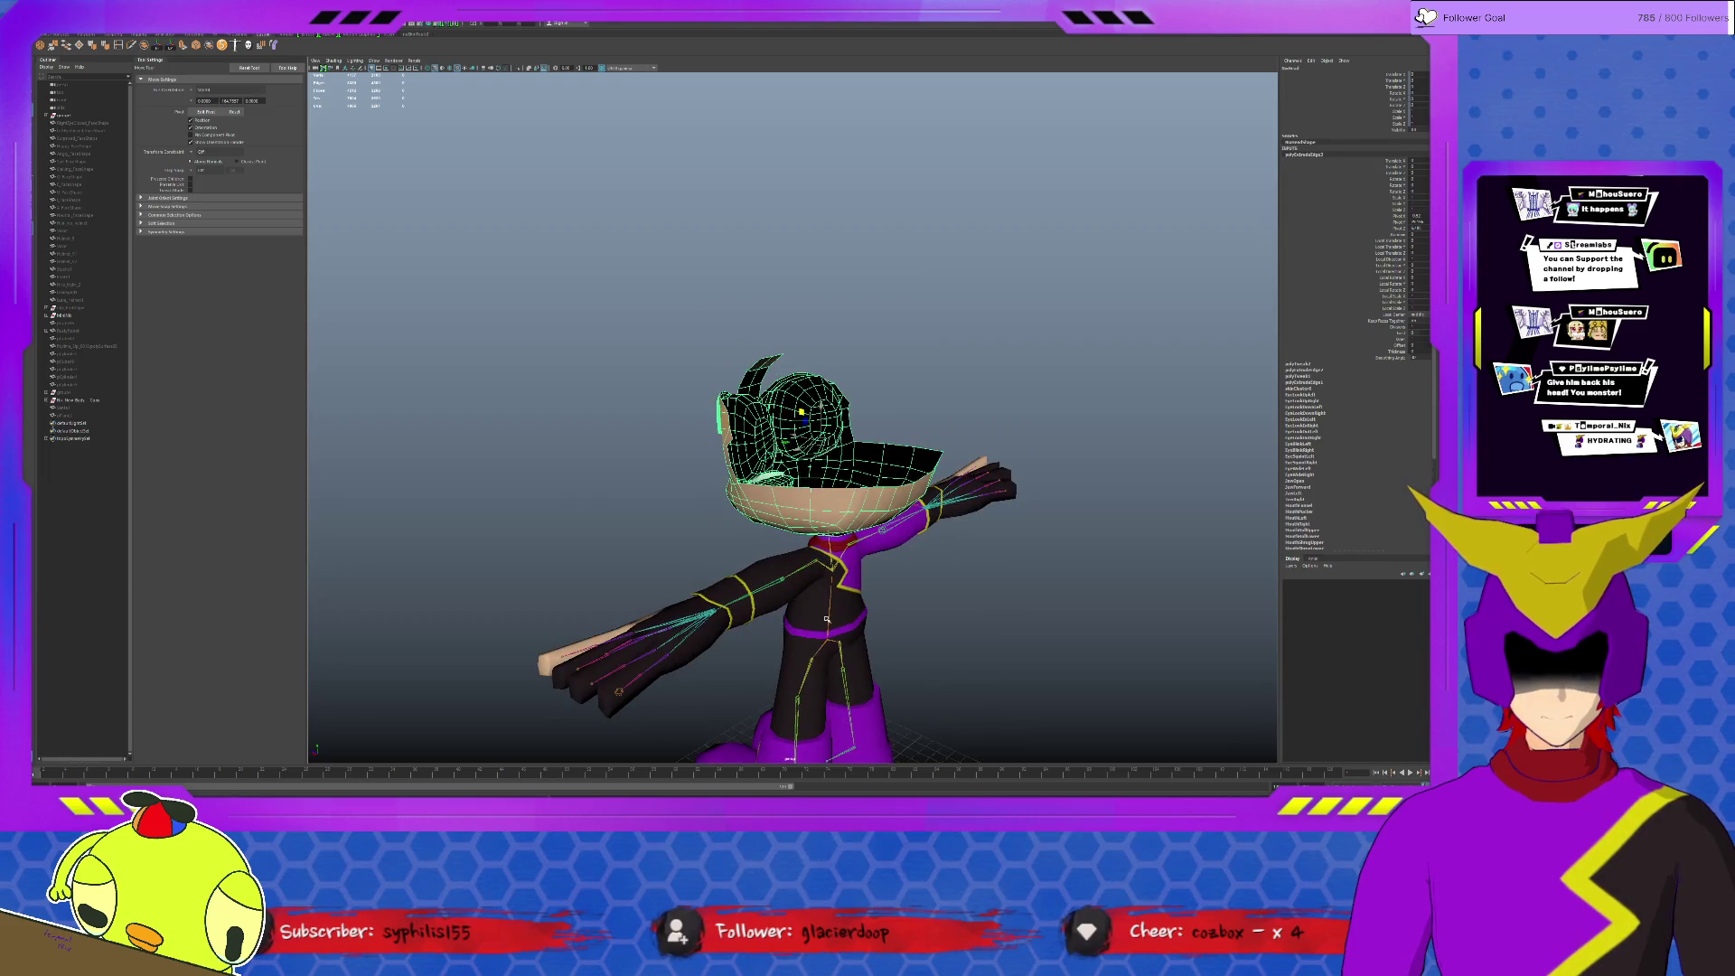
click(827, 619)
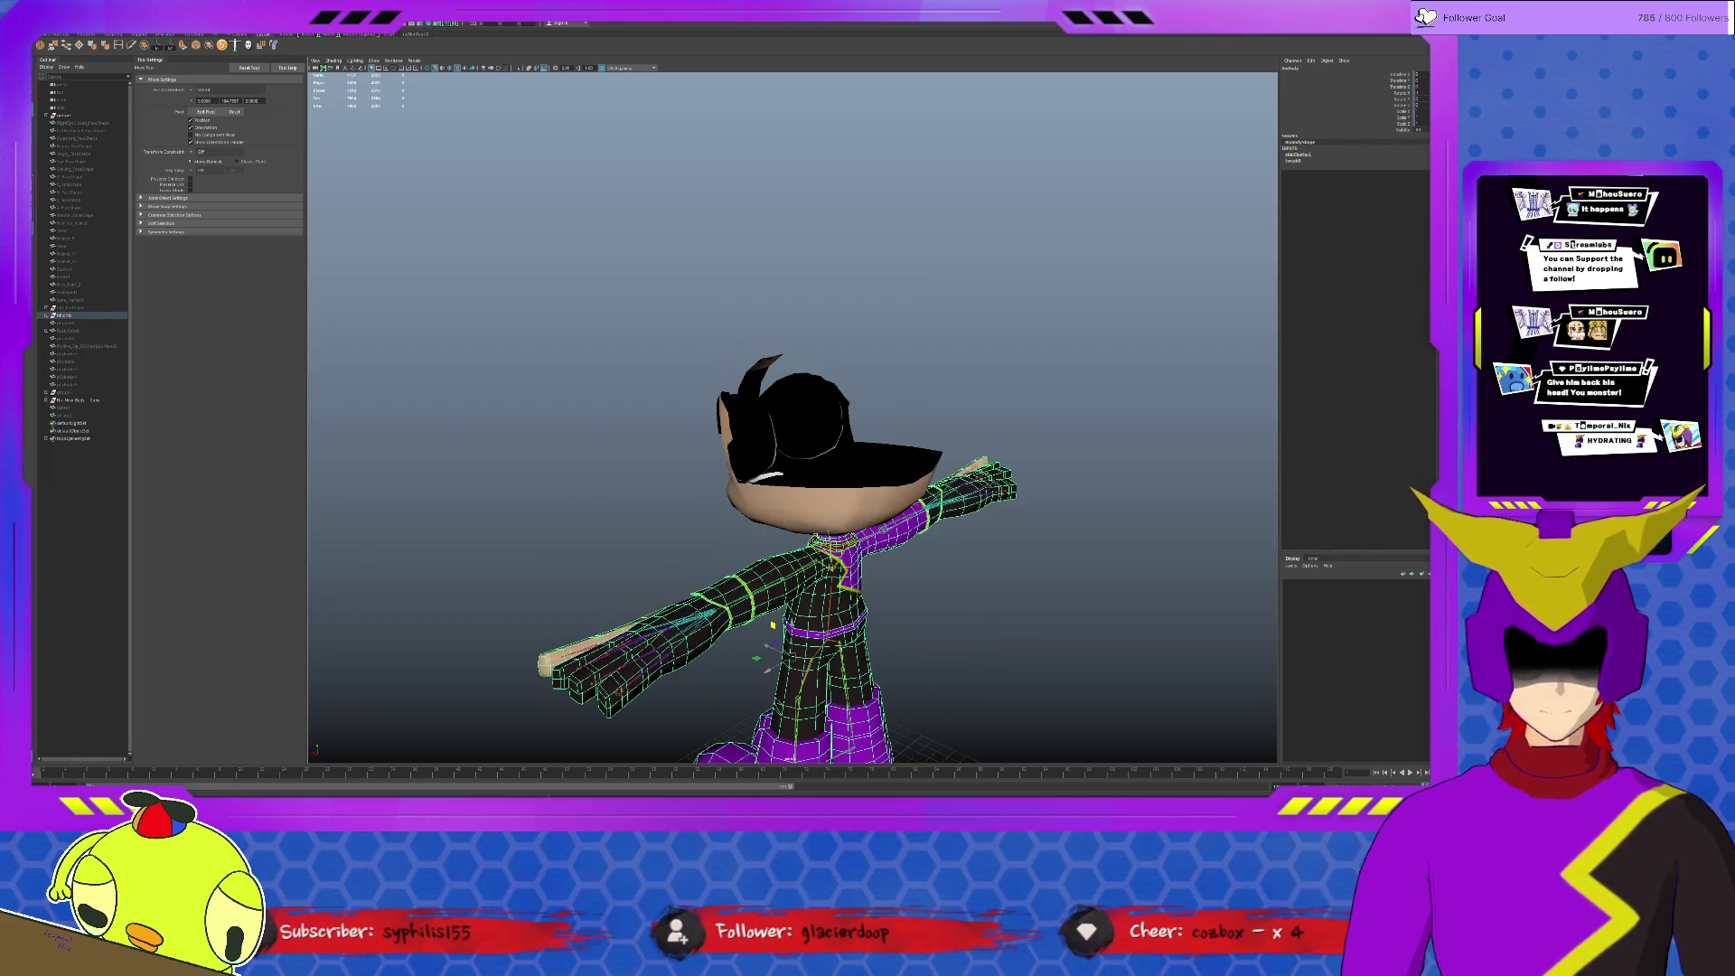
click(819, 510)
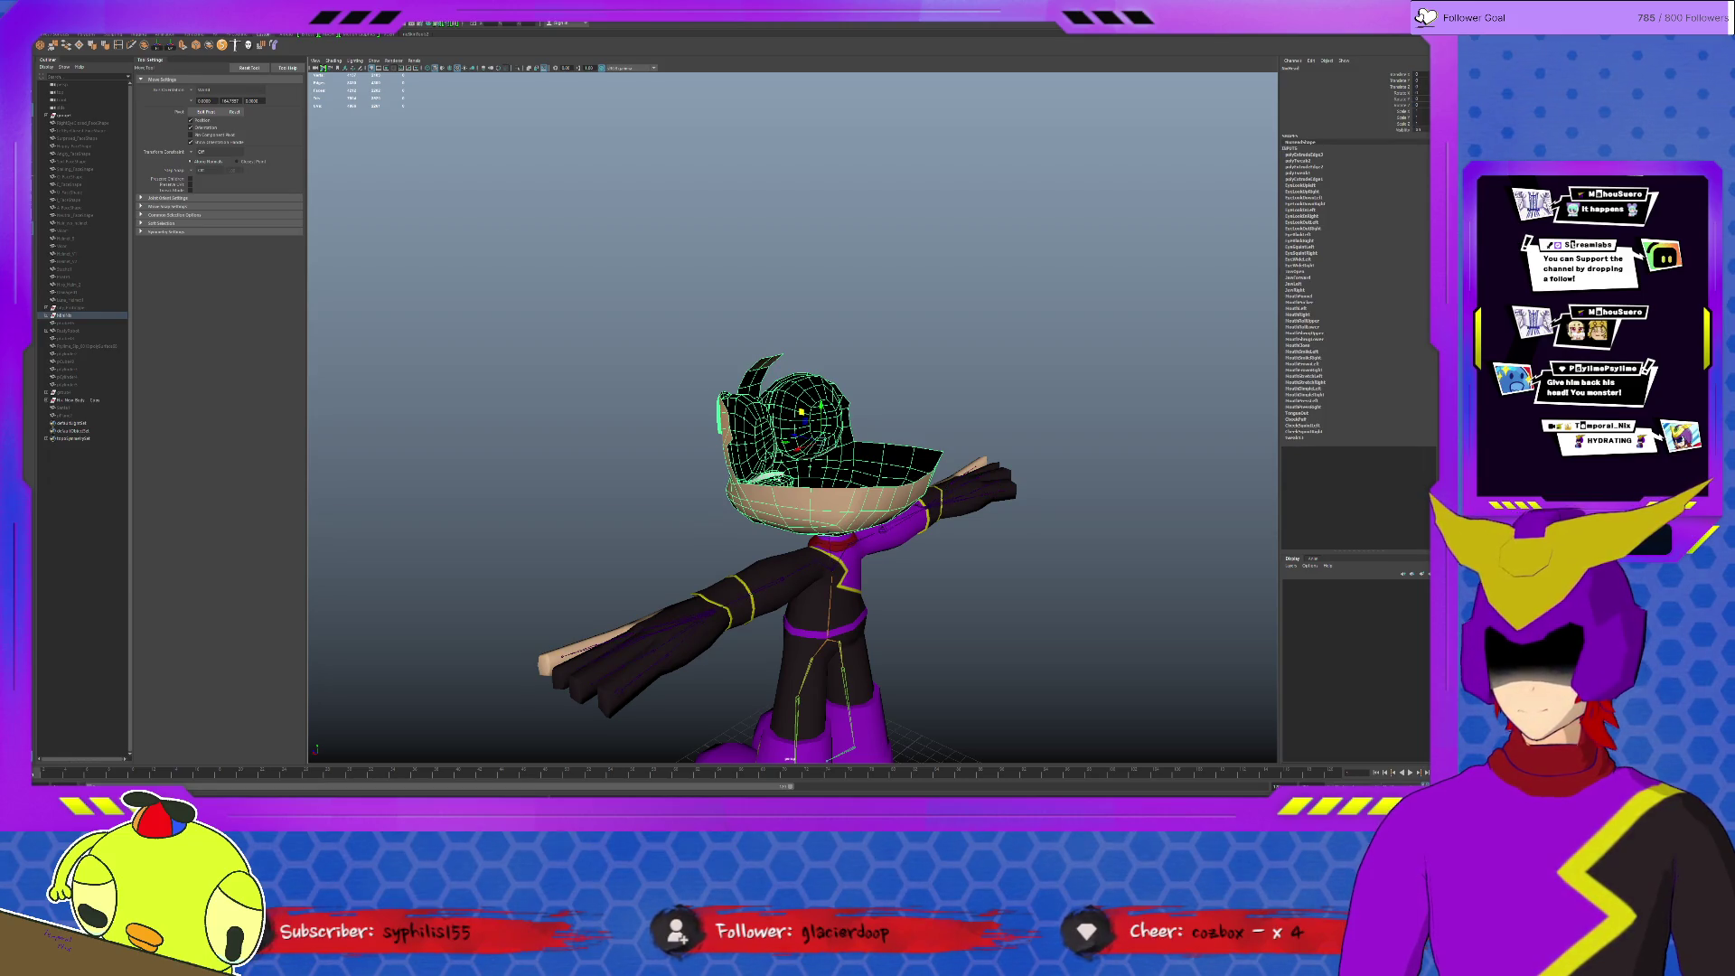
click(816, 591)
click(828, 595)
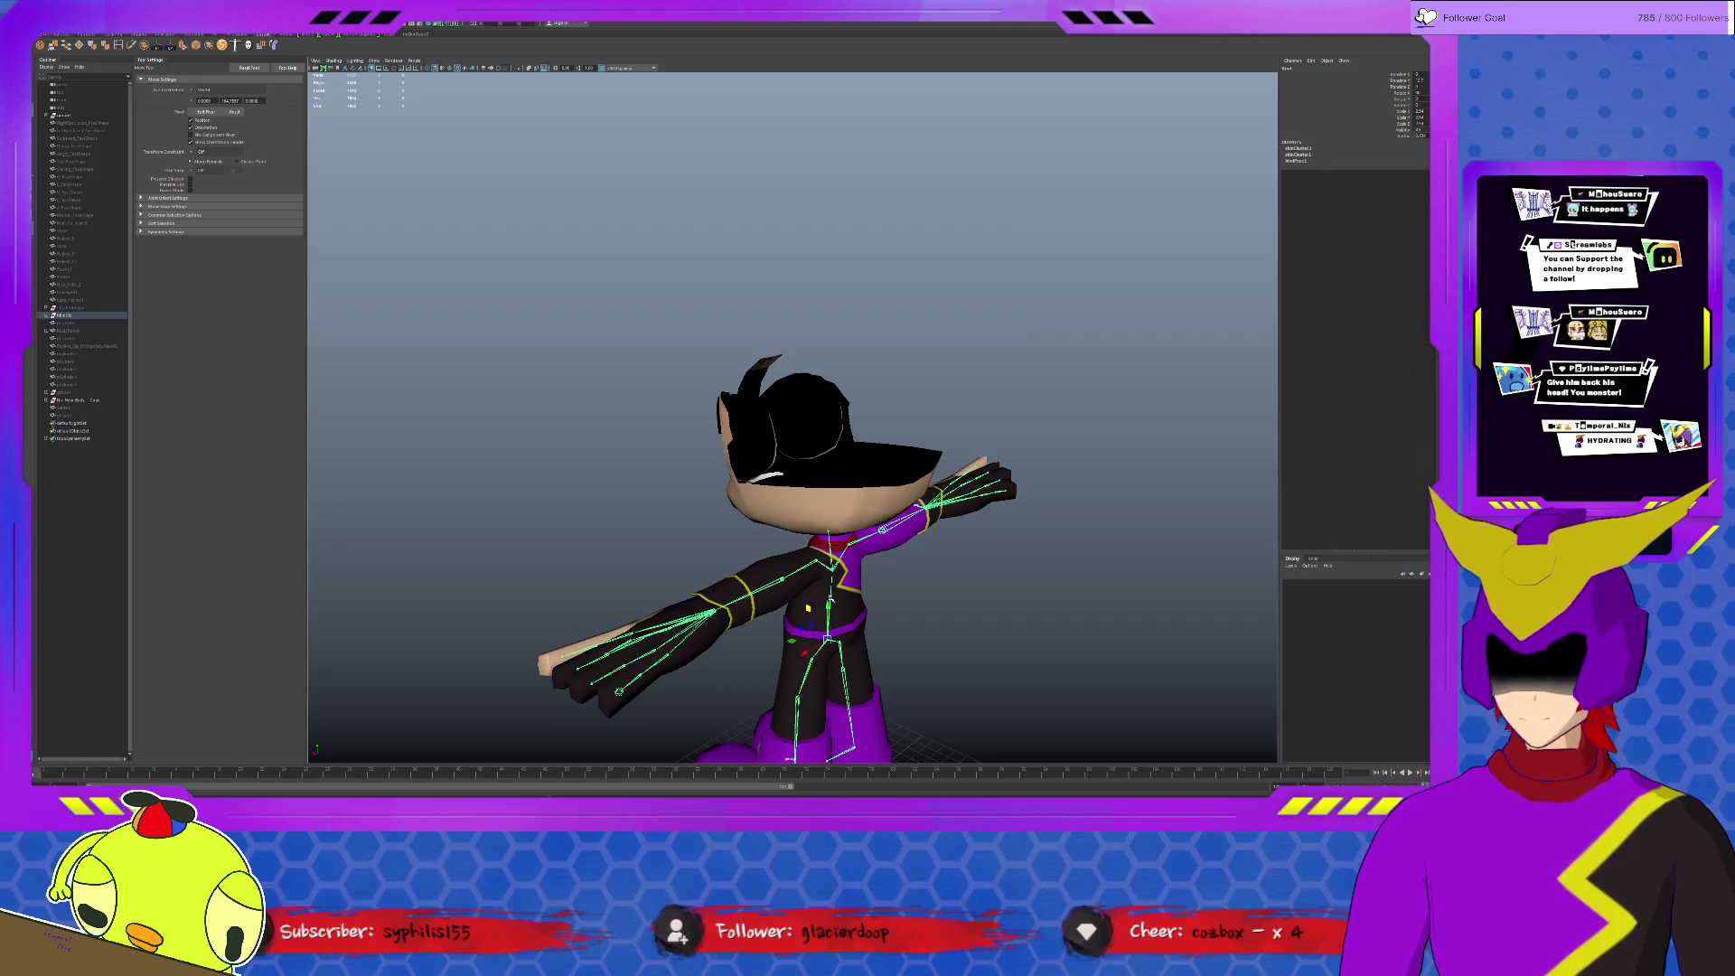
click(834, 497)
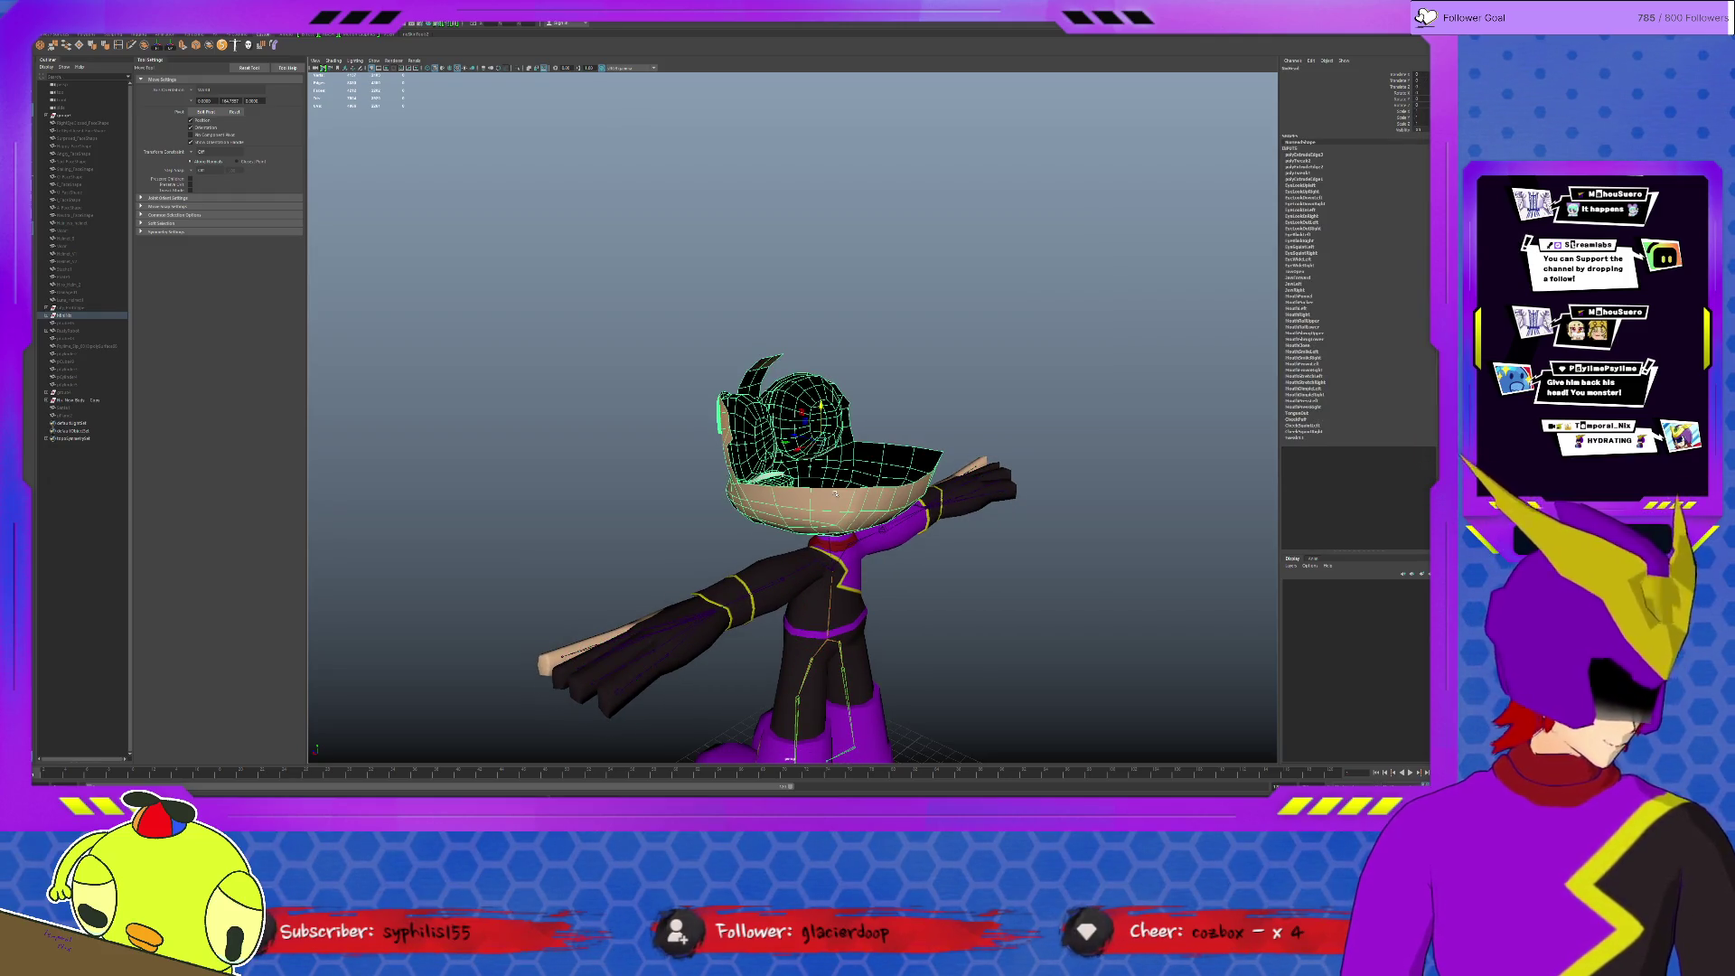
key(f)
Step: Move the hair strand's tip up and to the right into an arch
alt+drag(819, 503, 795, 388)
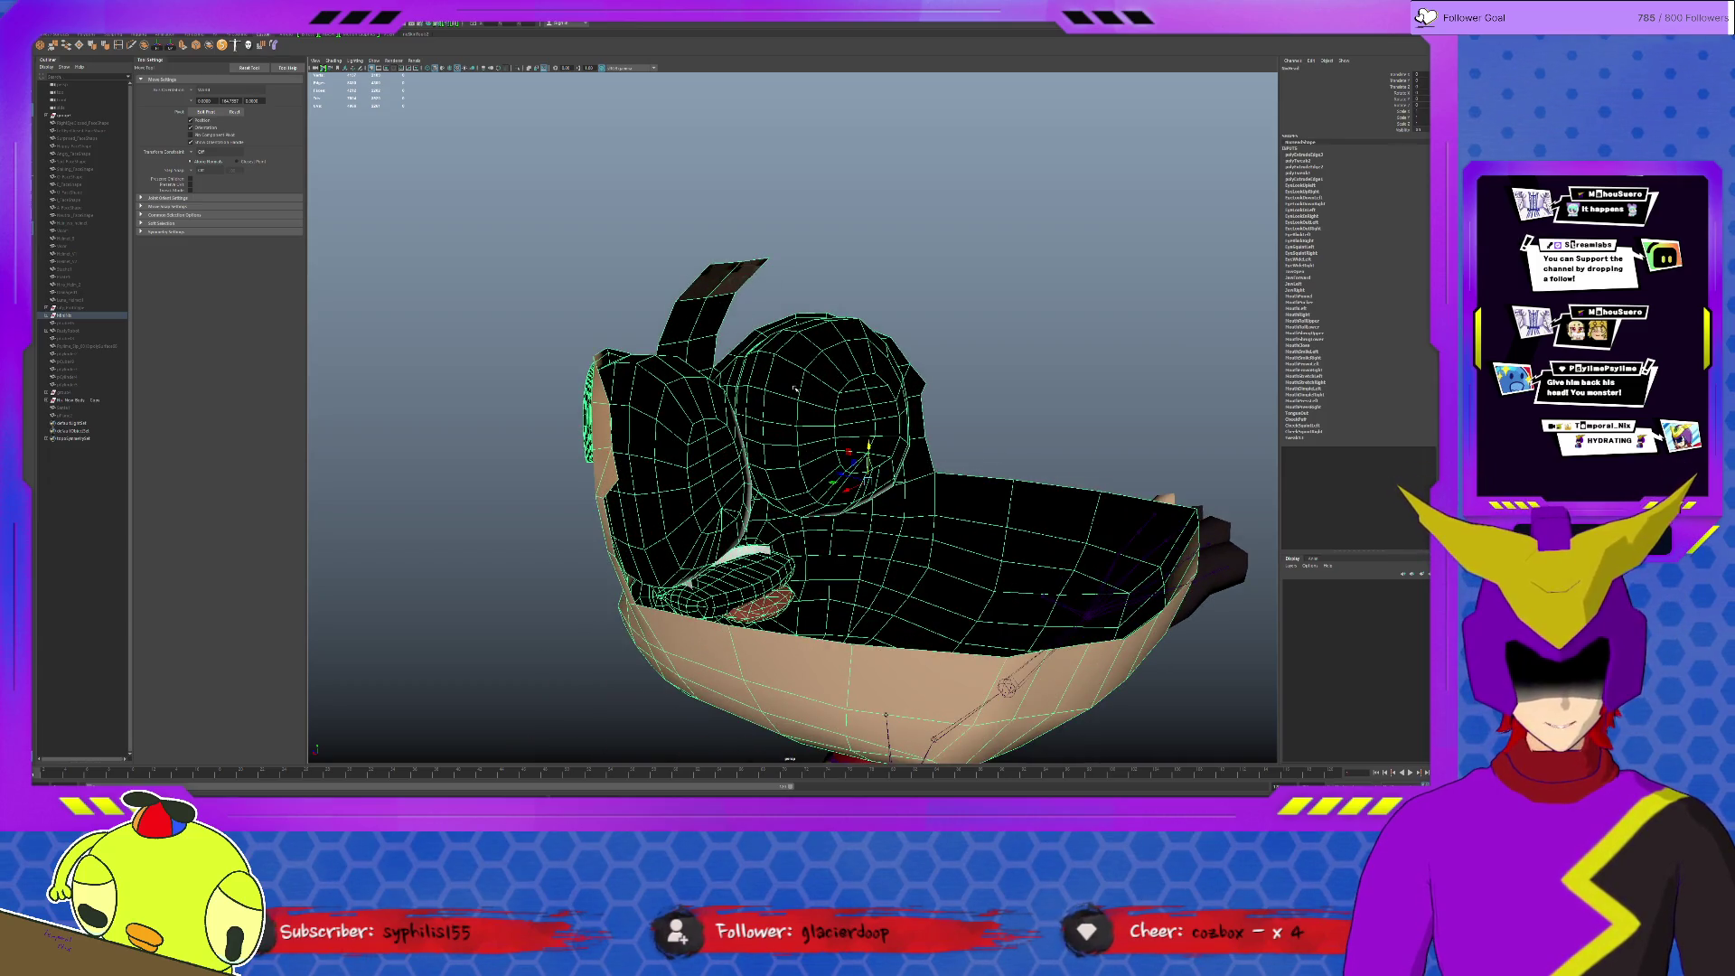
alt+drag(723, 287, 806, 318)
click(748, 291)
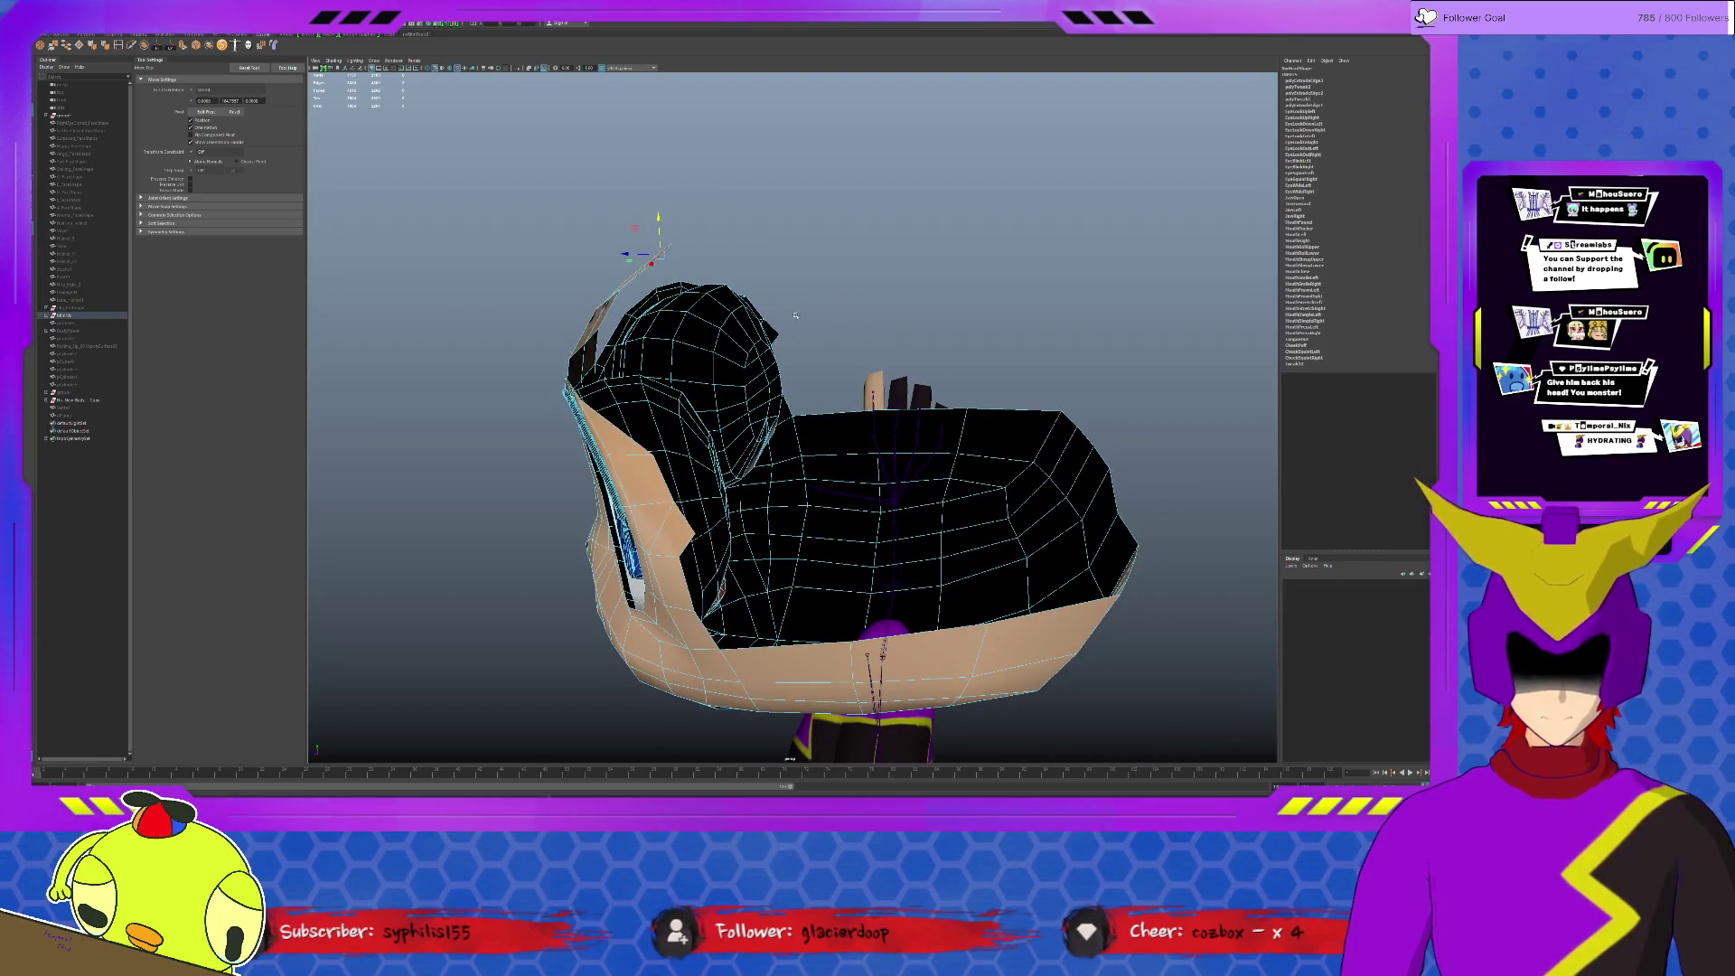
middle_drag(635, 230, 610, 240)
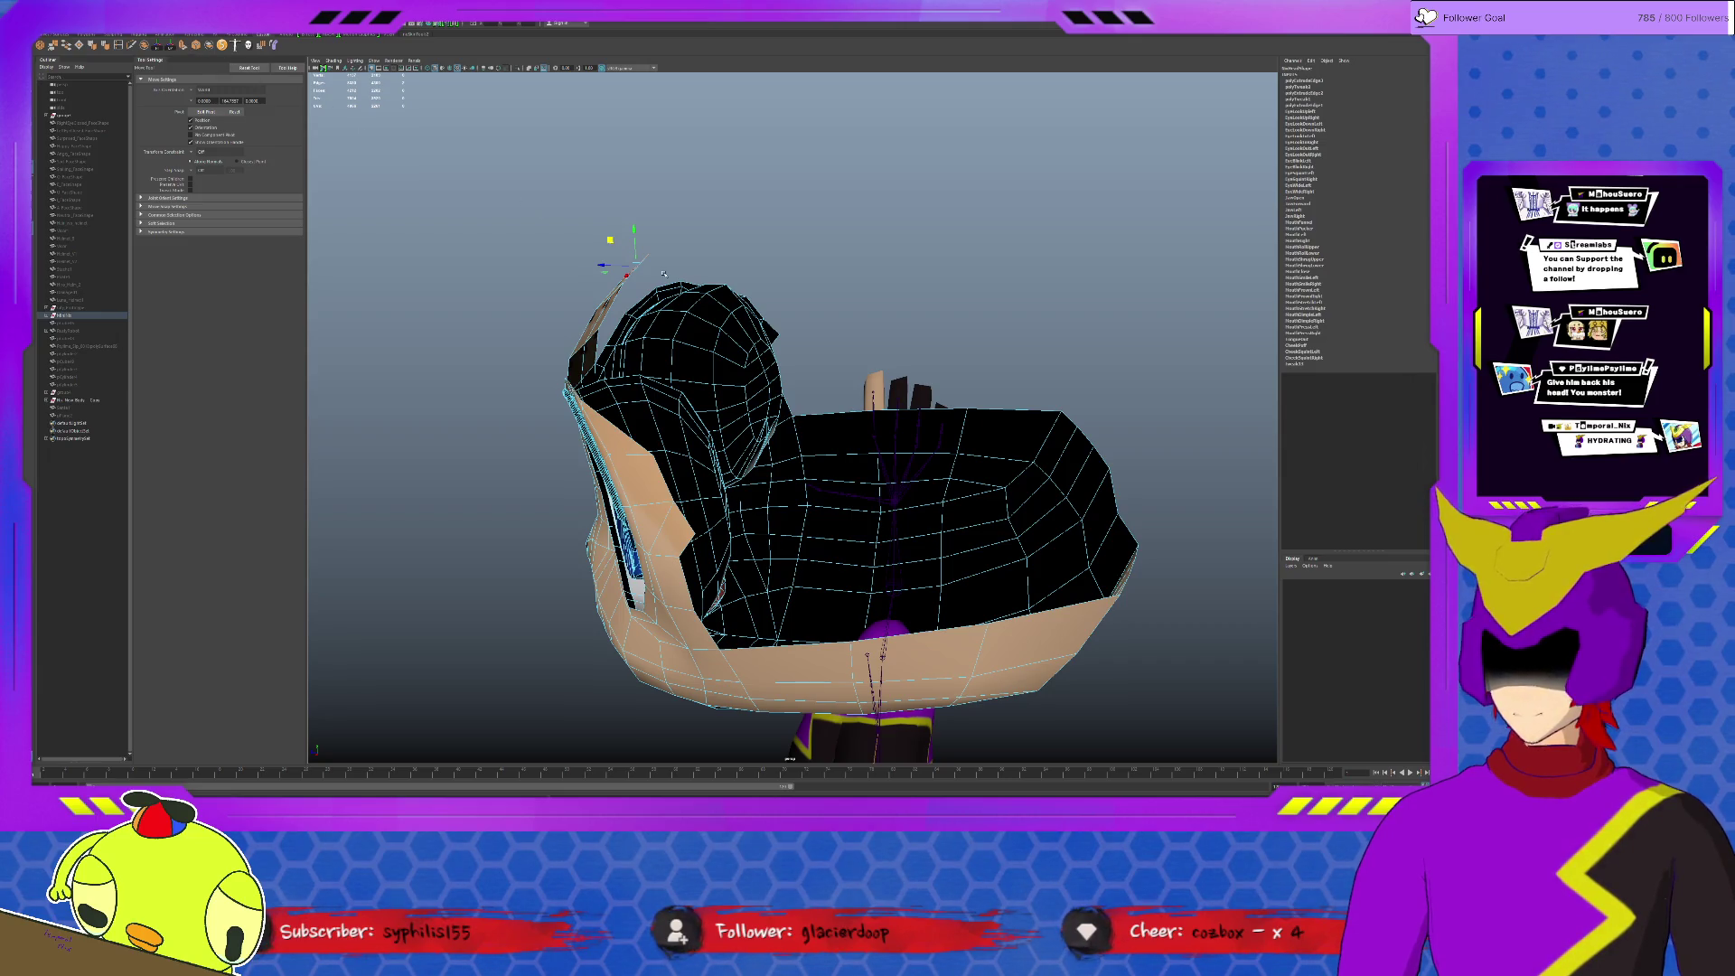
click(637, 247)
mouse_move(614, 237)
middle_down()
mouse_move(716, 208)
mouse_move(702, 203)
mouse_move(905, 197)
mouse_move(985, 240)
mouse_move(1024, 289)
mouse_move(1061, 400)
middle_up()
Step: Raise the right side of the tan face shell's rim with the Move tool
mouse_move(1062, 398)
alt+mouse_down()
mouse_move(1027, 406)
mouse_move(1174, 506)
mouse_move(994, 454)
alt+mouse_up()
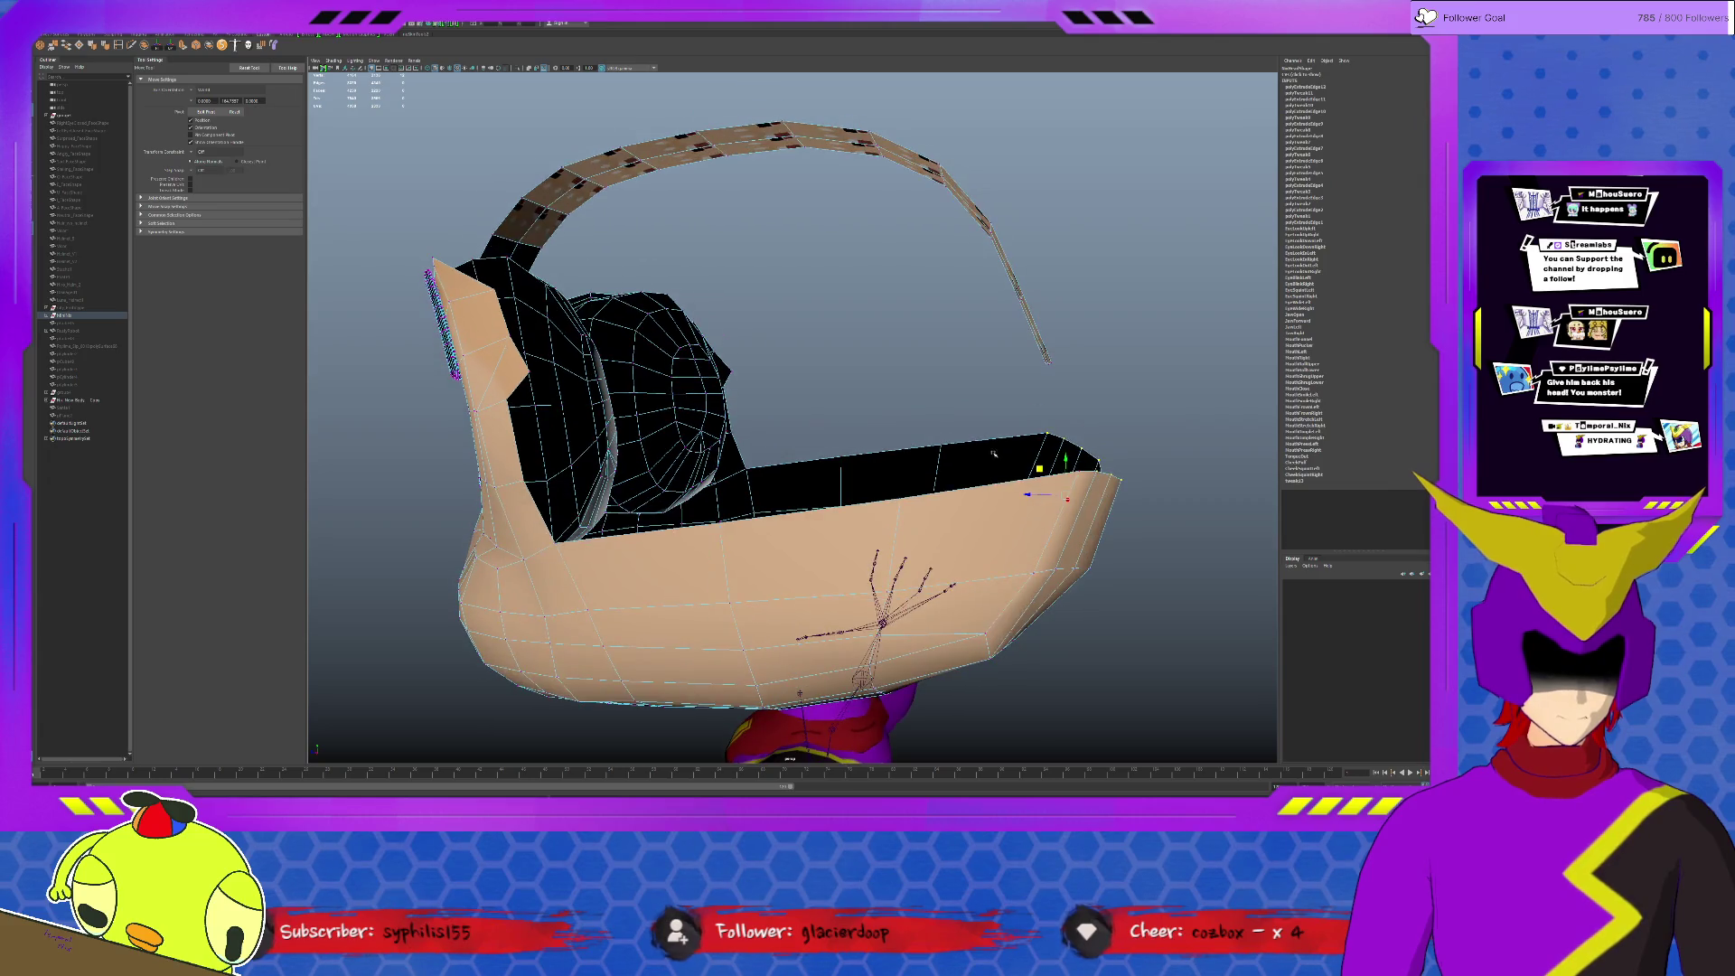
alt+drag(1178, 644, 1080, 515)
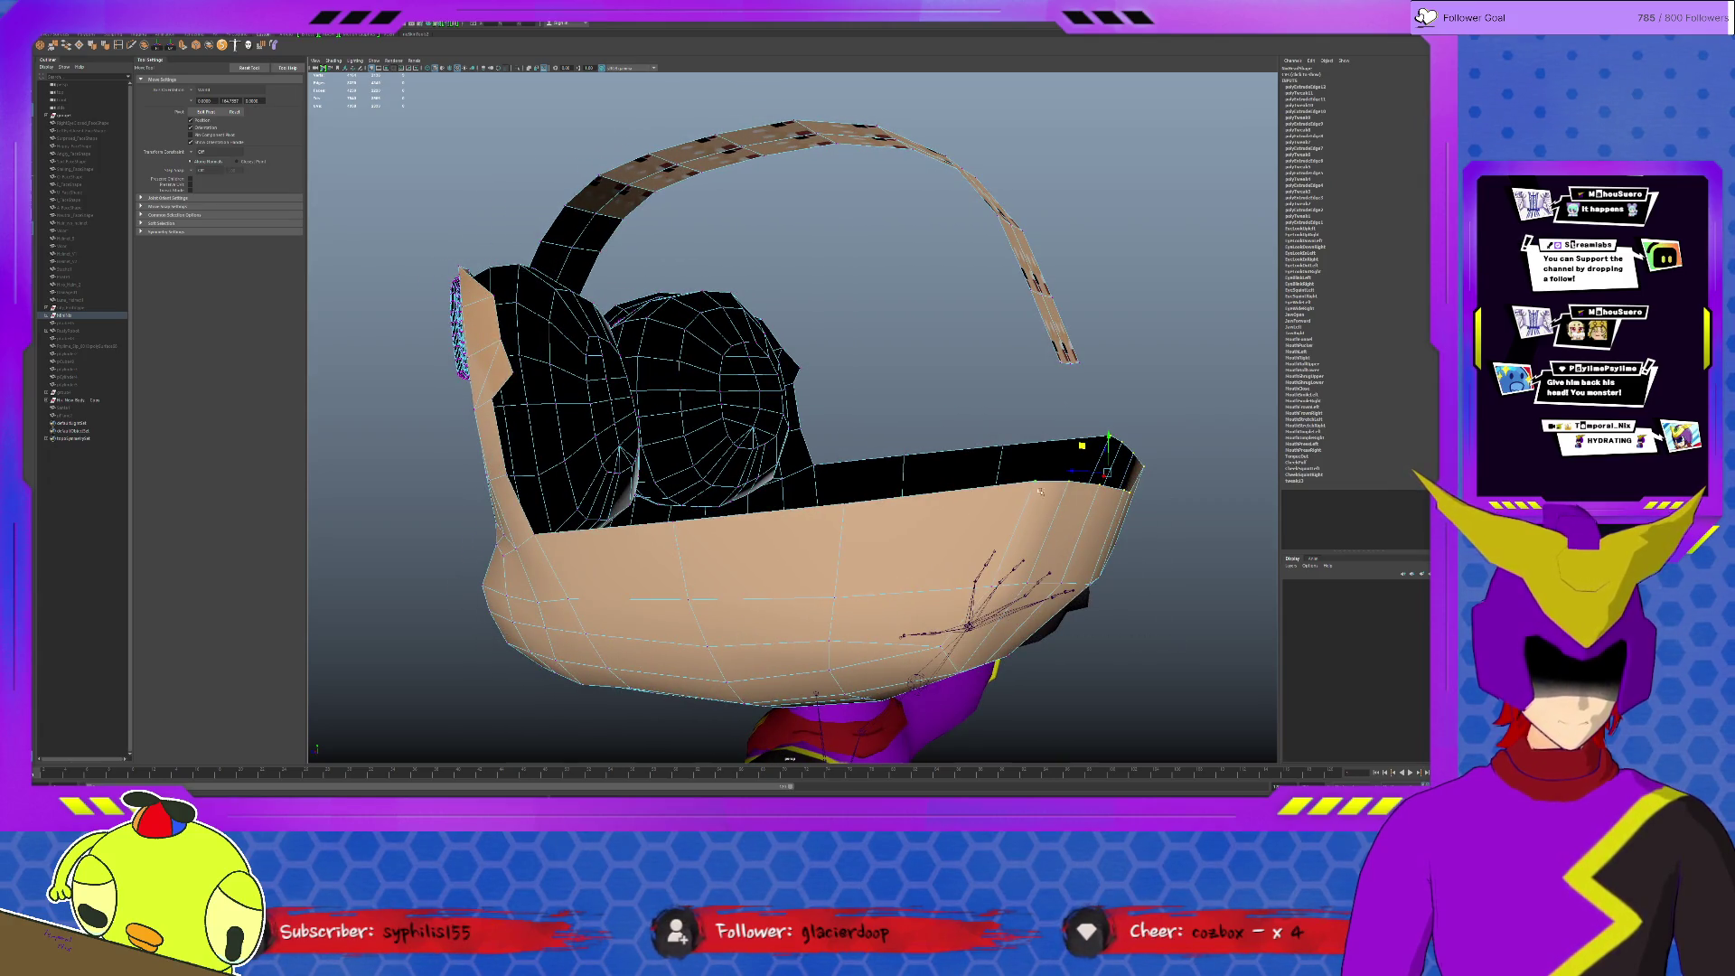
mouse_move(1107, 493)
alt+mouse_down()
mouse_move(1042, 445)
mouse_move(994, 470)
mouse_move(1111, 506)
mouse_move(1045, 439)
alt+mouse_up()
key(r)
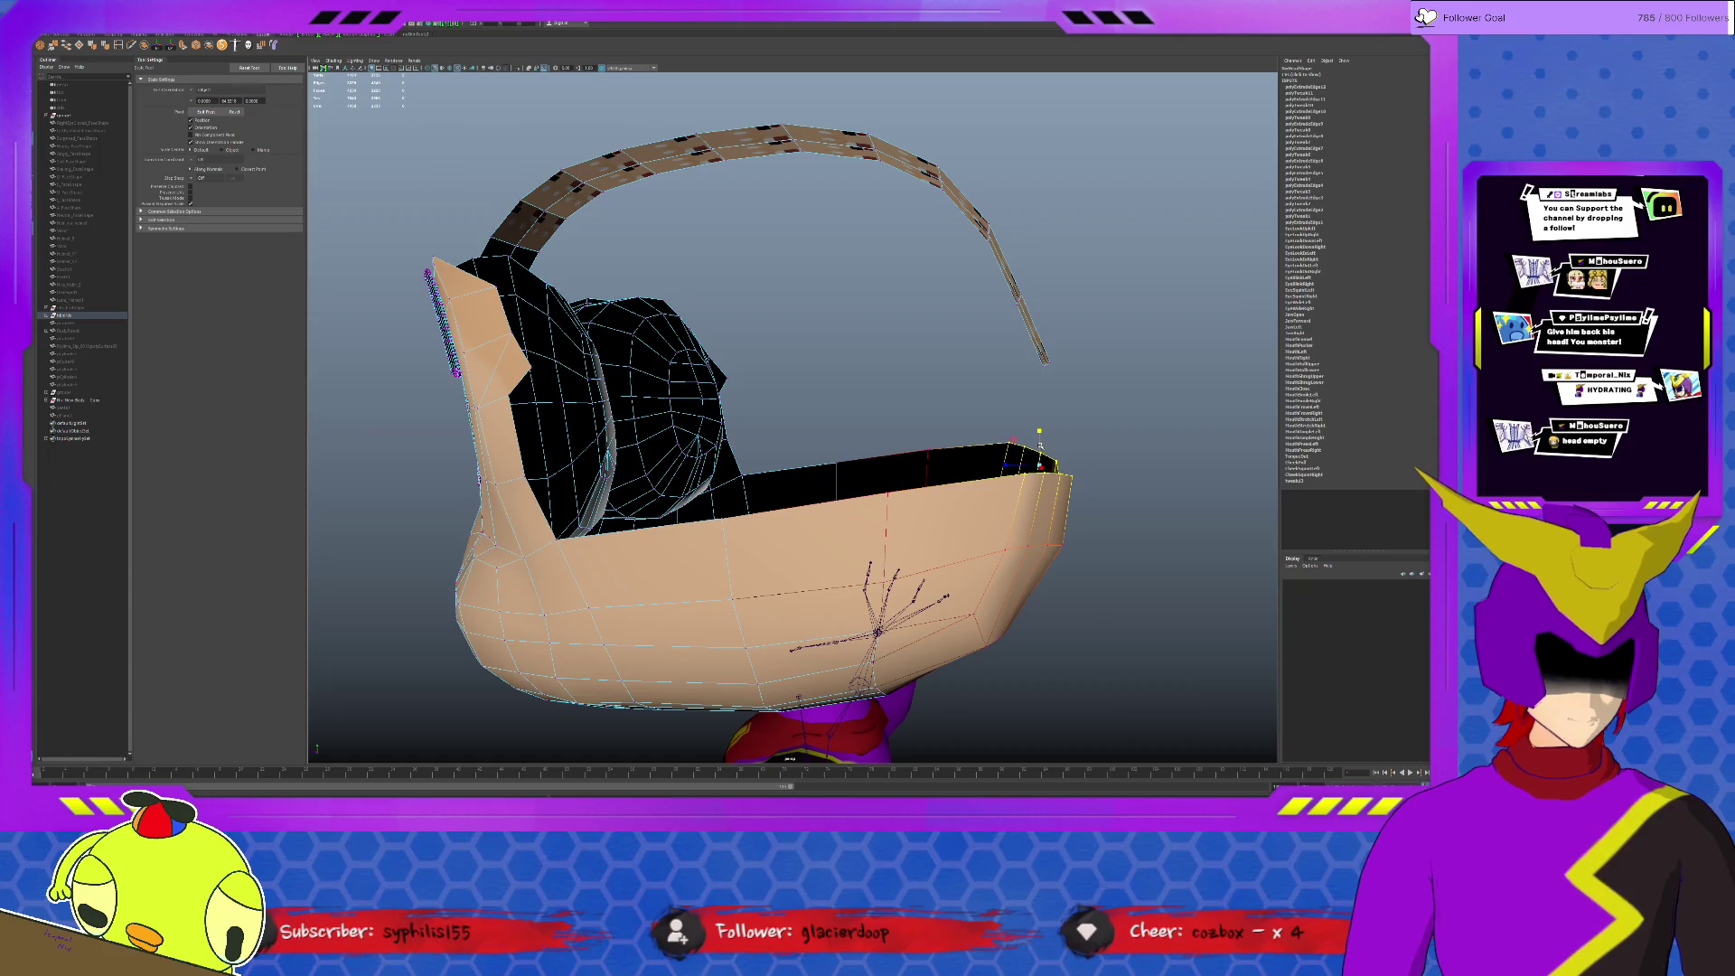
alt+drag(1019, 456, 1061, 463)
key(w)
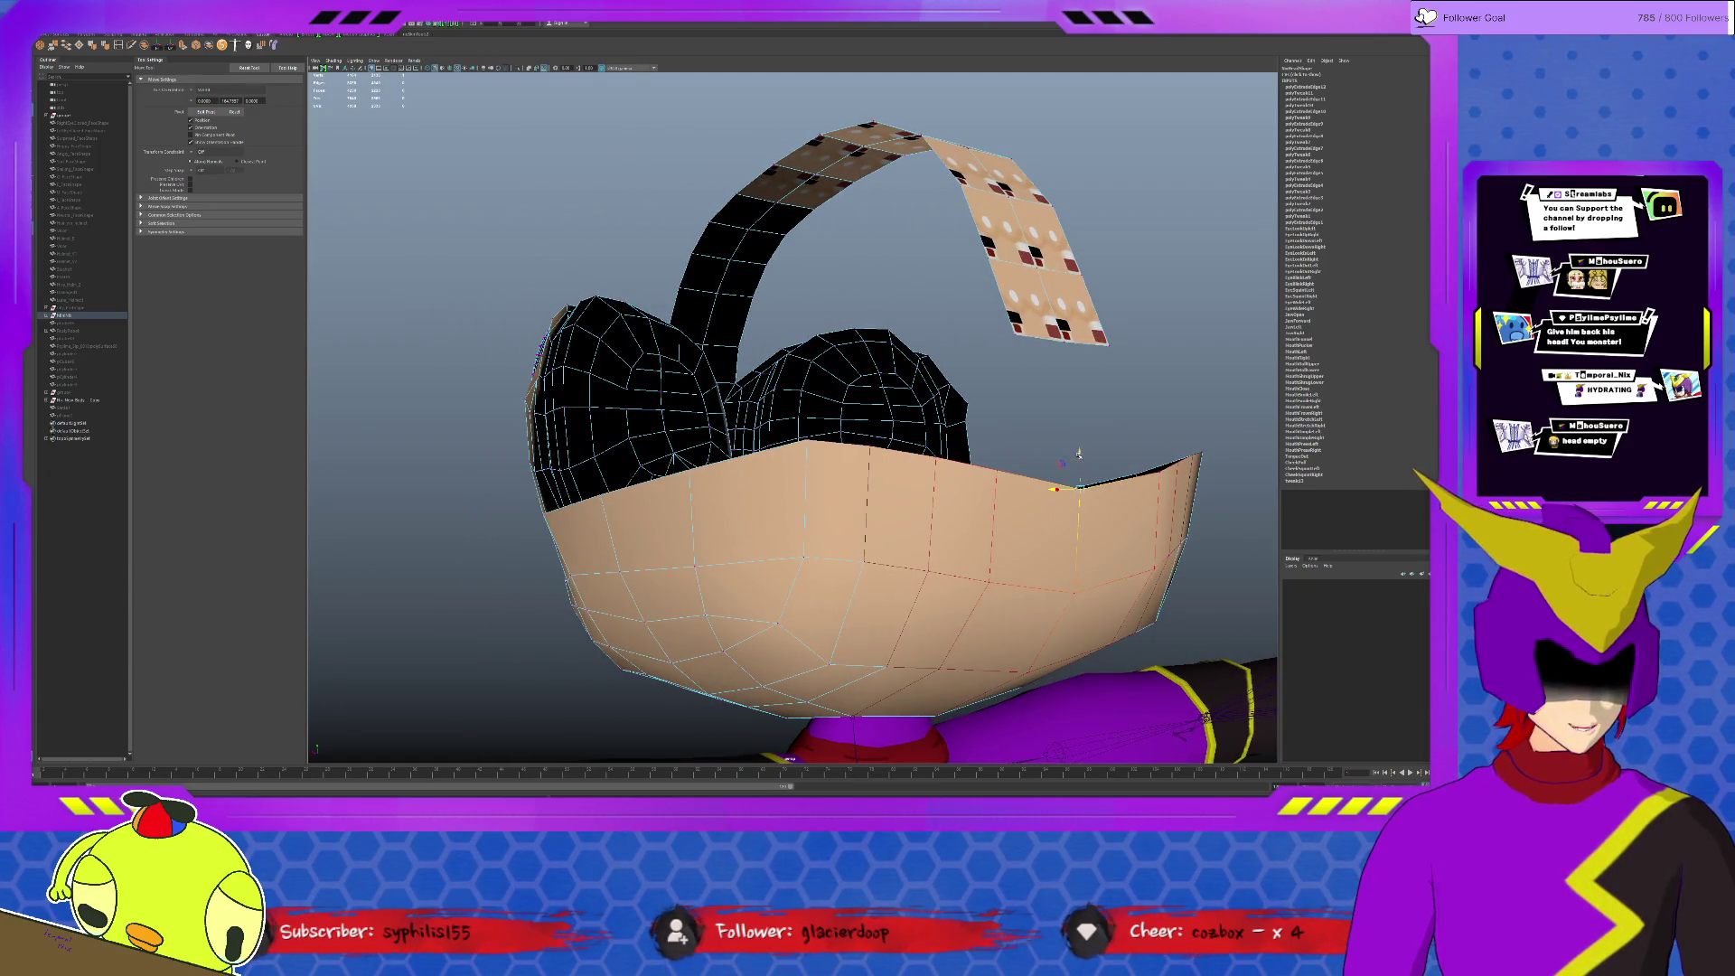
drag(1081, 451, 1080, 429)
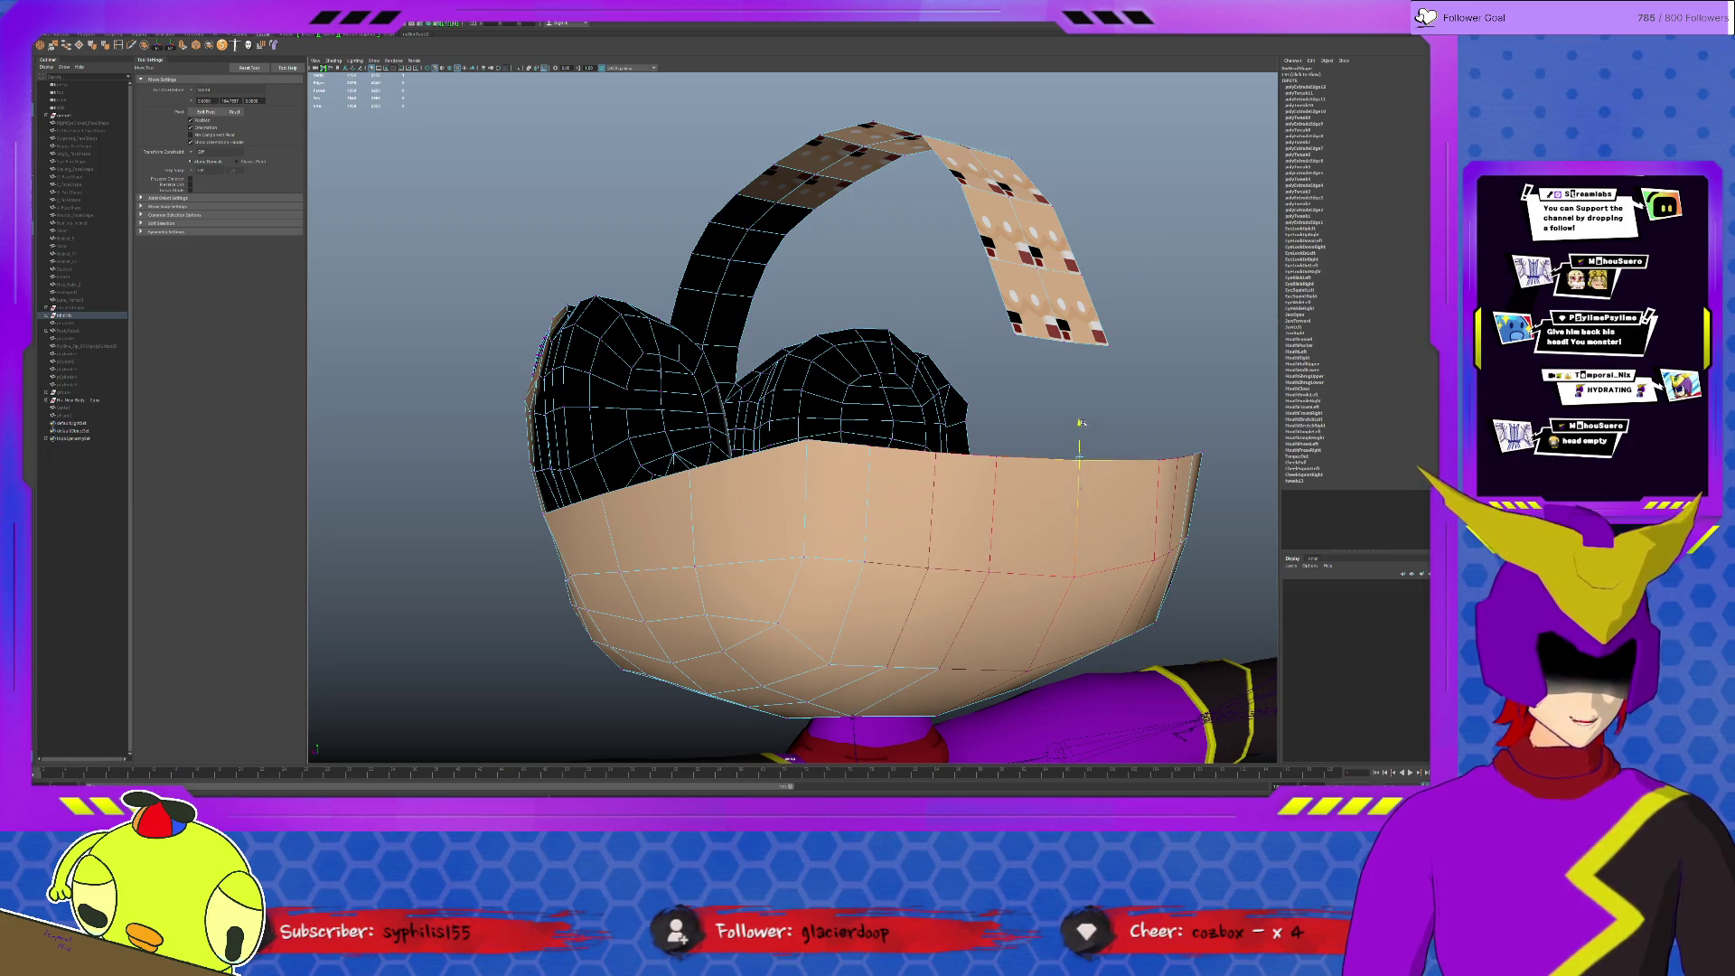
mouse_move(1076, 433)
alt+mouse_down()
mouse_move(1038, 457)
mouse_move(1037, 503)
alt+mouse_up()
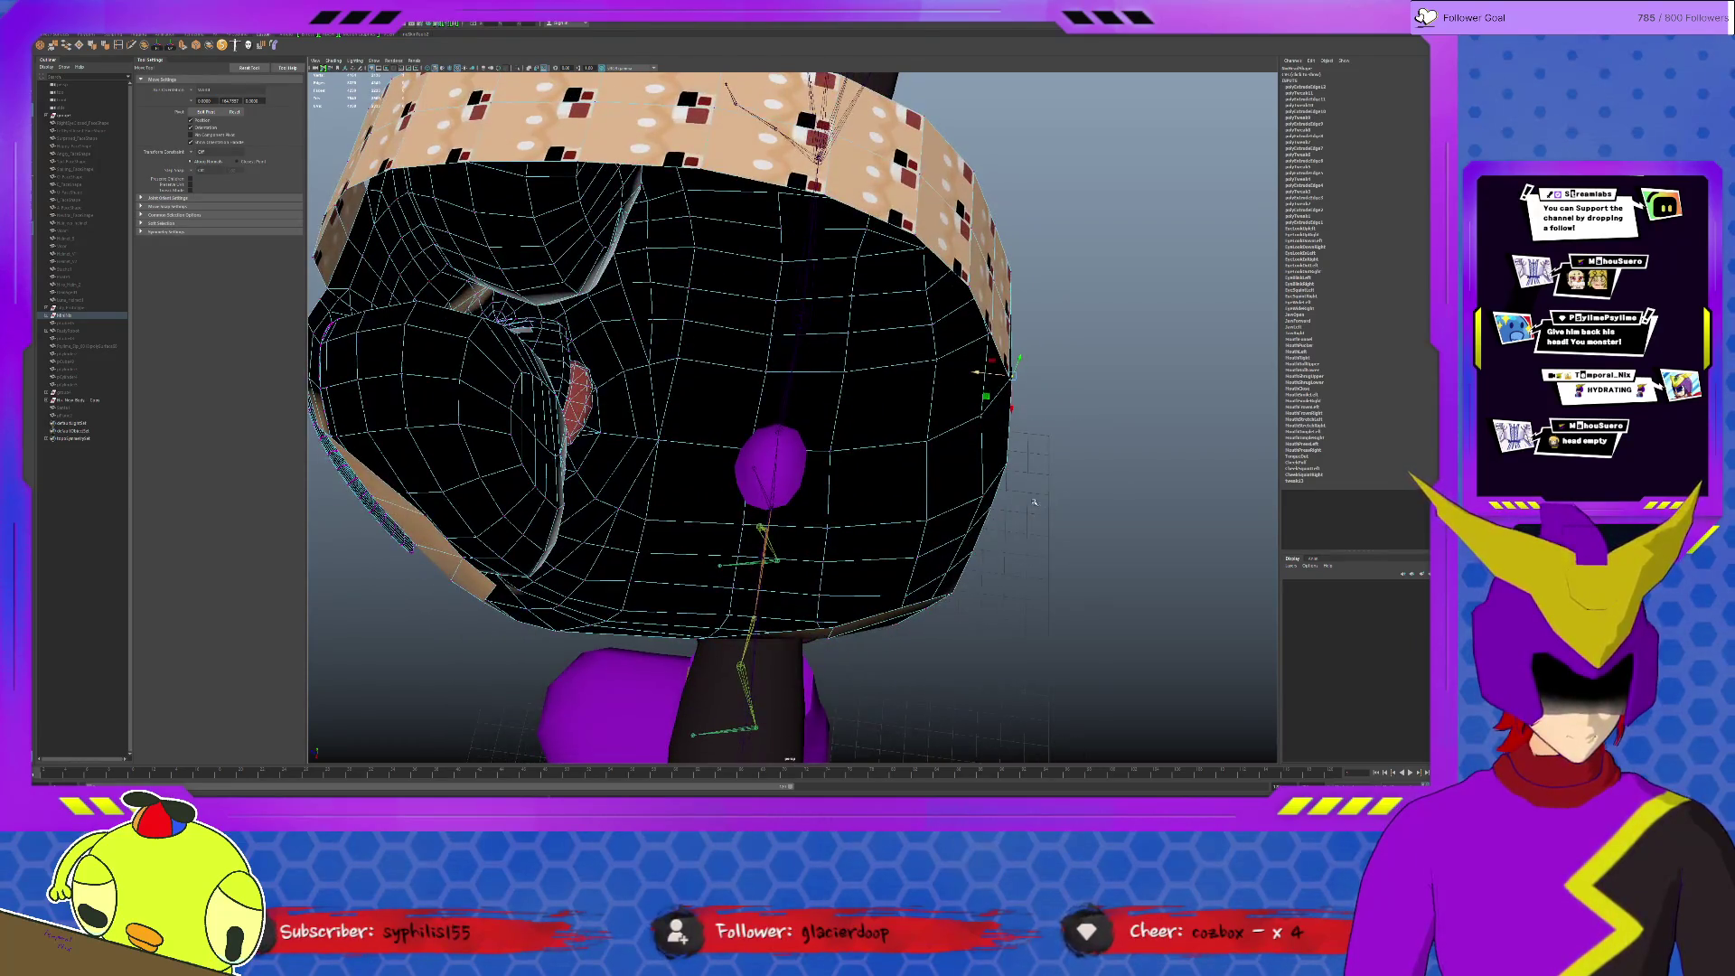
click(927, 440)
mouse_move(899, 438)
alt+mouse_down()
mouse_move(898, 512)
mouse_move(958, 526)
alt+mouse_up()
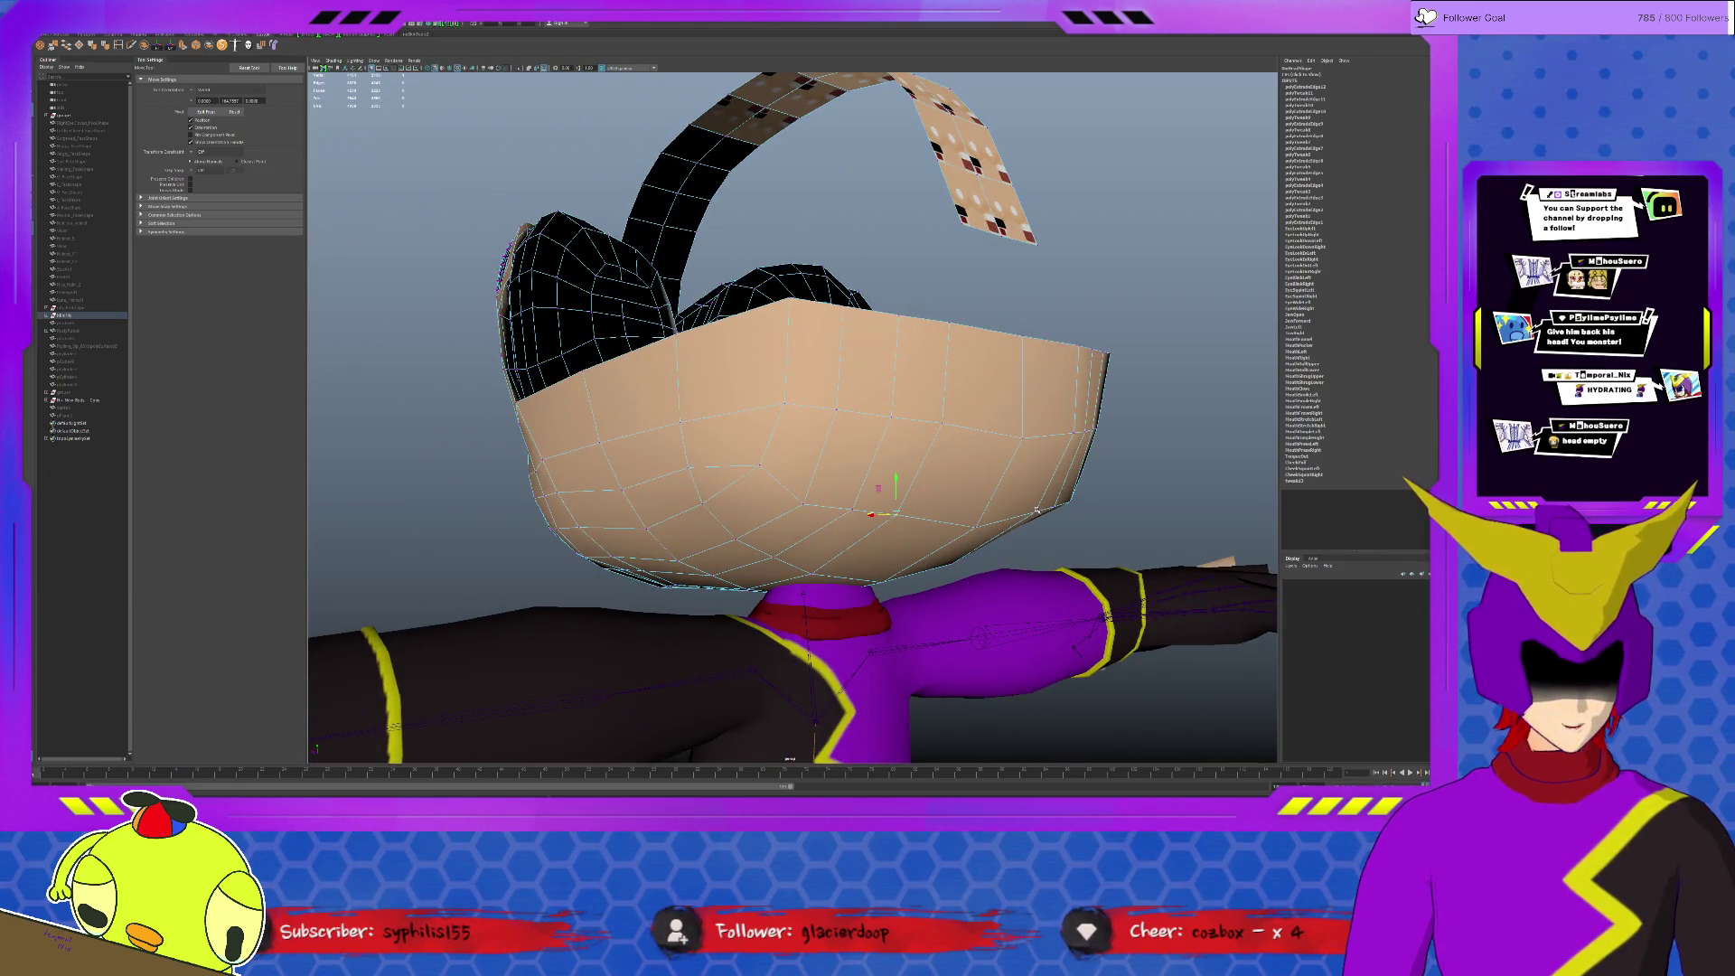
drag(969, 488, 970, 494)
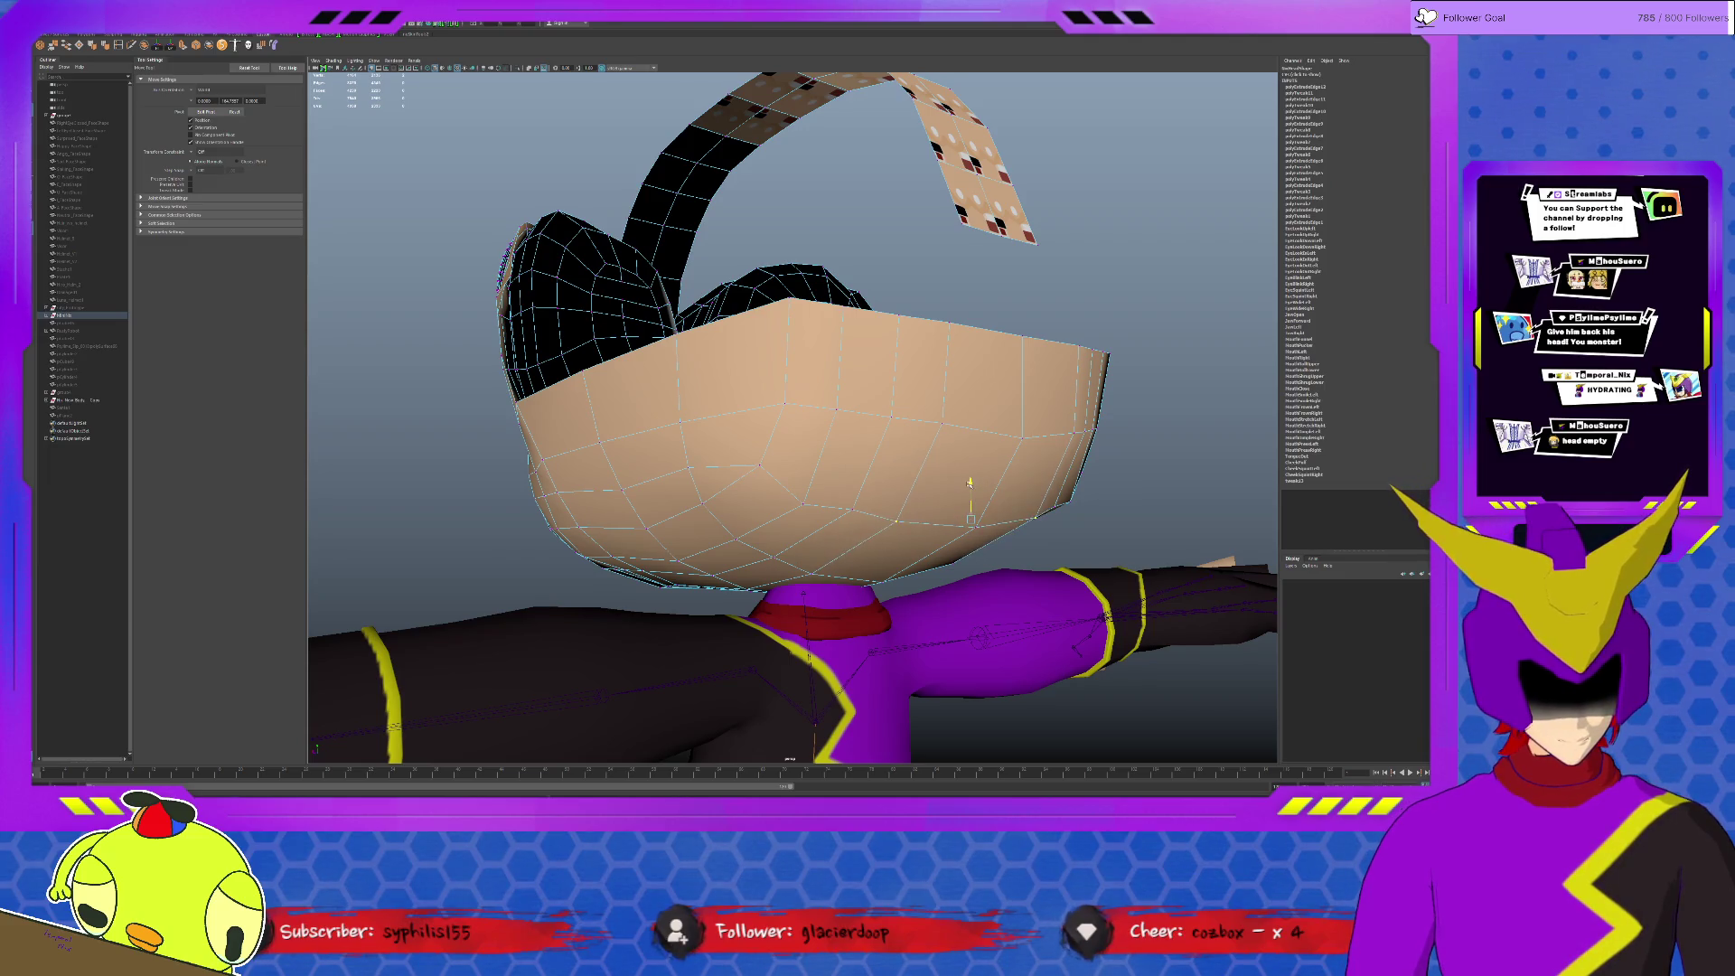
click(963, 506)
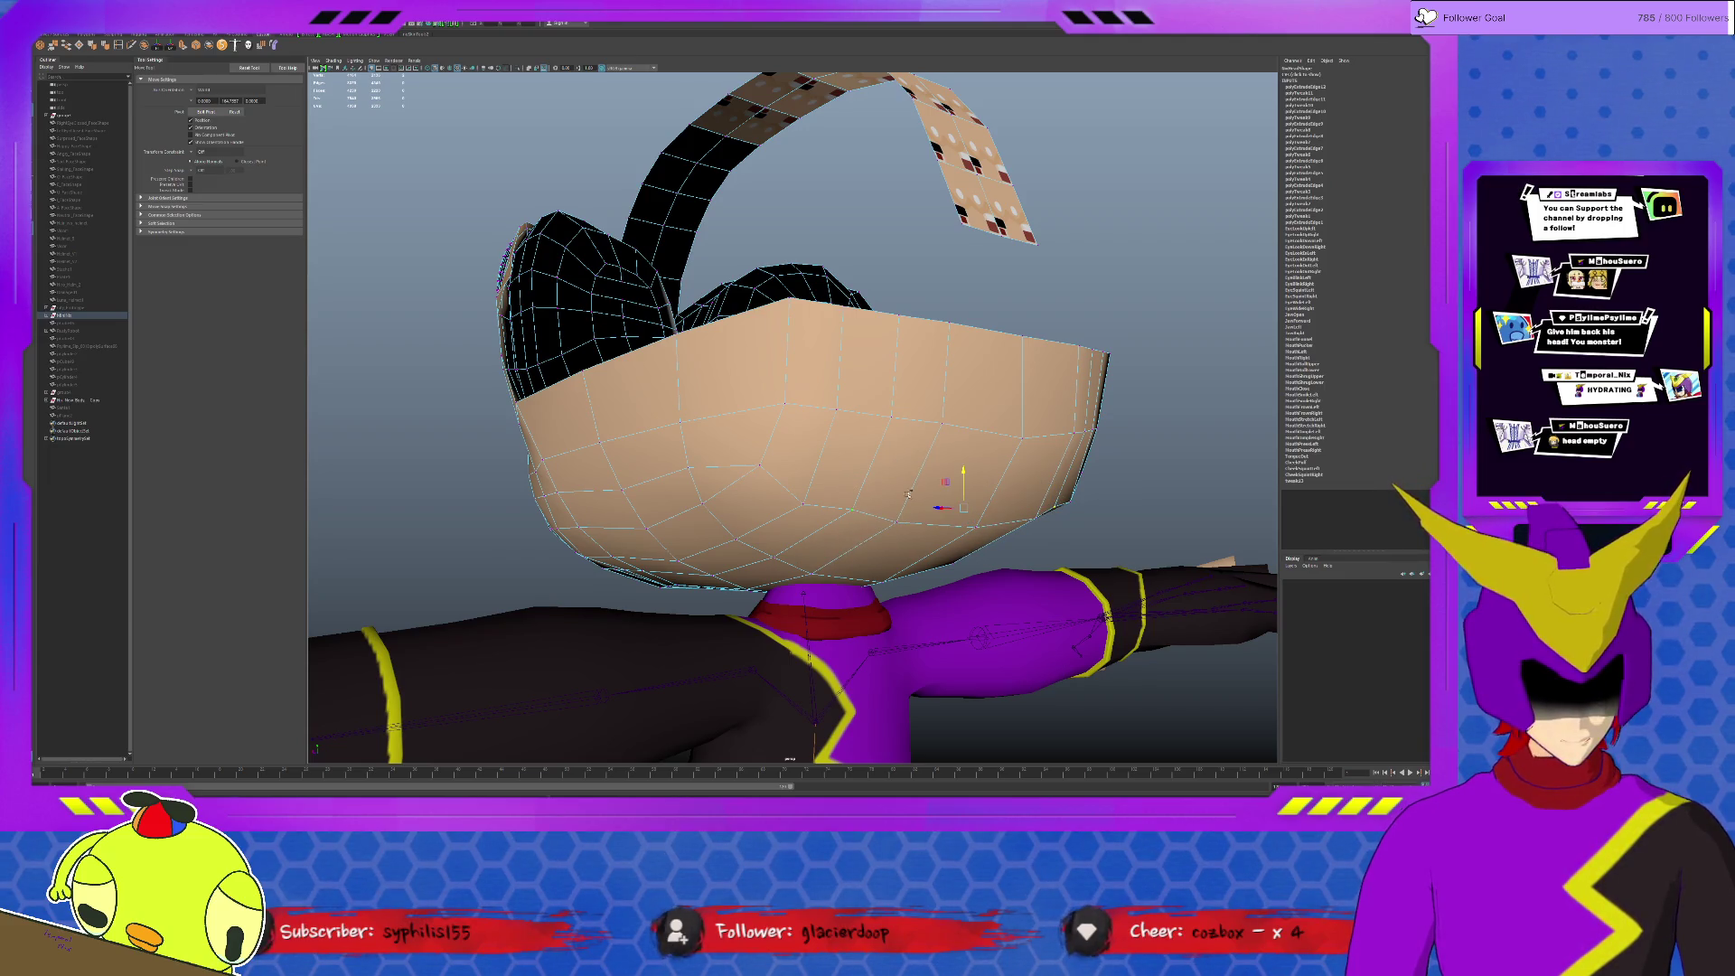
drag(963, 484, 931, 499)
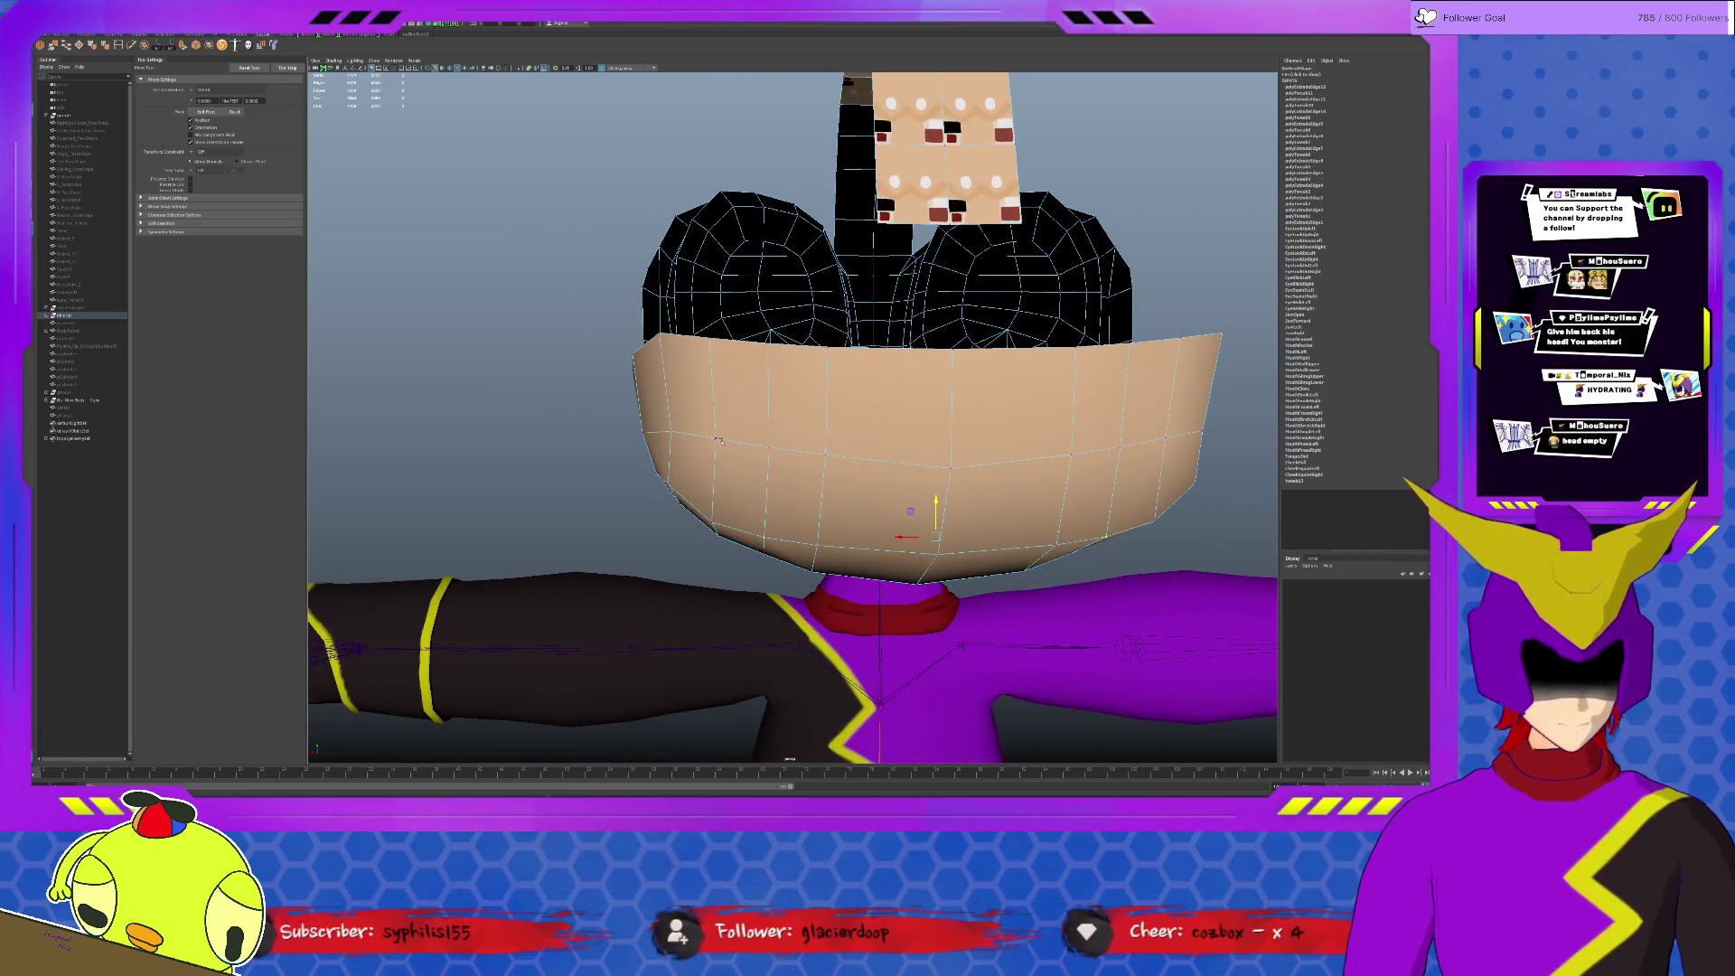
click(673, 430)
mouse_move(1178, 443)
alt+mouse_down()
mouse_move(930, 204)
mouse_move(959, 516)
alt+mouse_up()
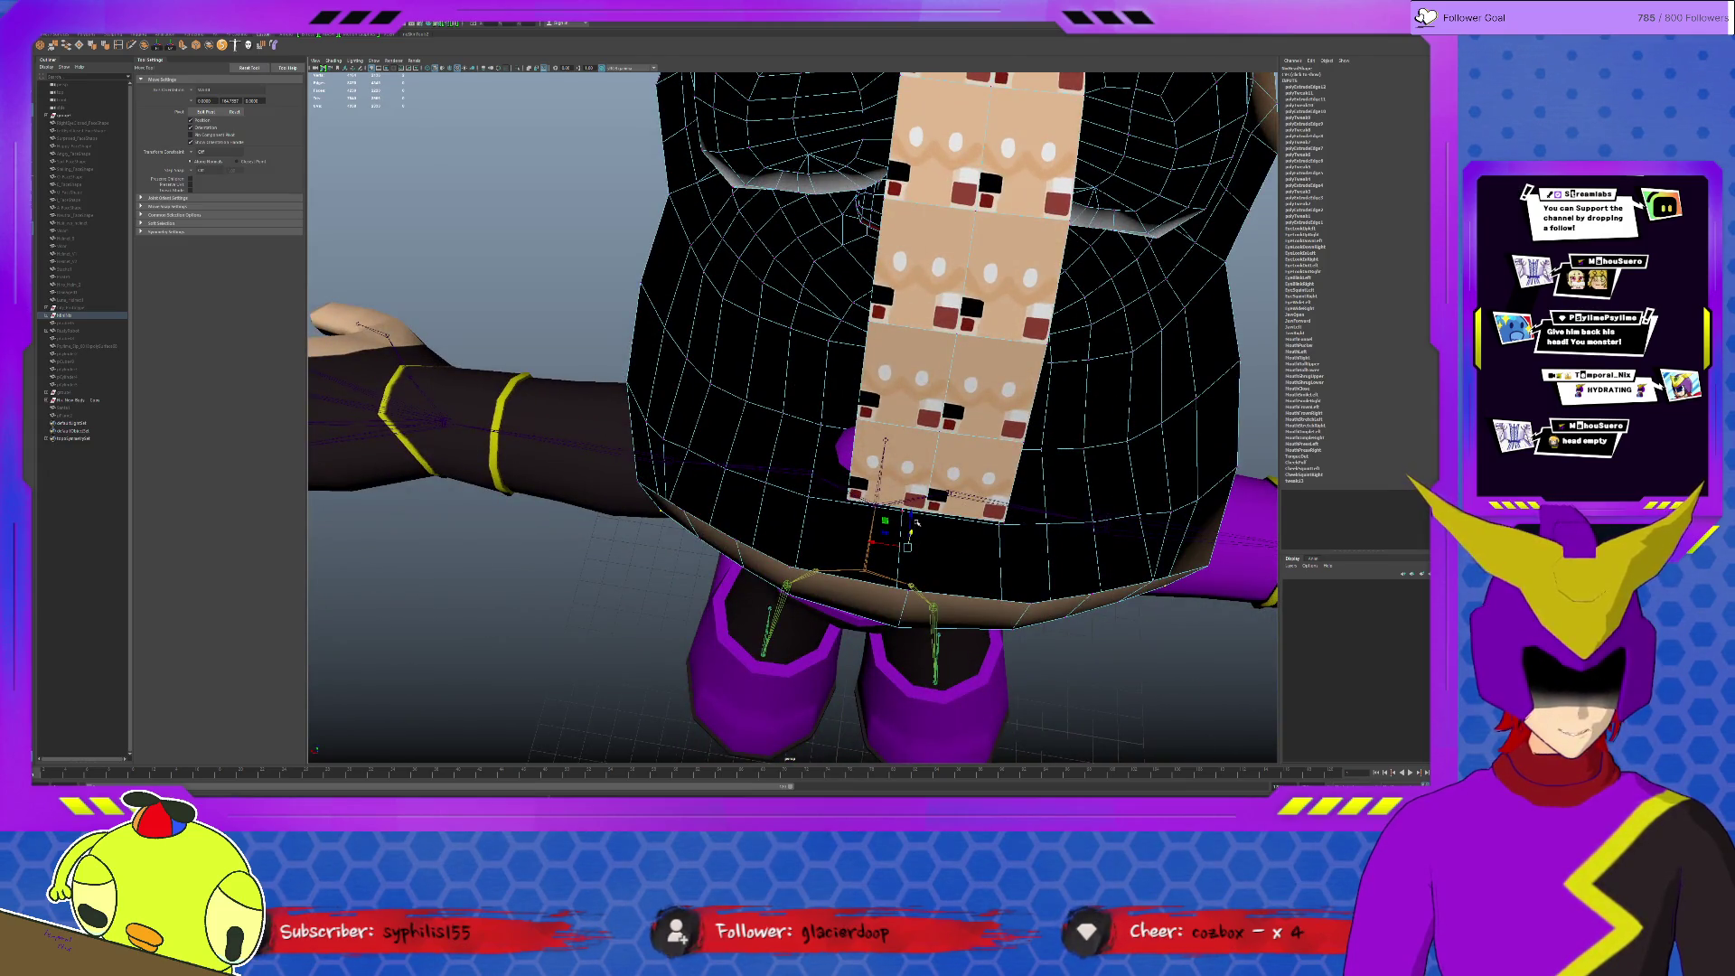
key(r)
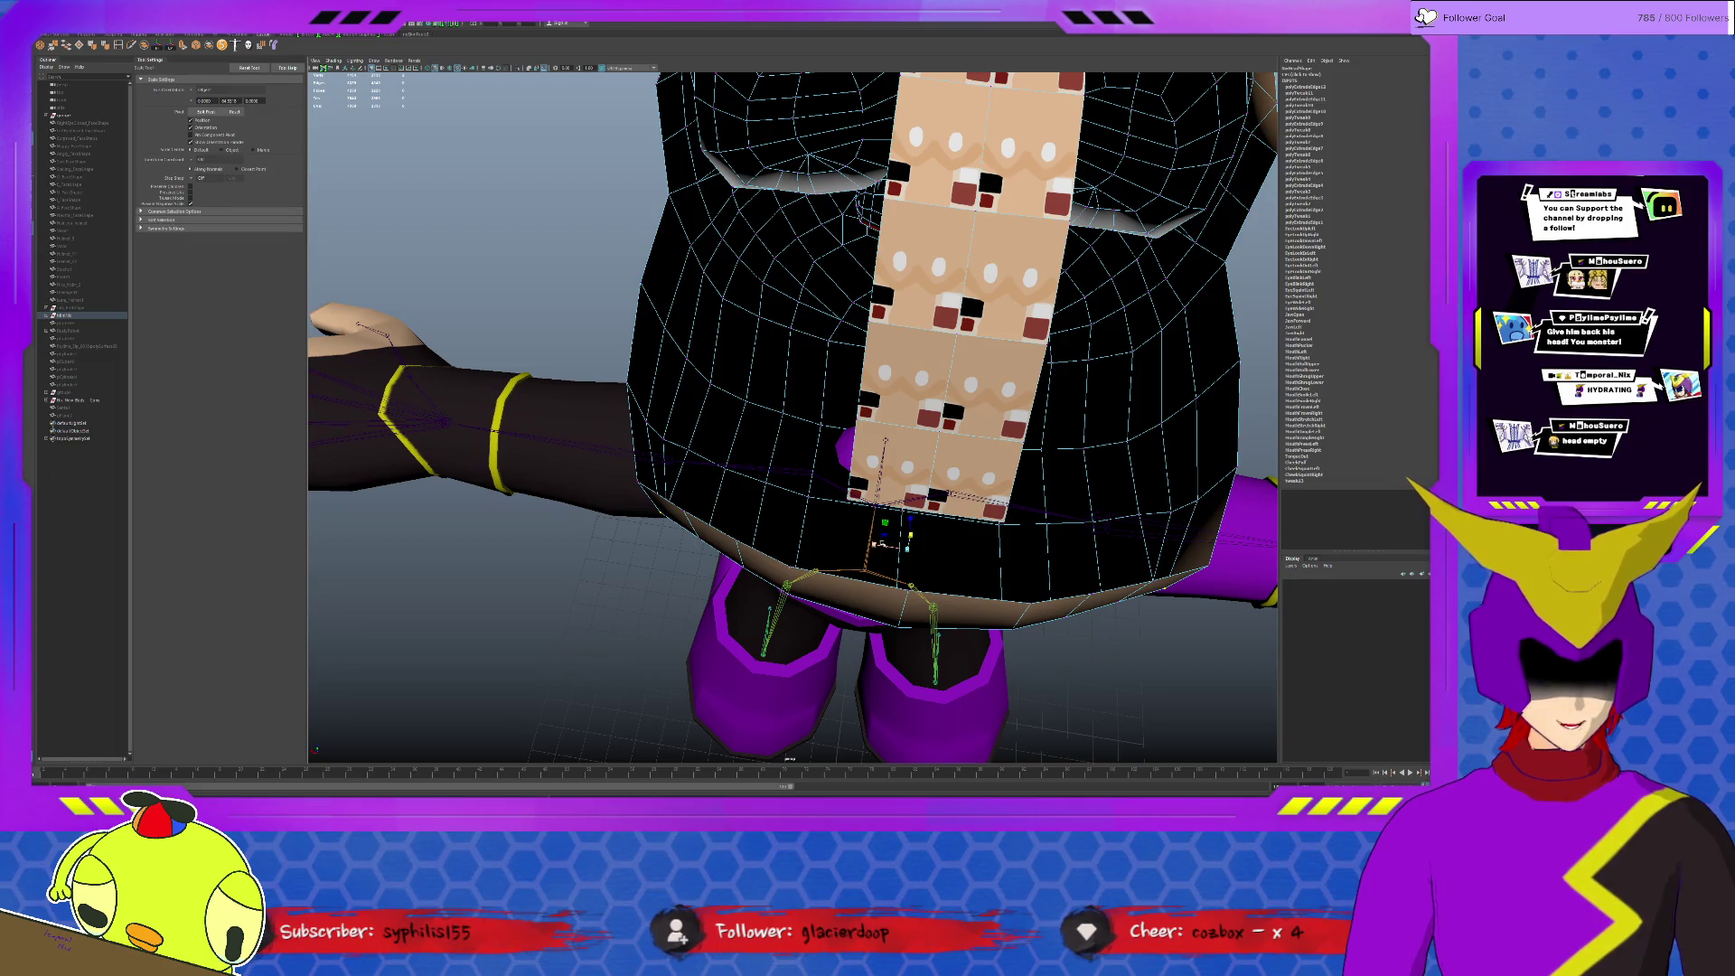
mouse_move(881, 543)
mouse_down()
mouse_move(941, 425)
mouse_move(967, 484)
mouse_move(1027, 503)
mouse_move(835, 497)
mouse_up()
click(742, 483)
key(w)
alt+drag(951, 452, 1094, 539)
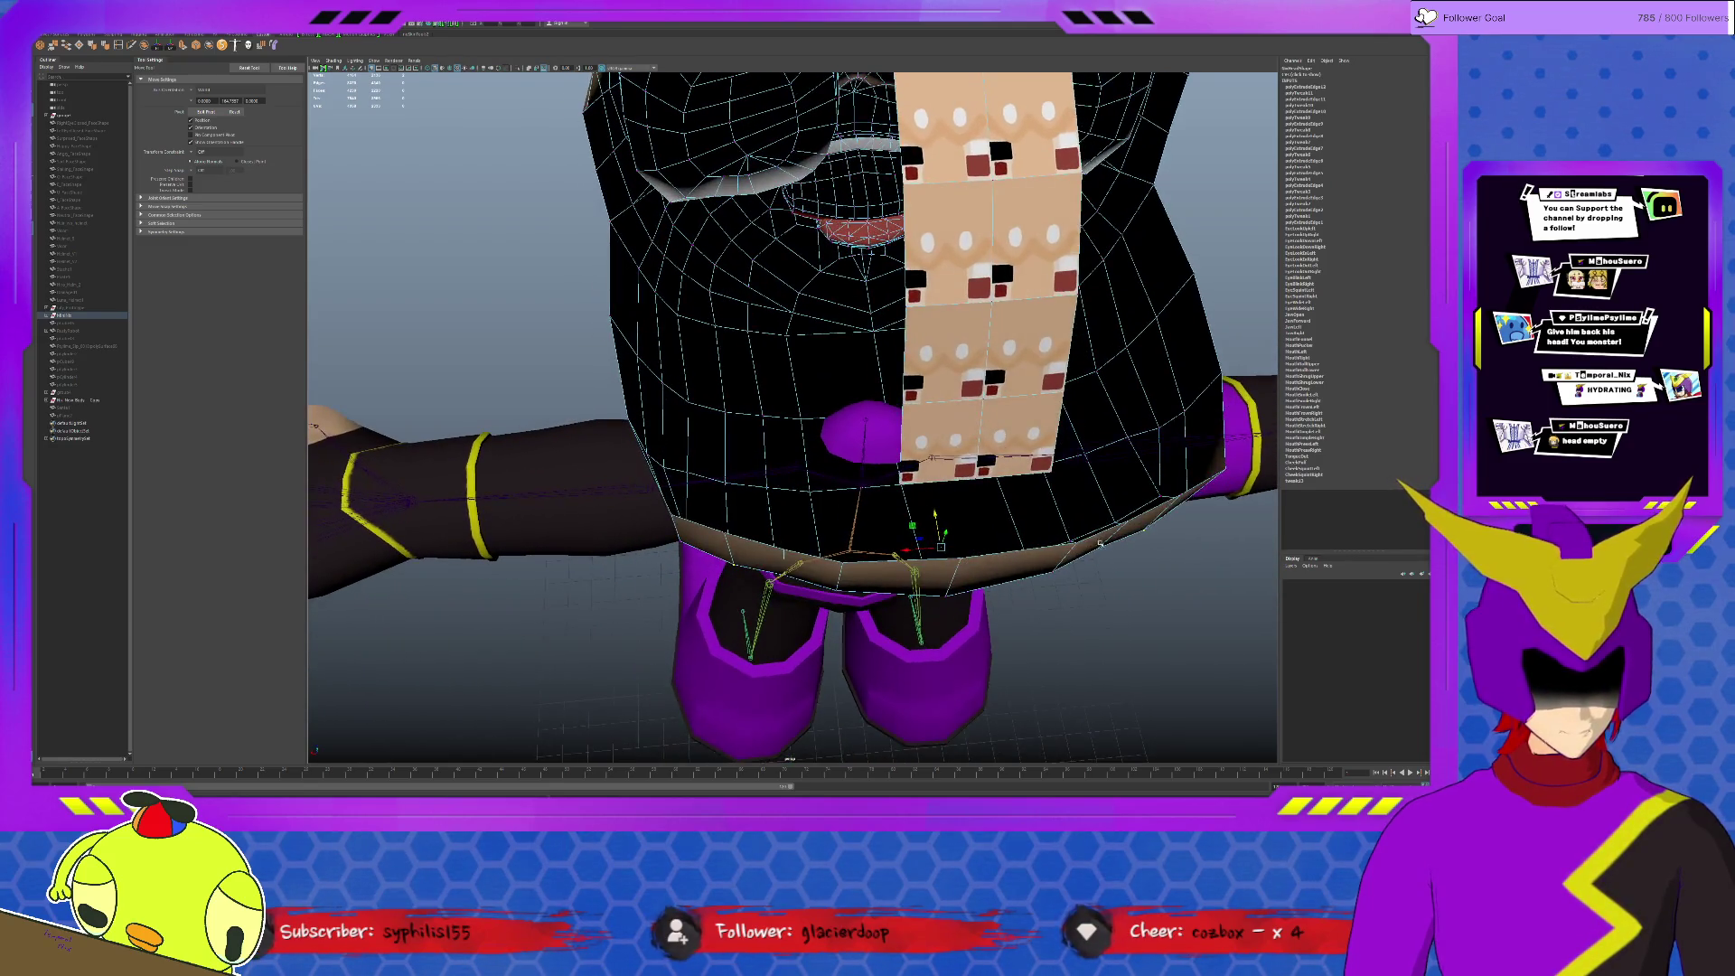
click(1103, 548)
click(850, 571)
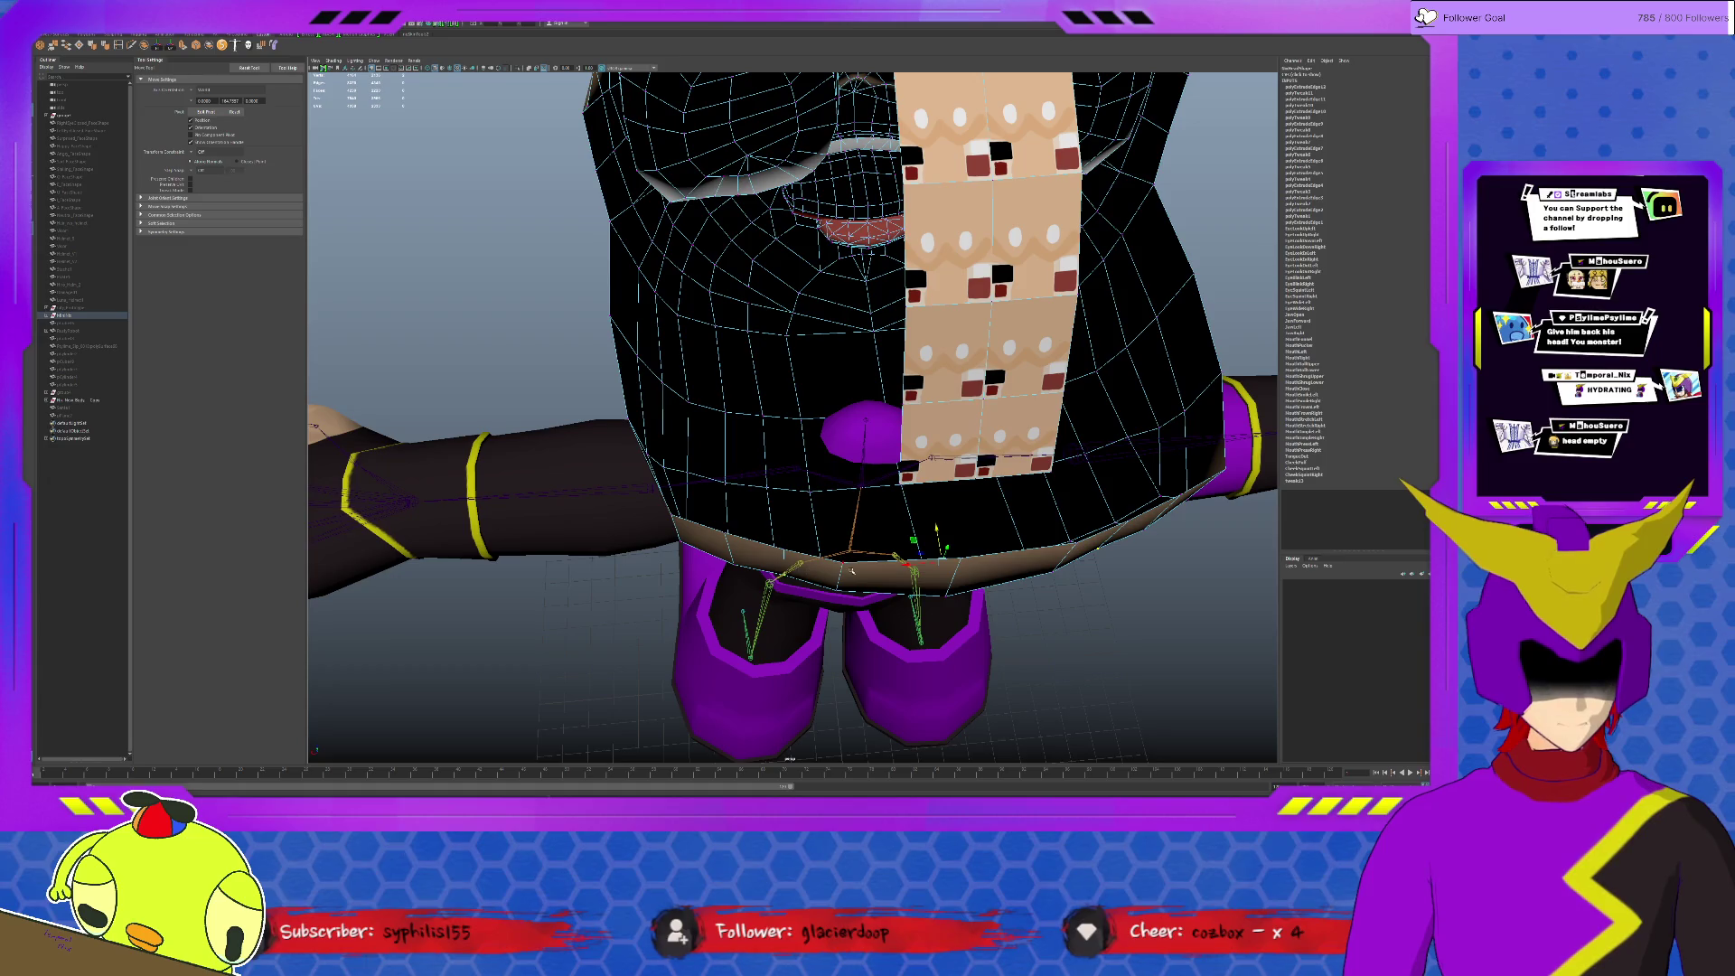
key(r)
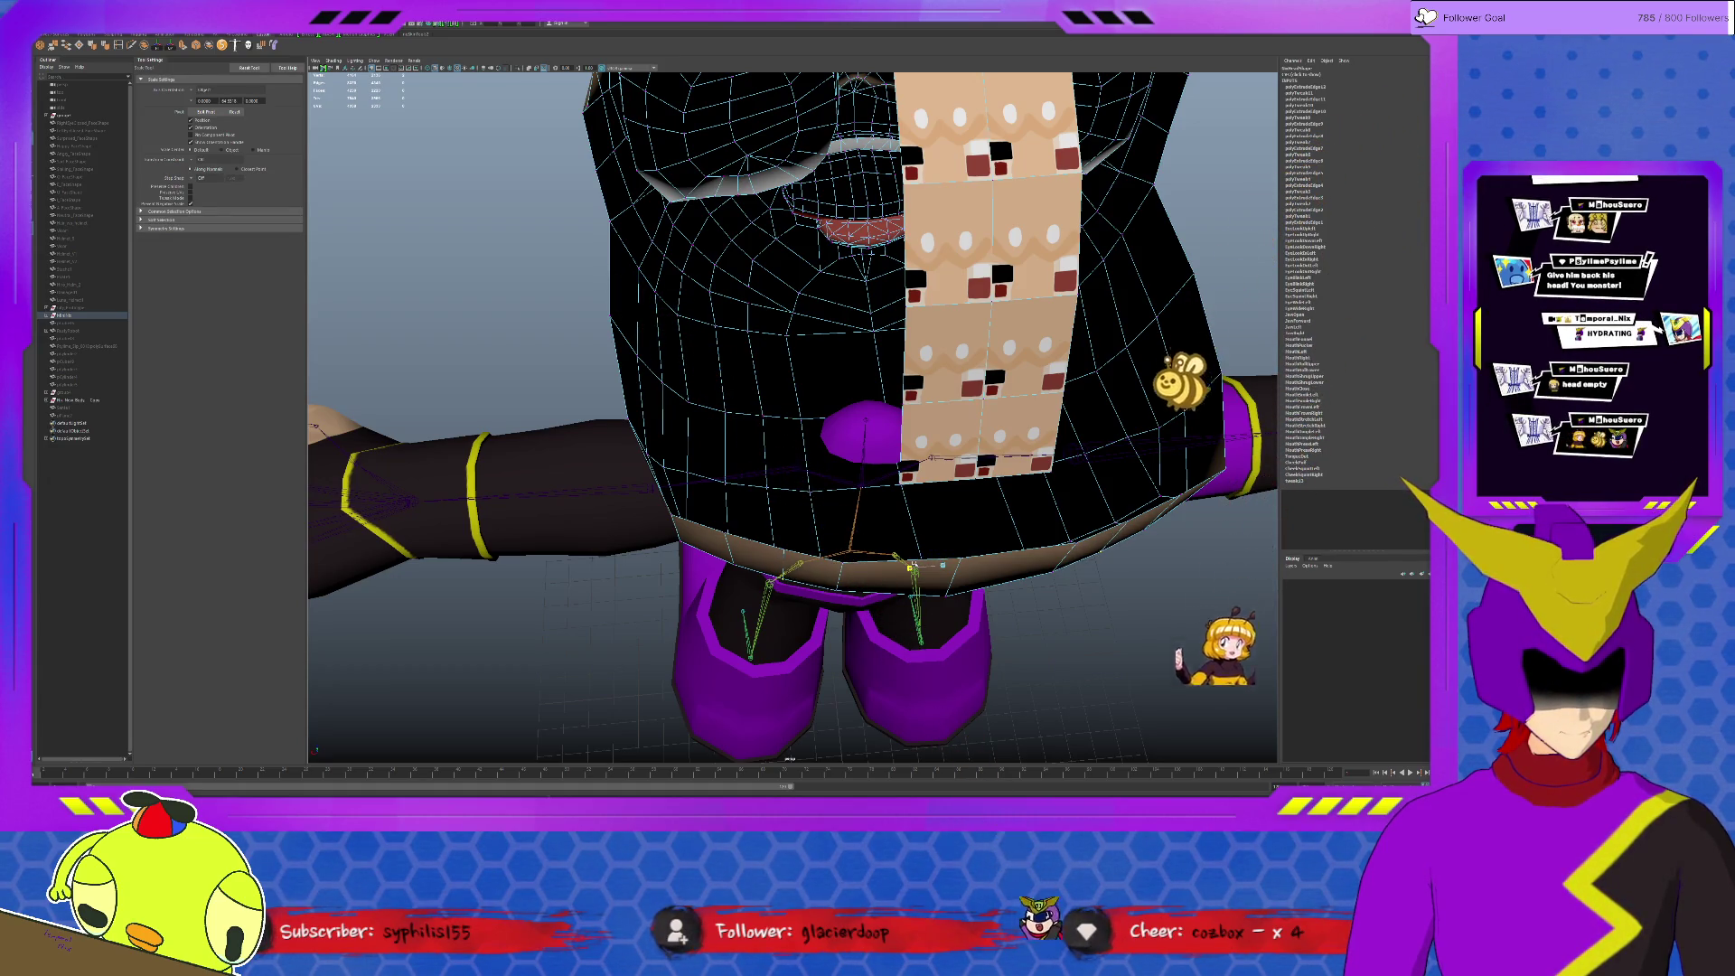
click(839, 572)
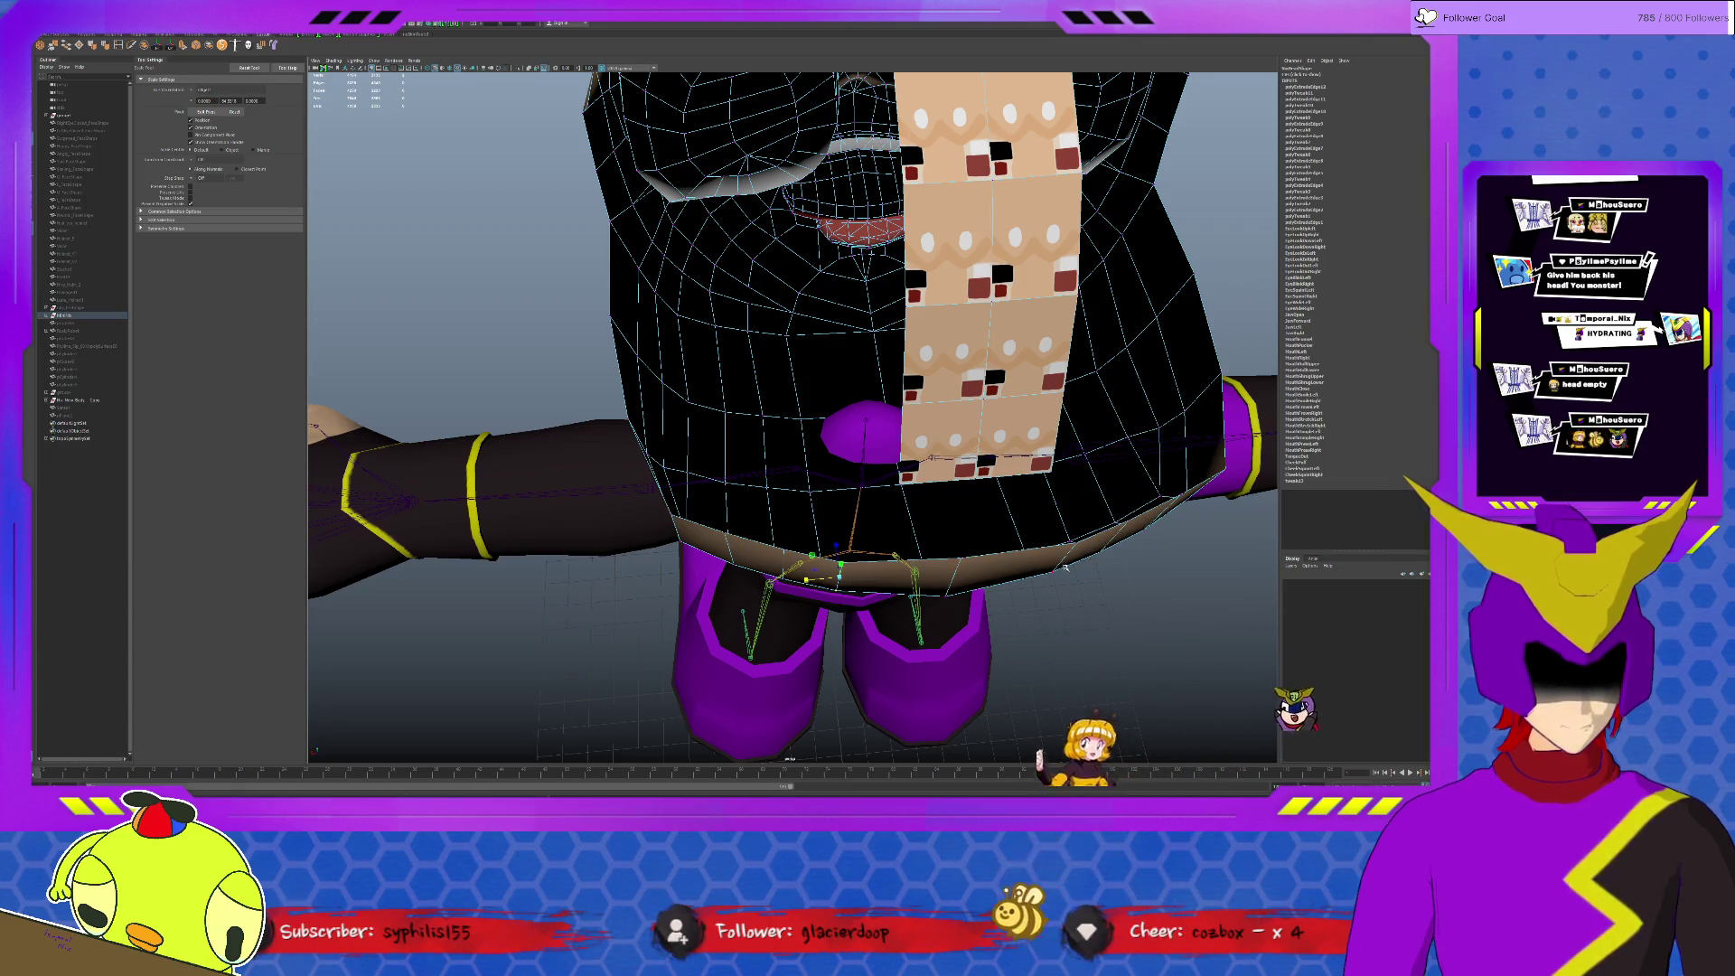
click(958, 540)
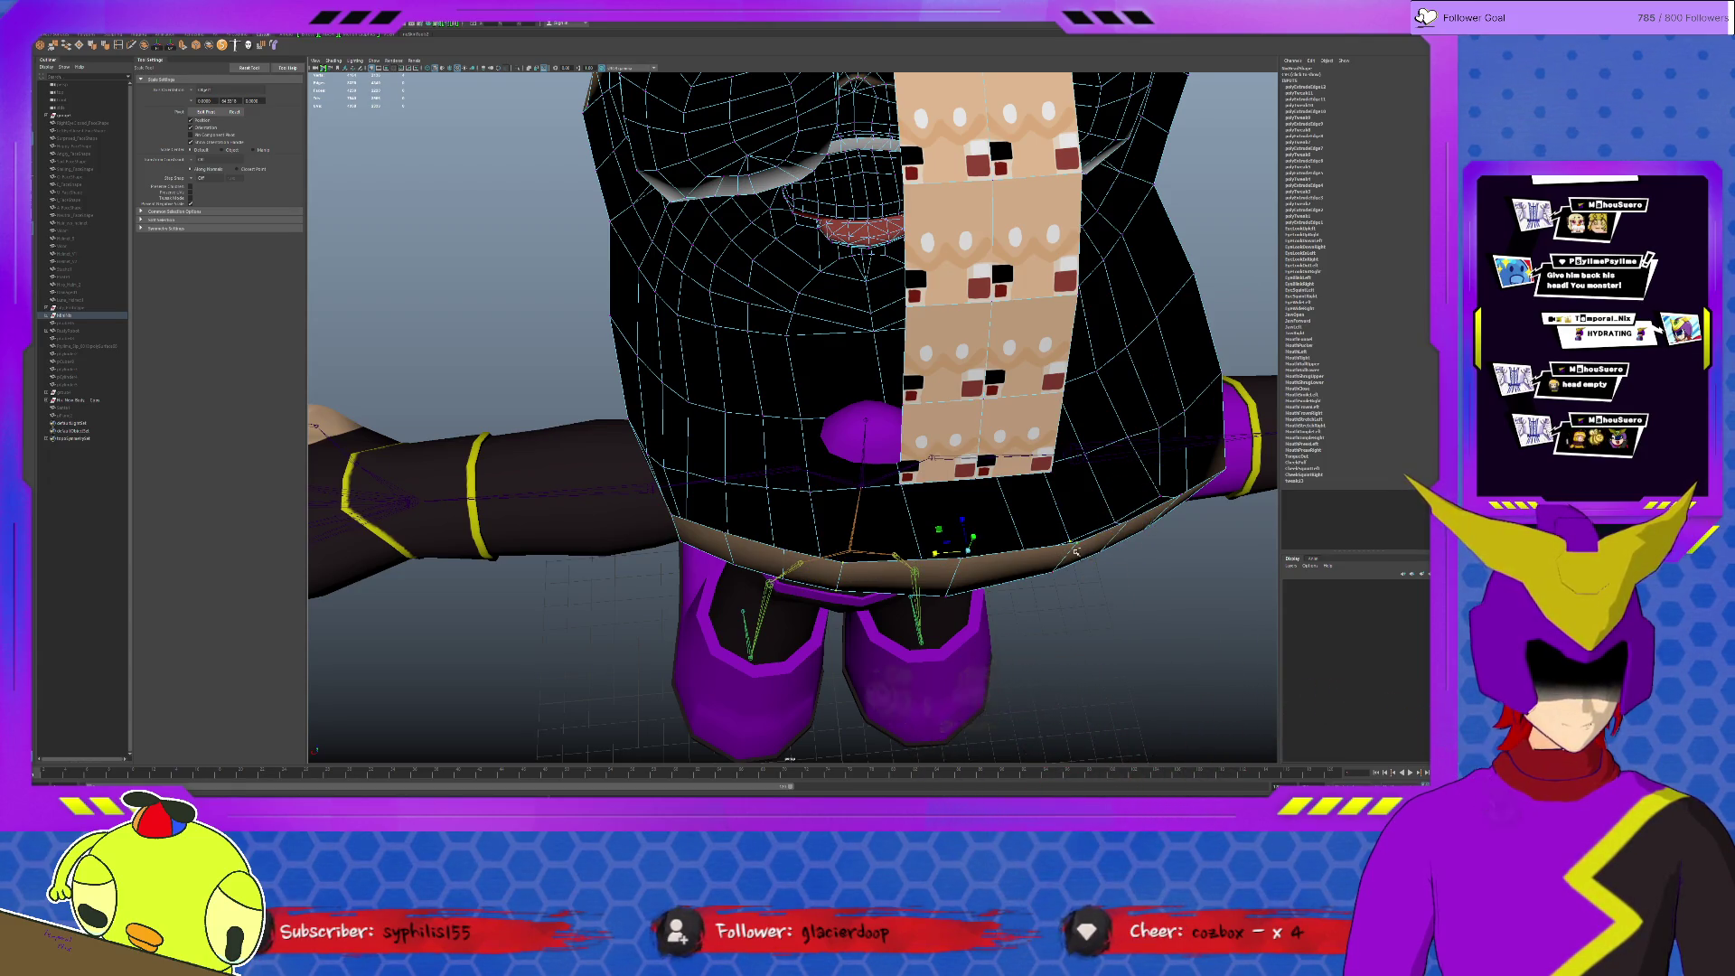
alt+drag(1059, 566, 1062, 546)
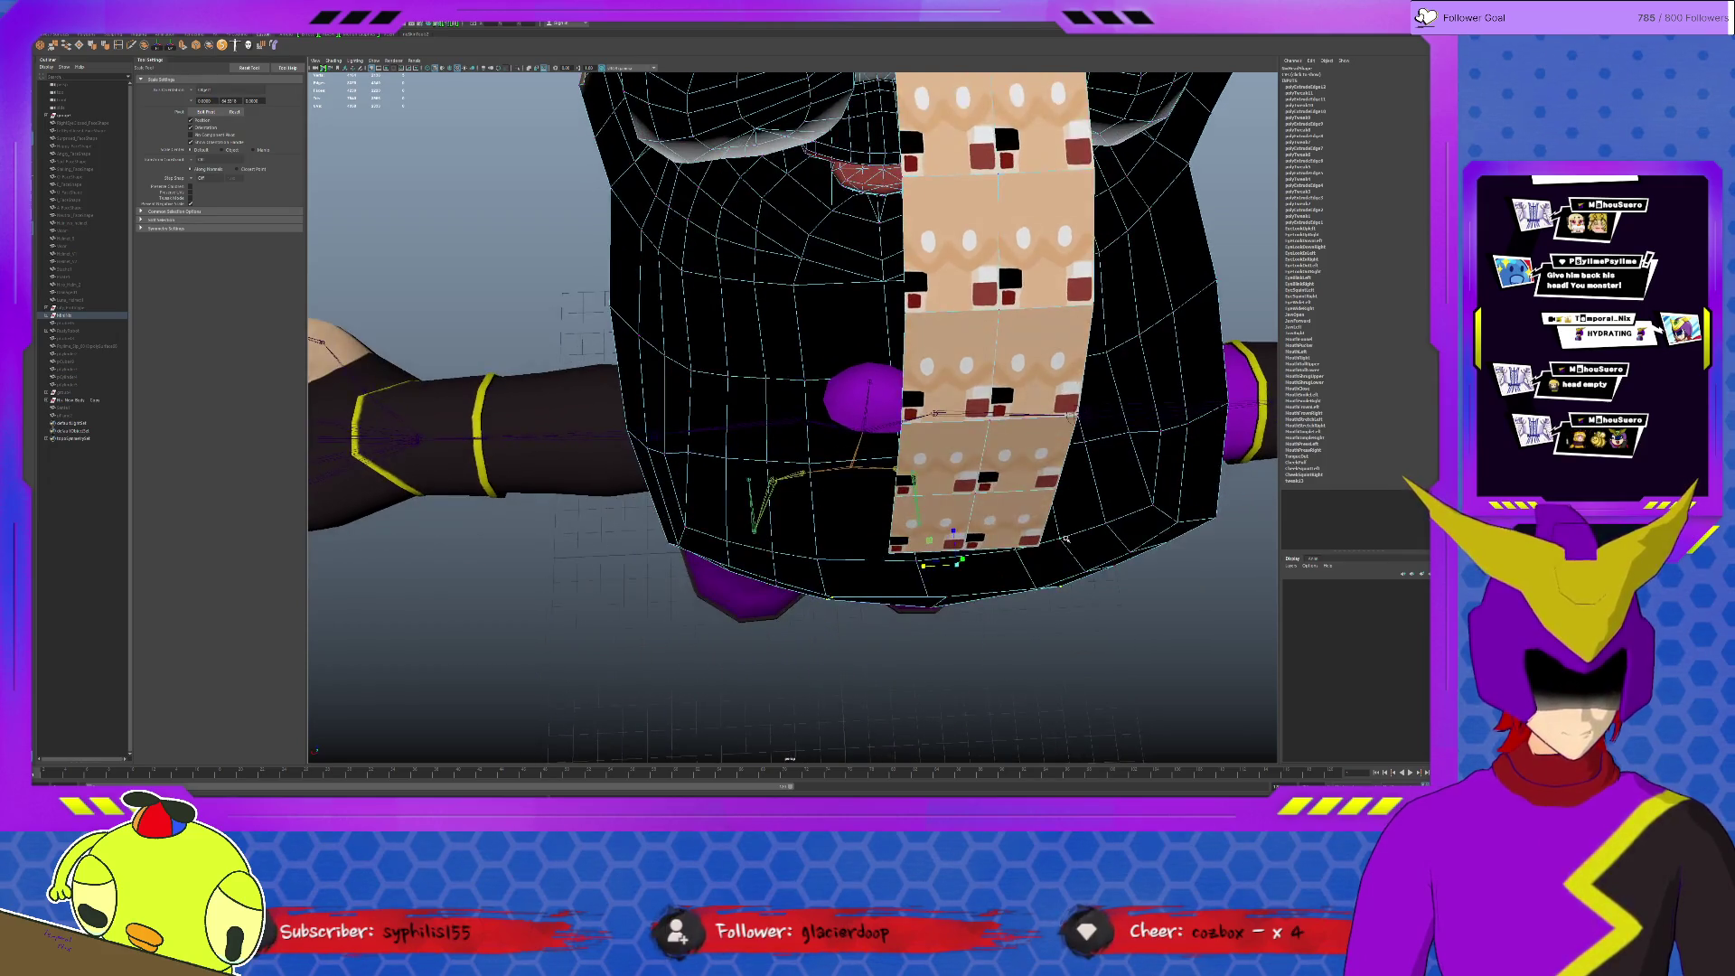
click(910, 593)
alt+drag(910, 594, 938, 513)
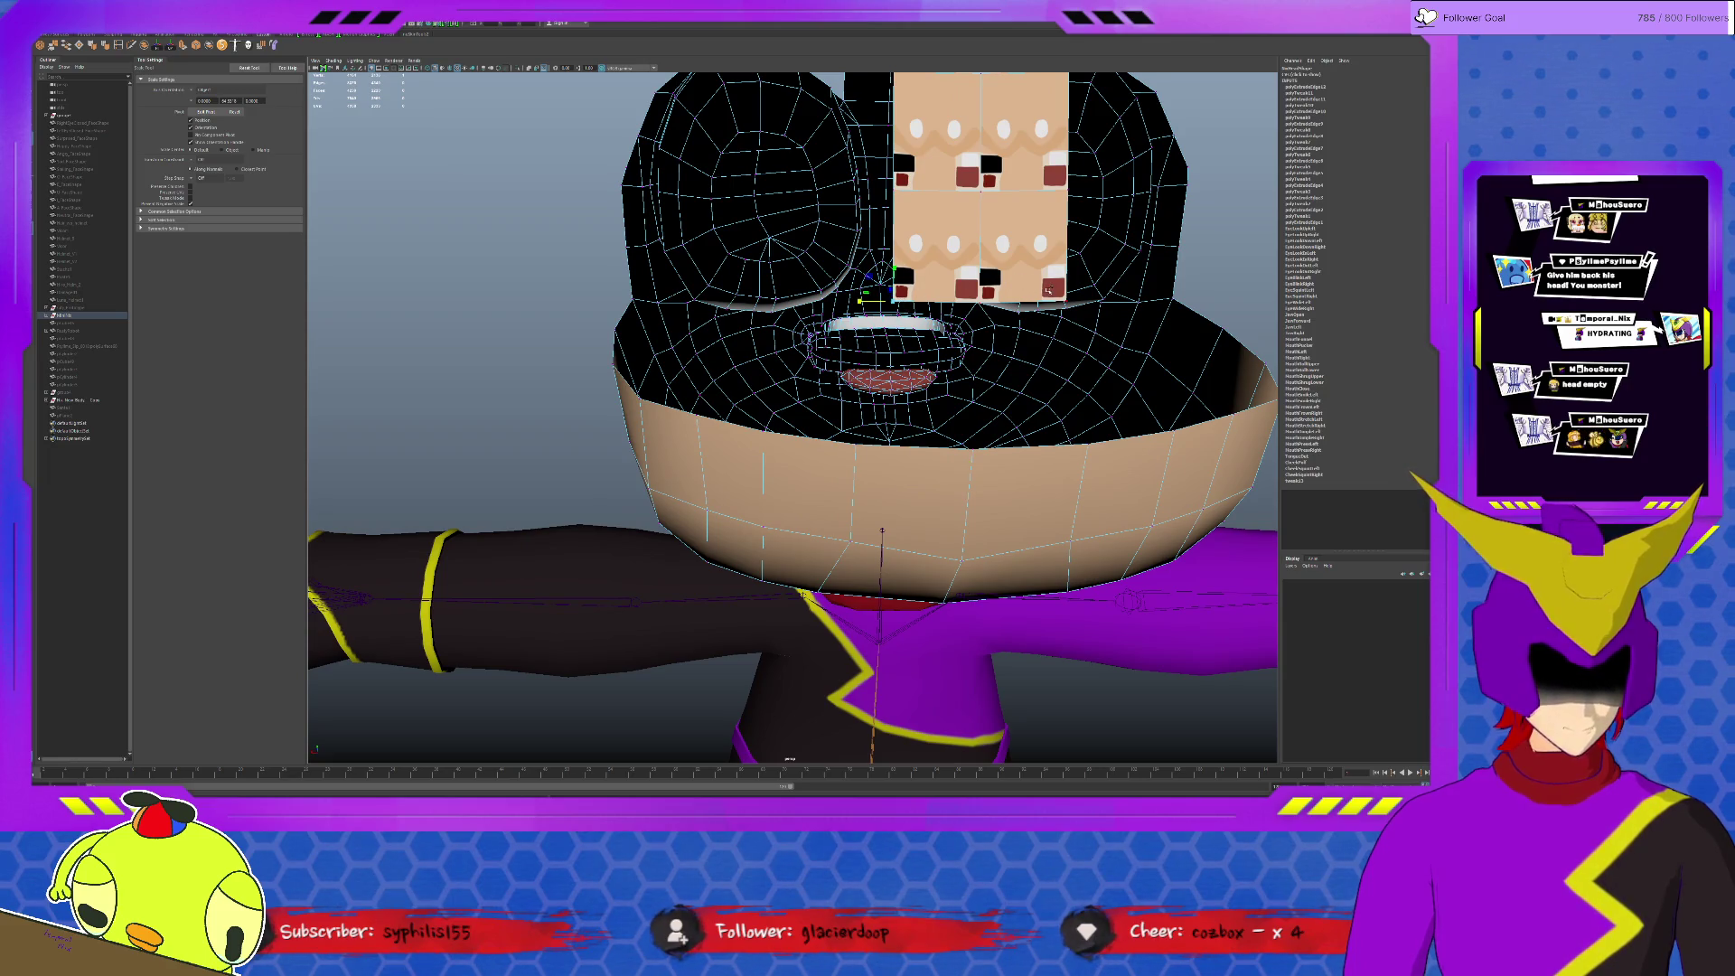
scroll(1048, 289, down, 5)
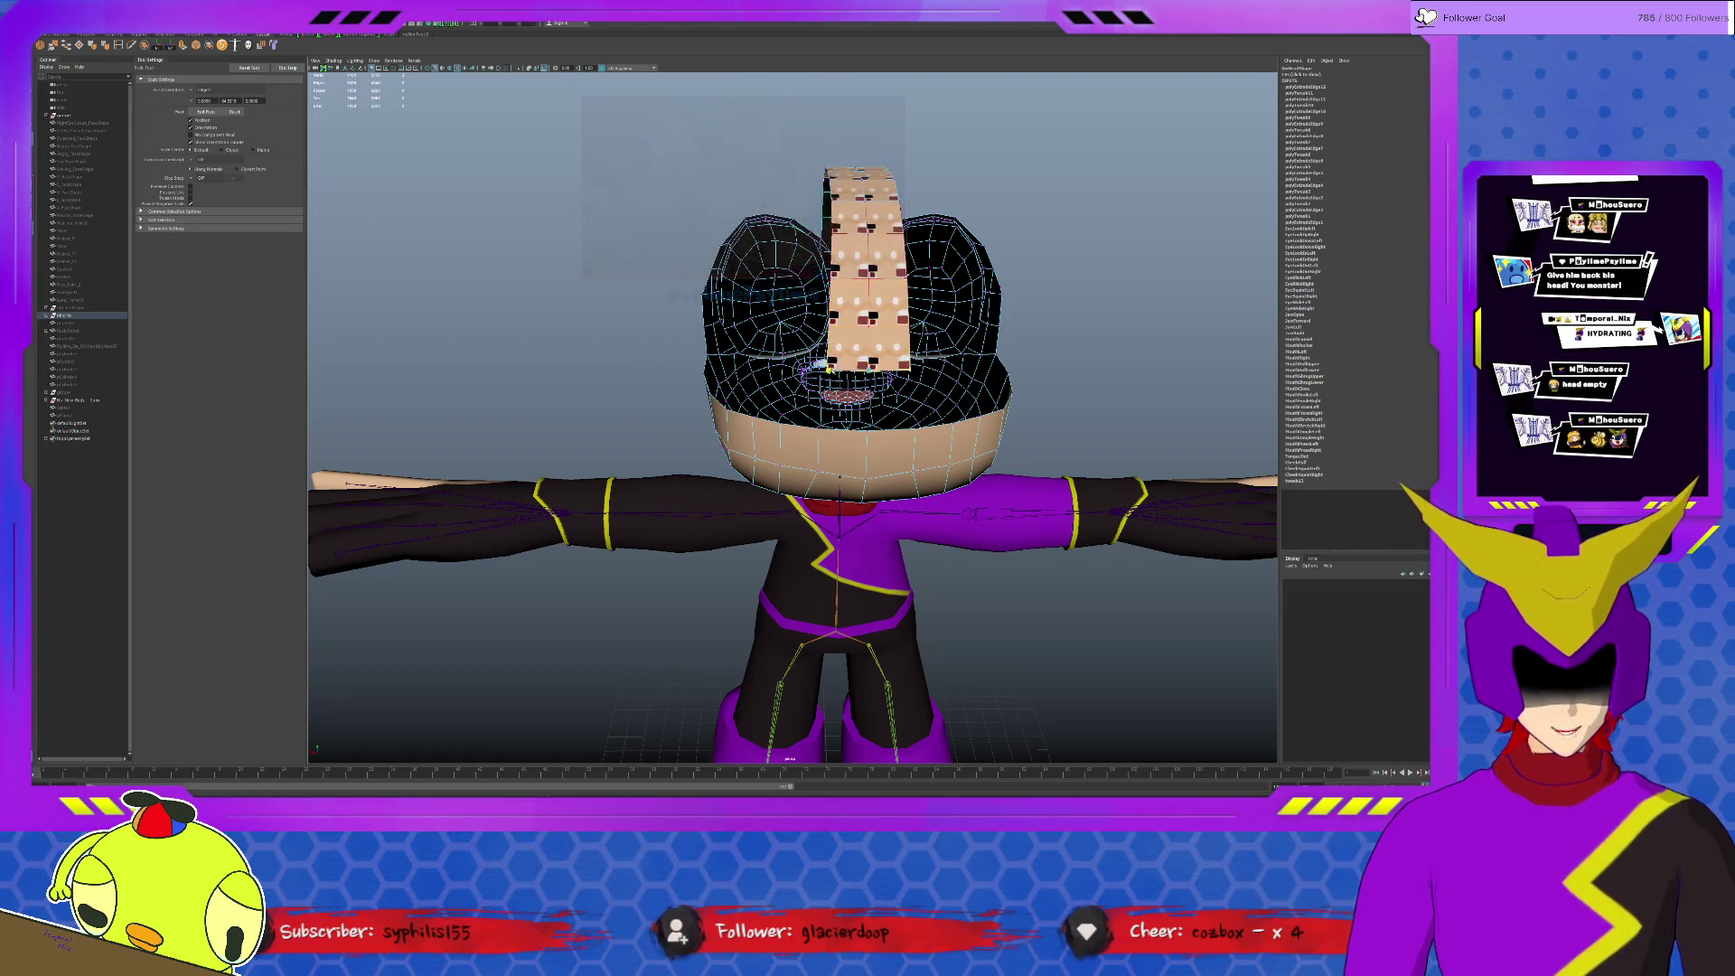
Step: Select the two edge sets on the head shell and bridge them
click(854, 361)
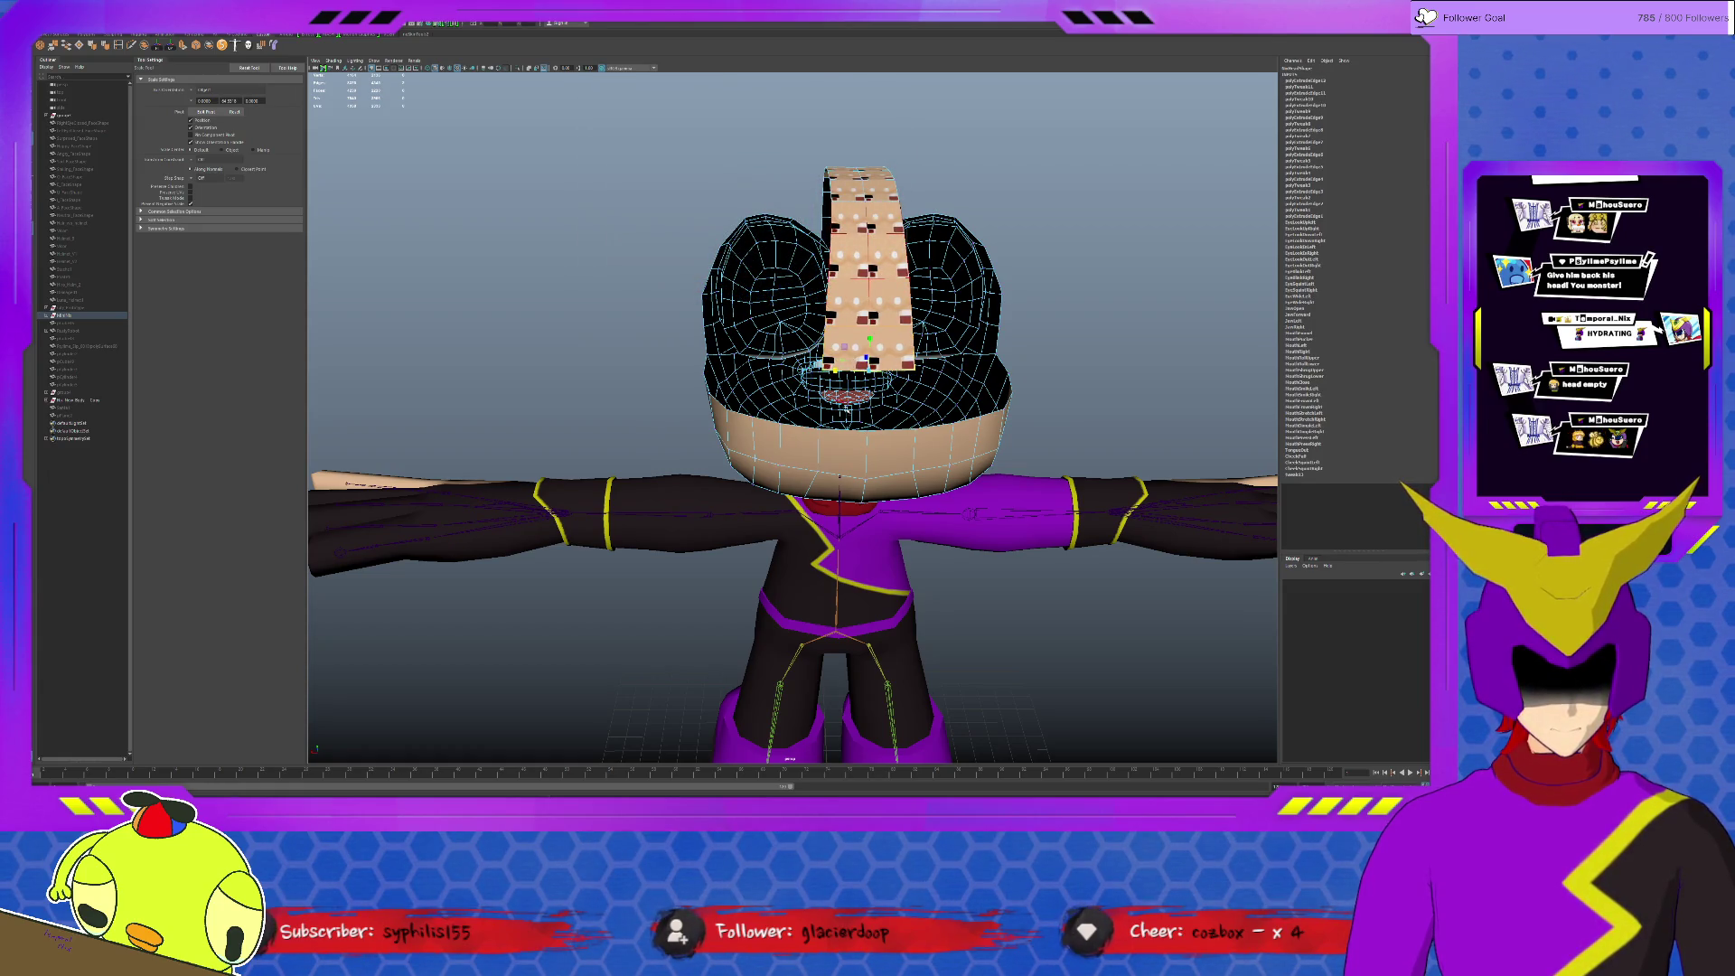
click(871, 350)
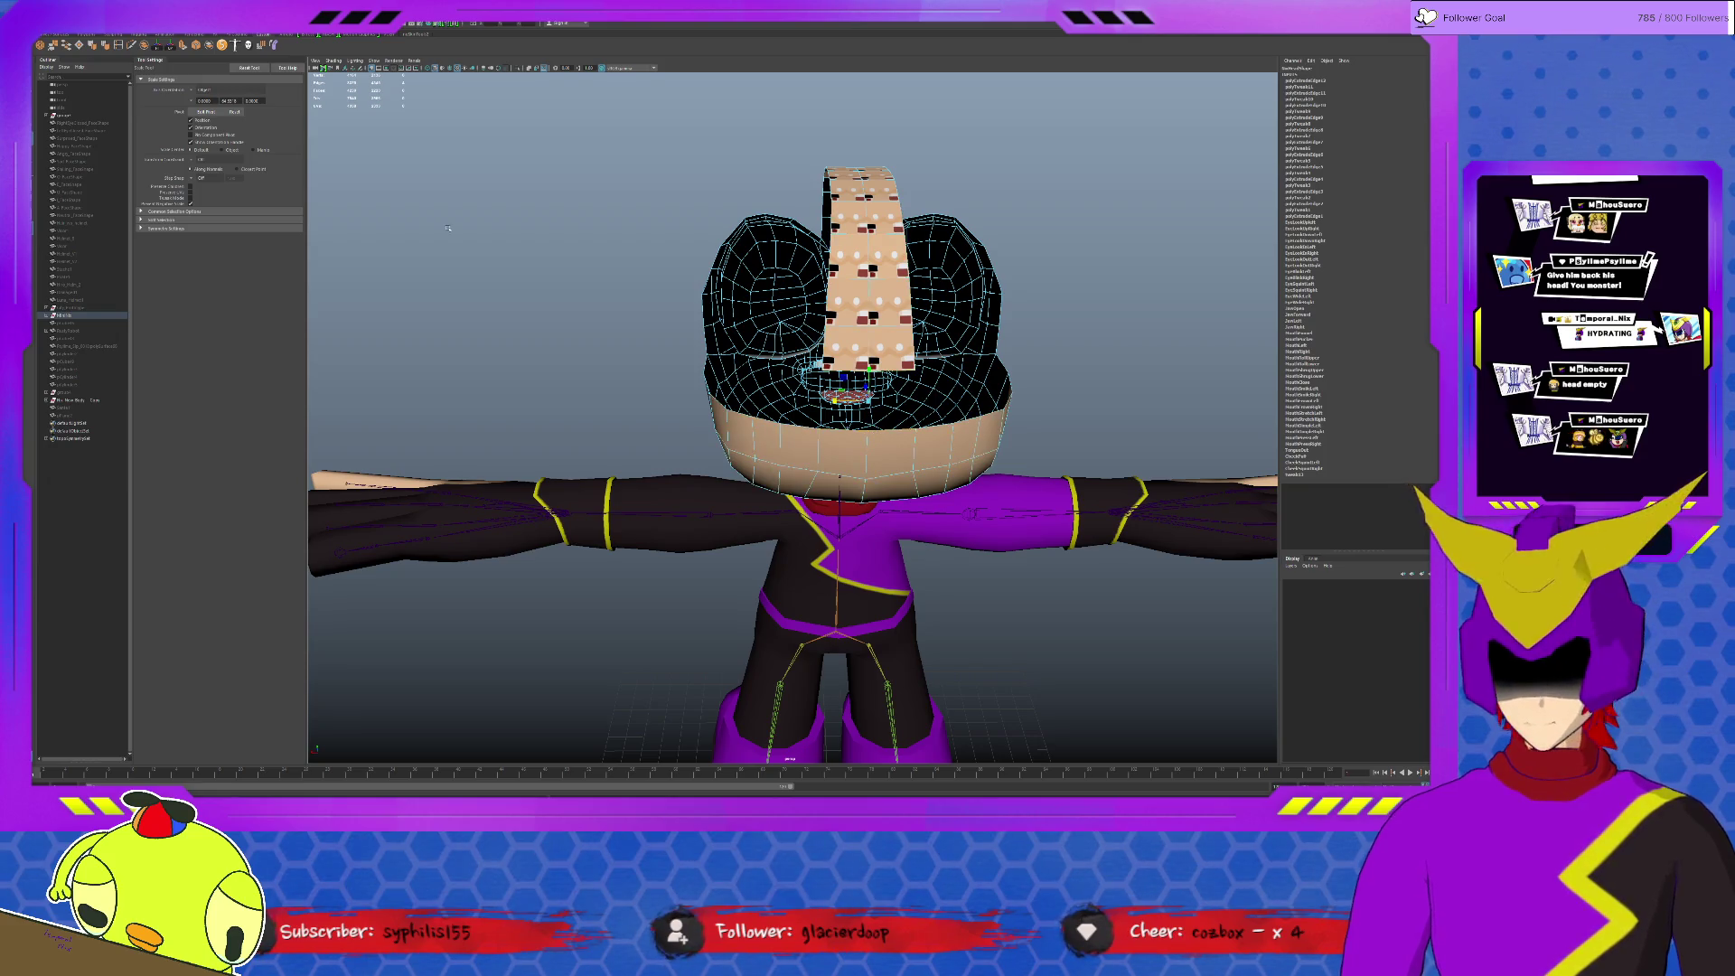
click(63, 45)
alt+drag(867, 388, 706, 383)
Step: Return to the Select tool, clear the selection and inspect the new bridged strip
scroll(708, 370, up, 3)
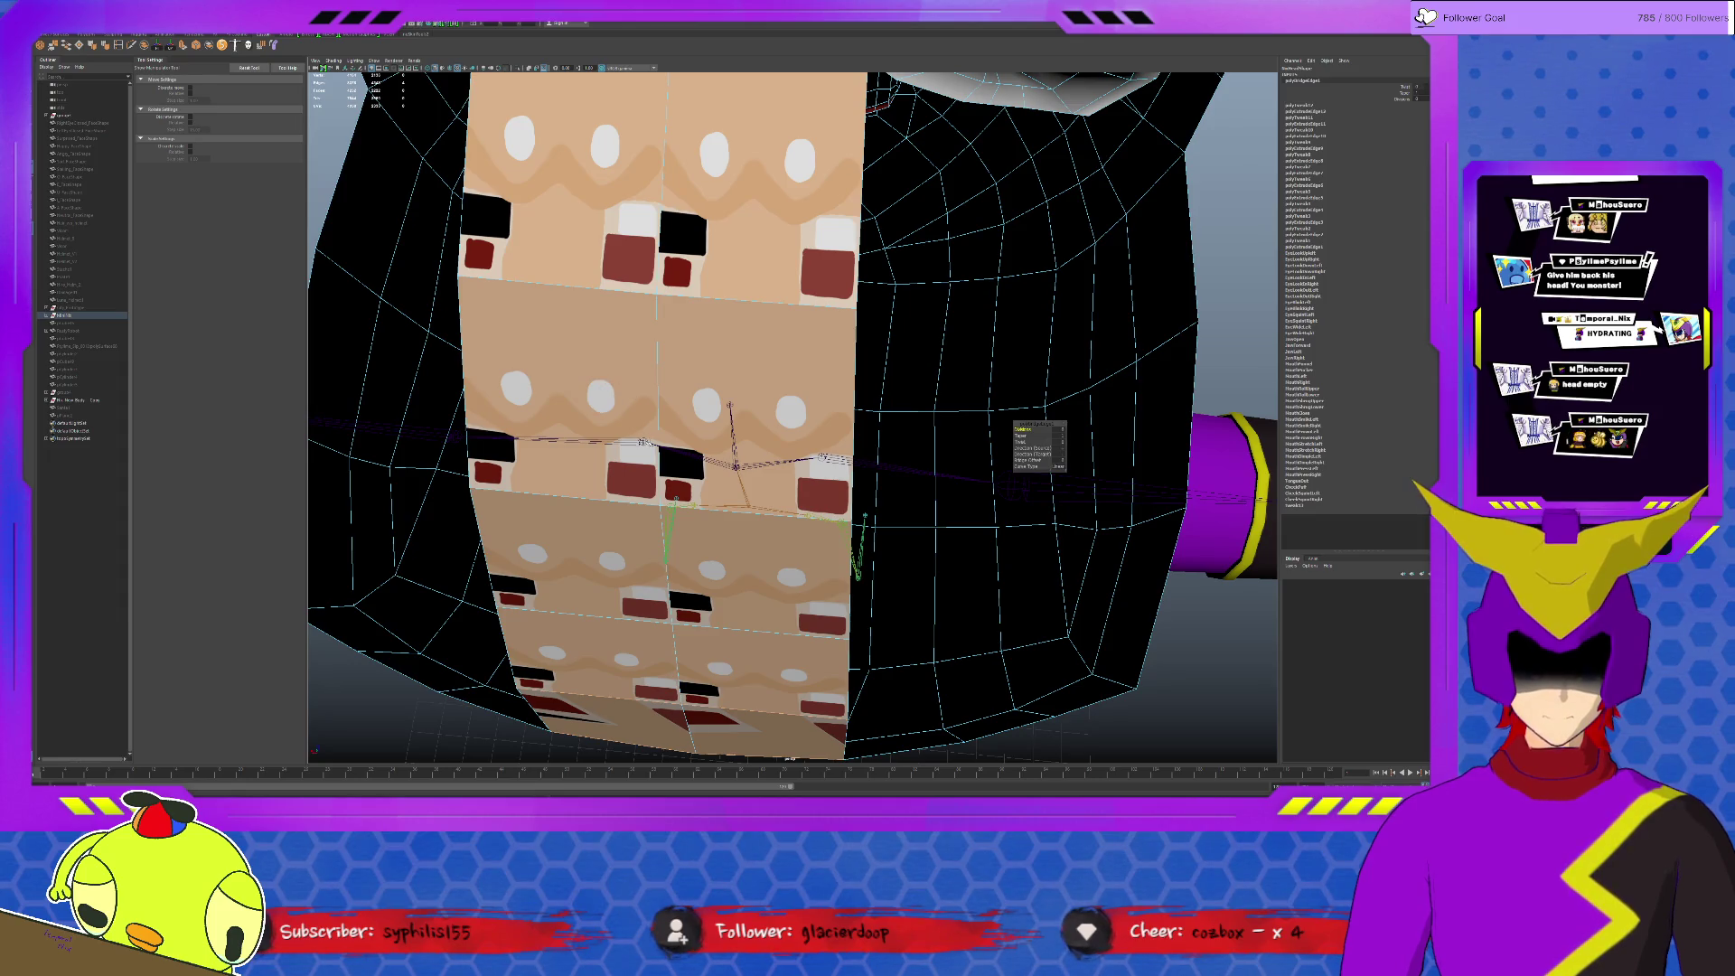
scroll(692, 505, down, 10)
alt+drag(692, 506, 794, 409)
scroll(768, 452, up, 5)
key(q)
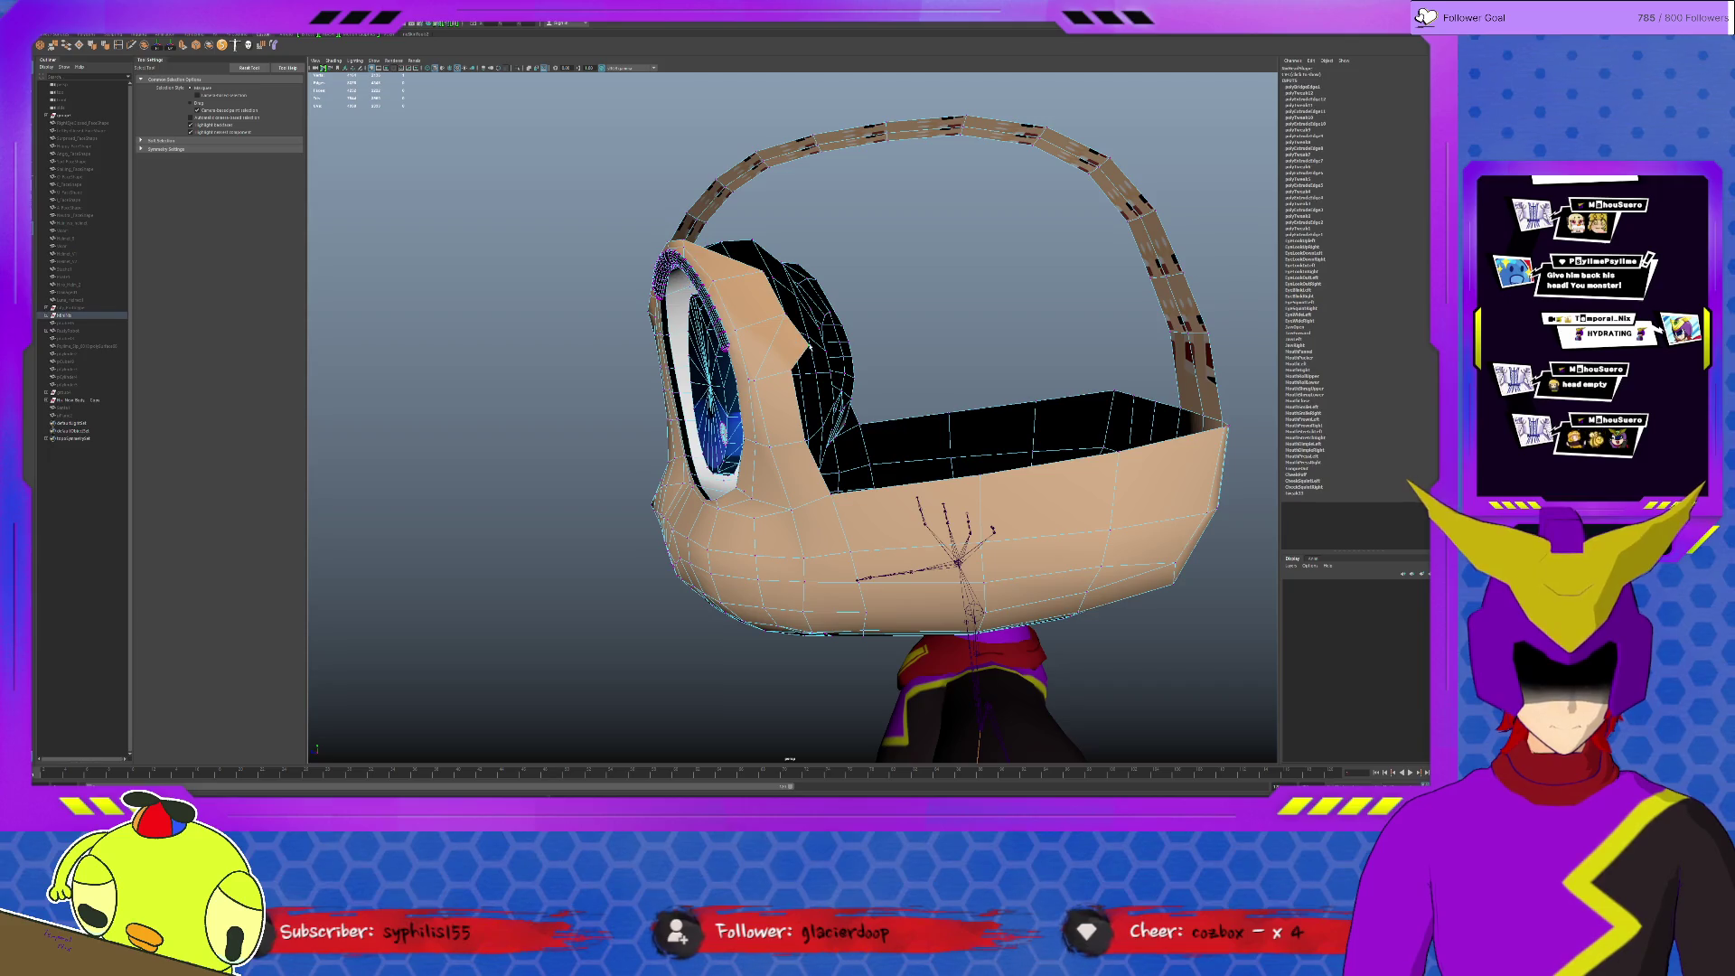
alt+drag(971, 350, 846, 354)
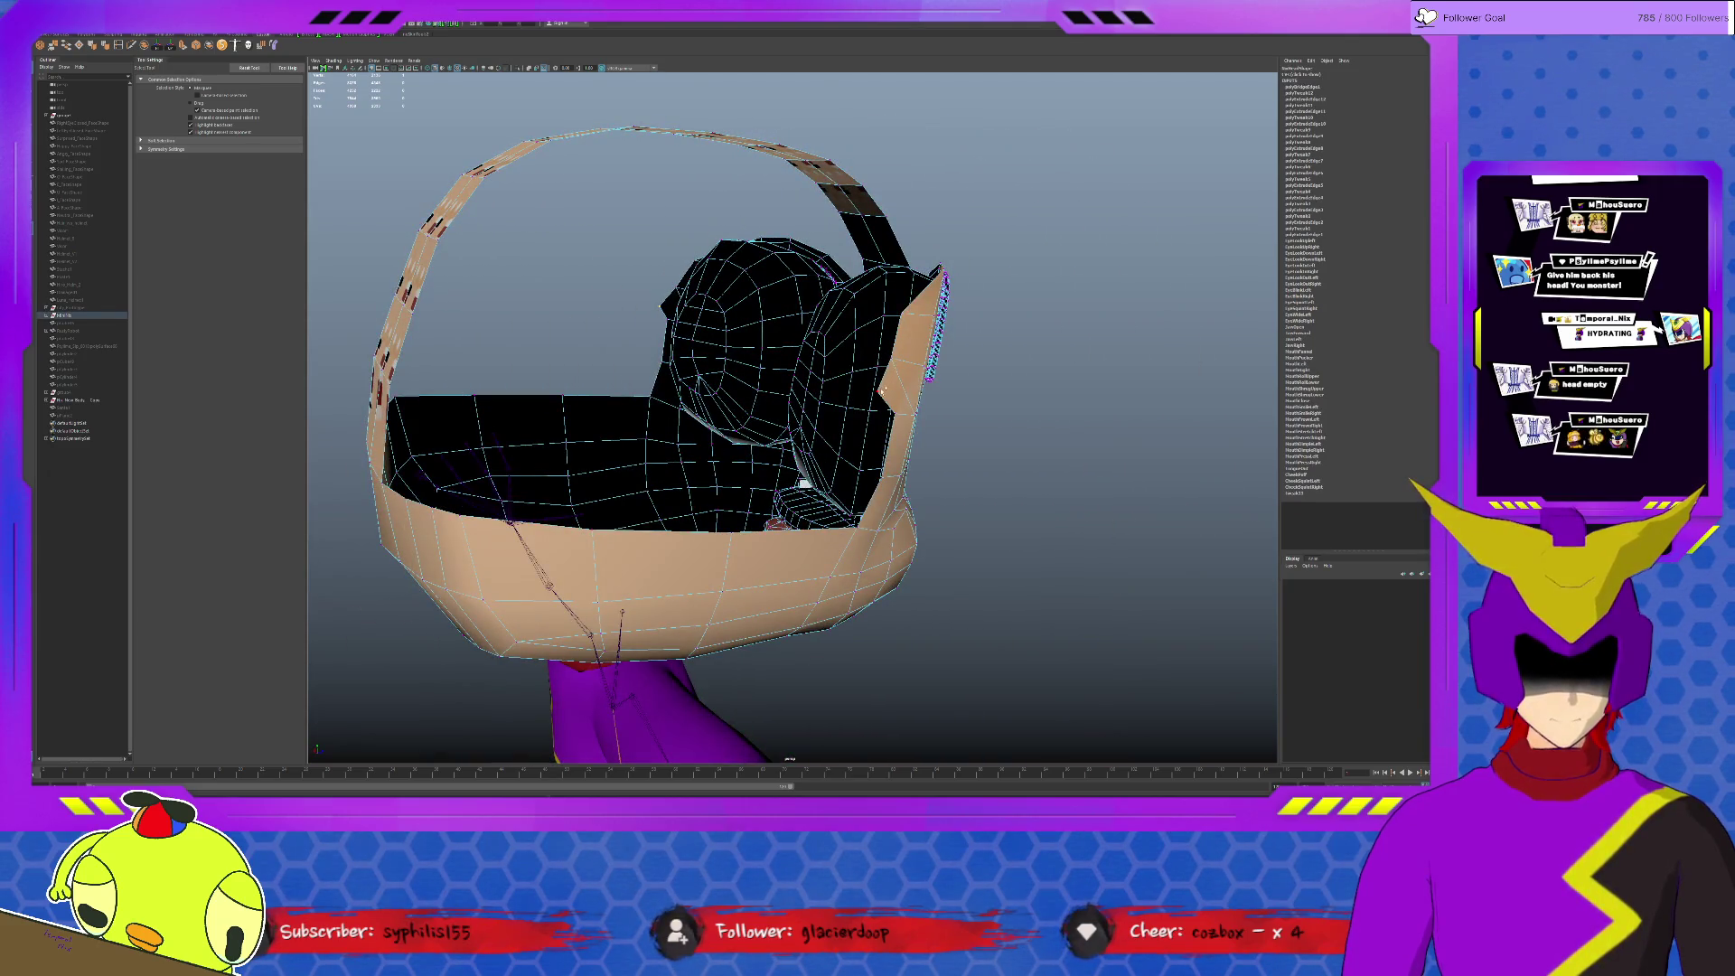
click(1169, 361)
mouse_move(1169, 360)
alt+mouse_down()
mouse_move(878, 406)
mouse_move(708, 460)
alt+mouse_up()
alt+drag(844, 368, 778, 372)
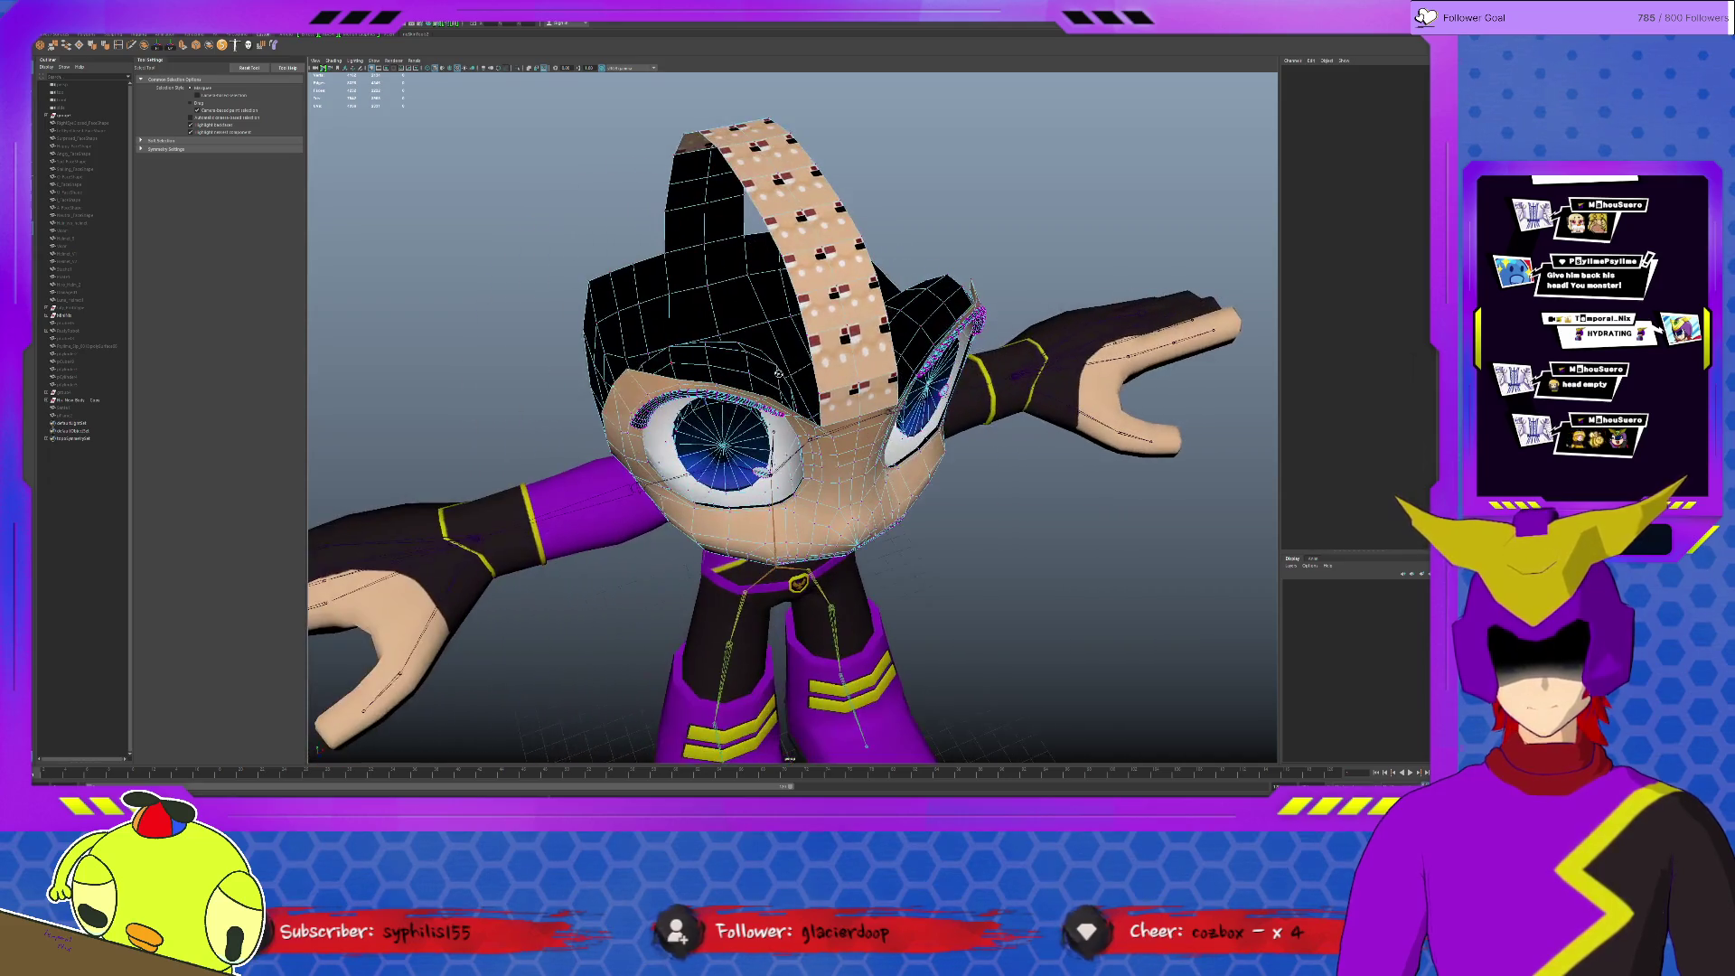
Step: Bridge the headband edges to the hair, redoing the bridge with G
click(652, 387)
alt+drag(652, 387, 946, 365)
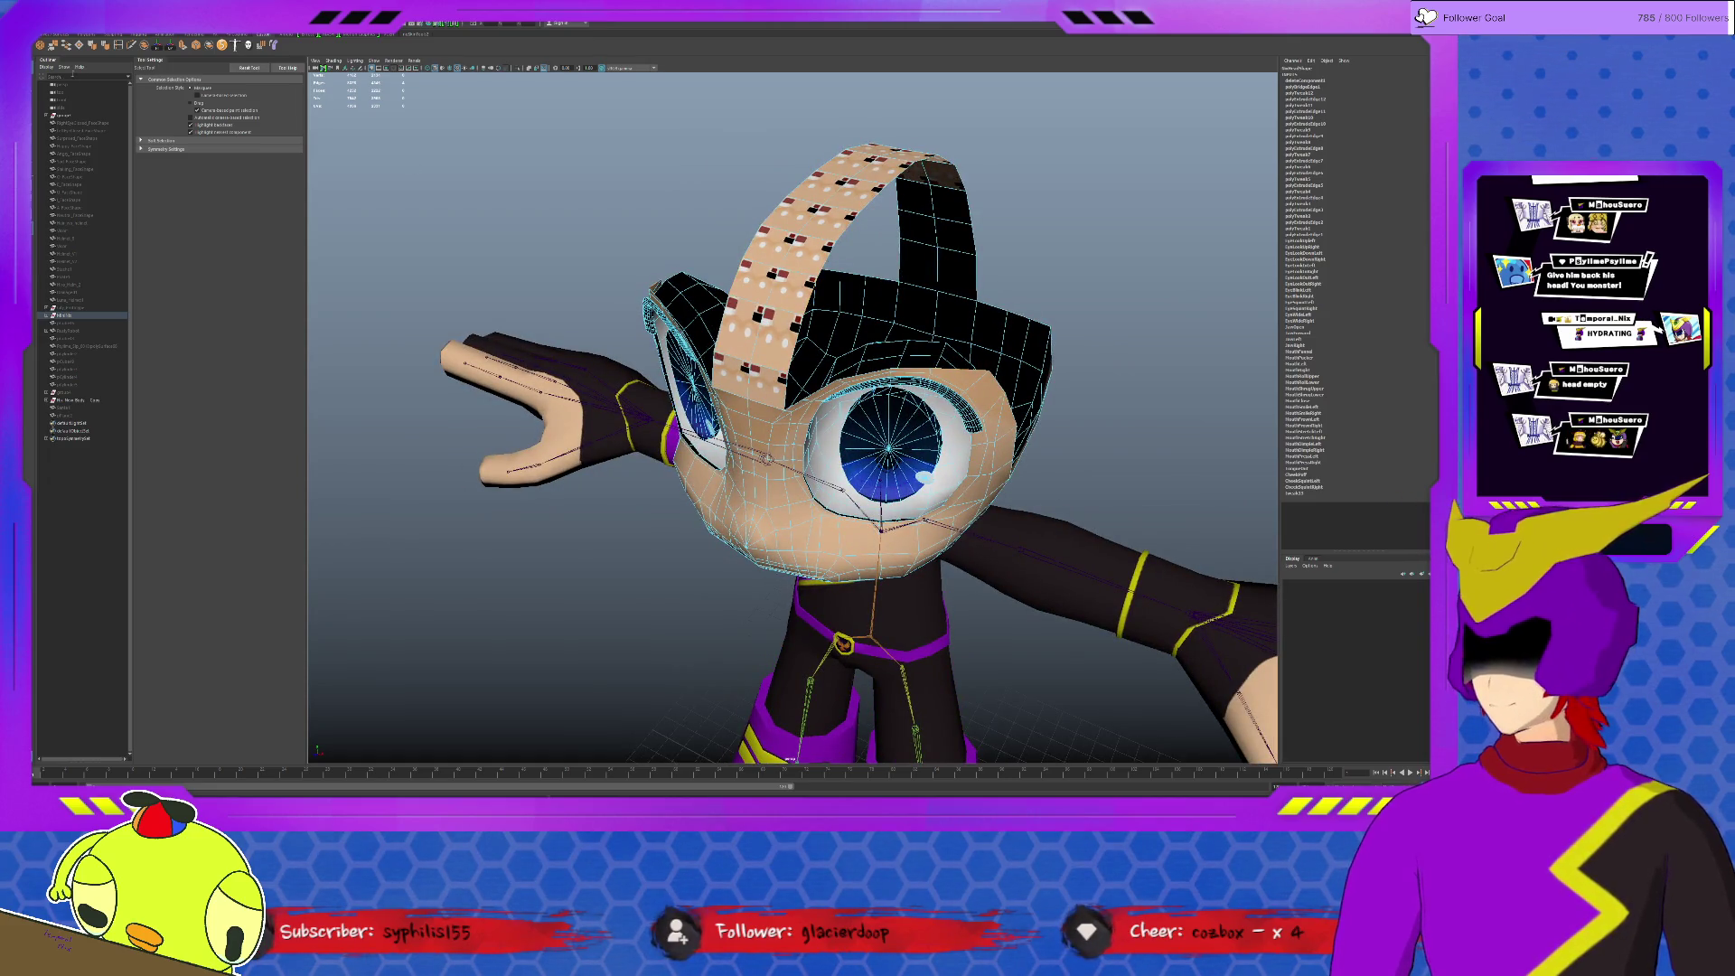
click(66, 45)
key(ctrl+z)
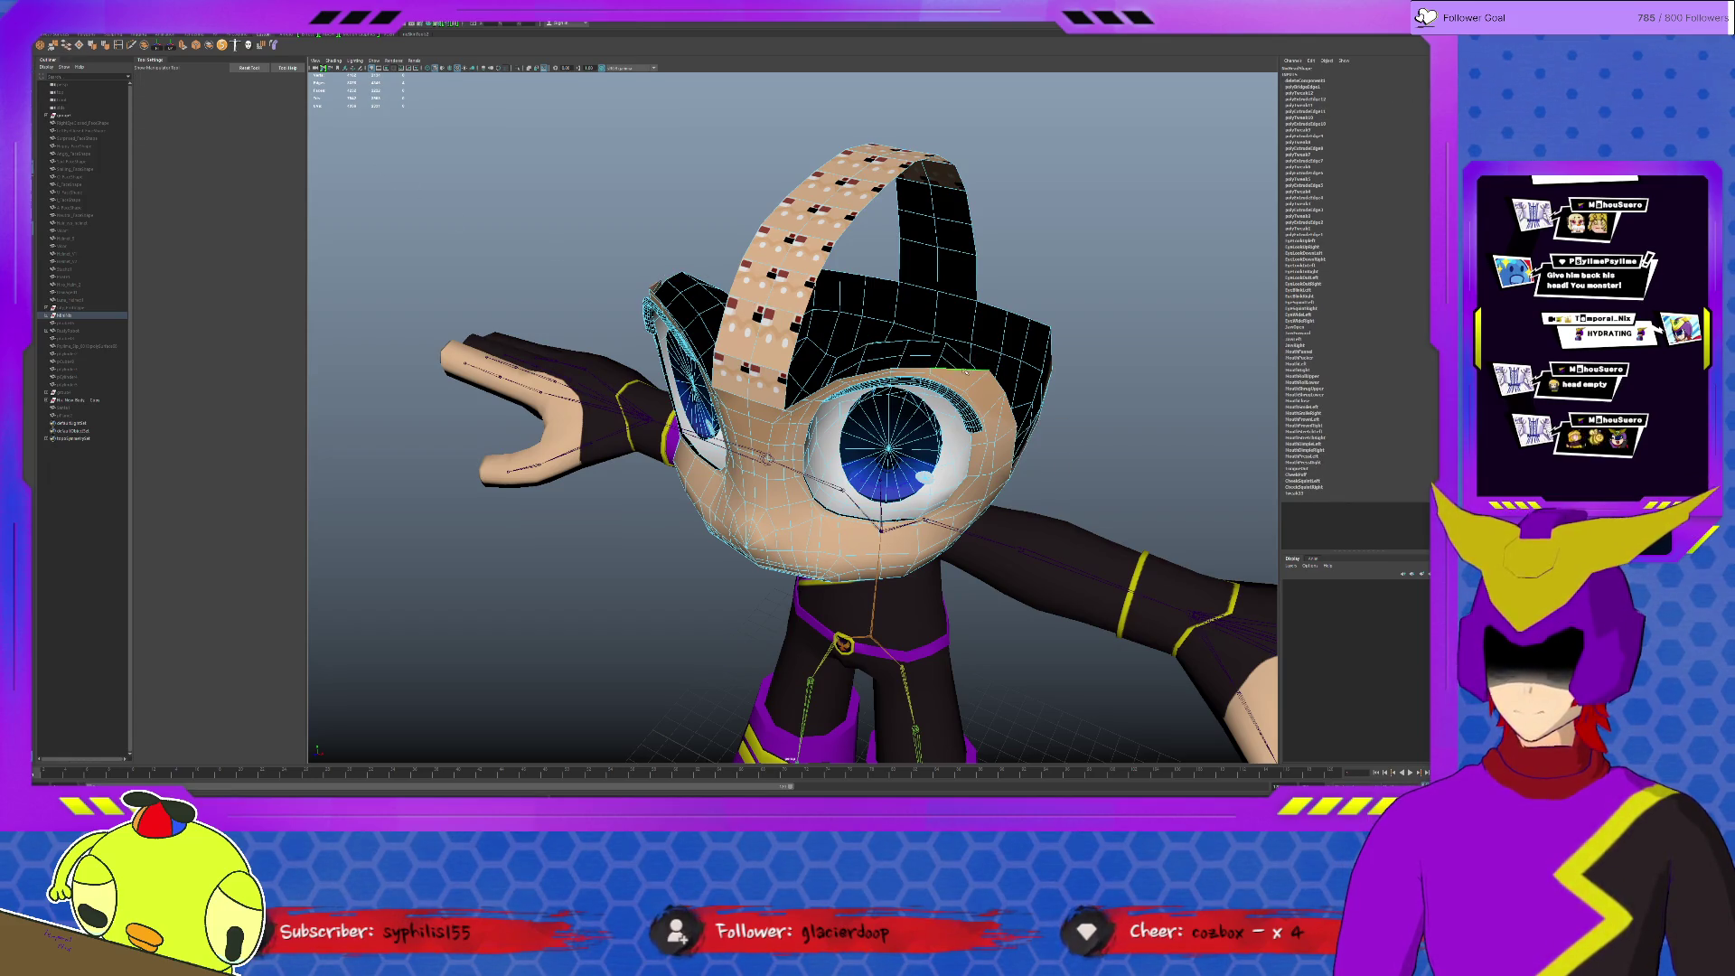
key(g)
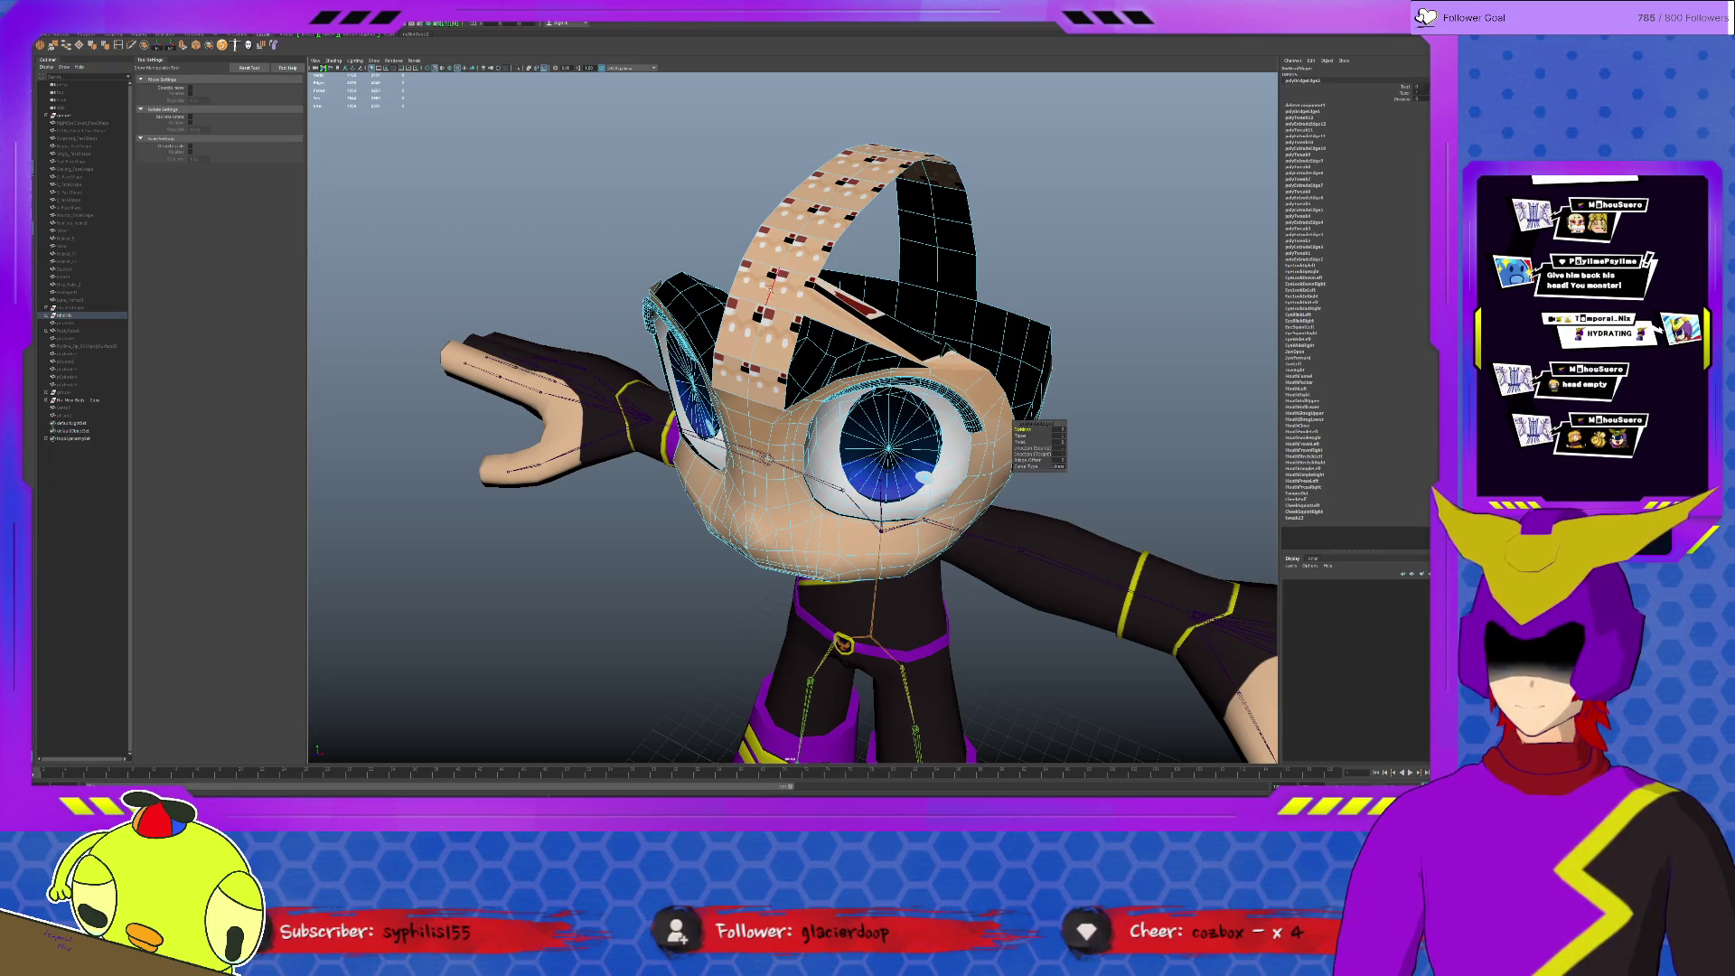
alt+drag(813, 452, 542, 451)
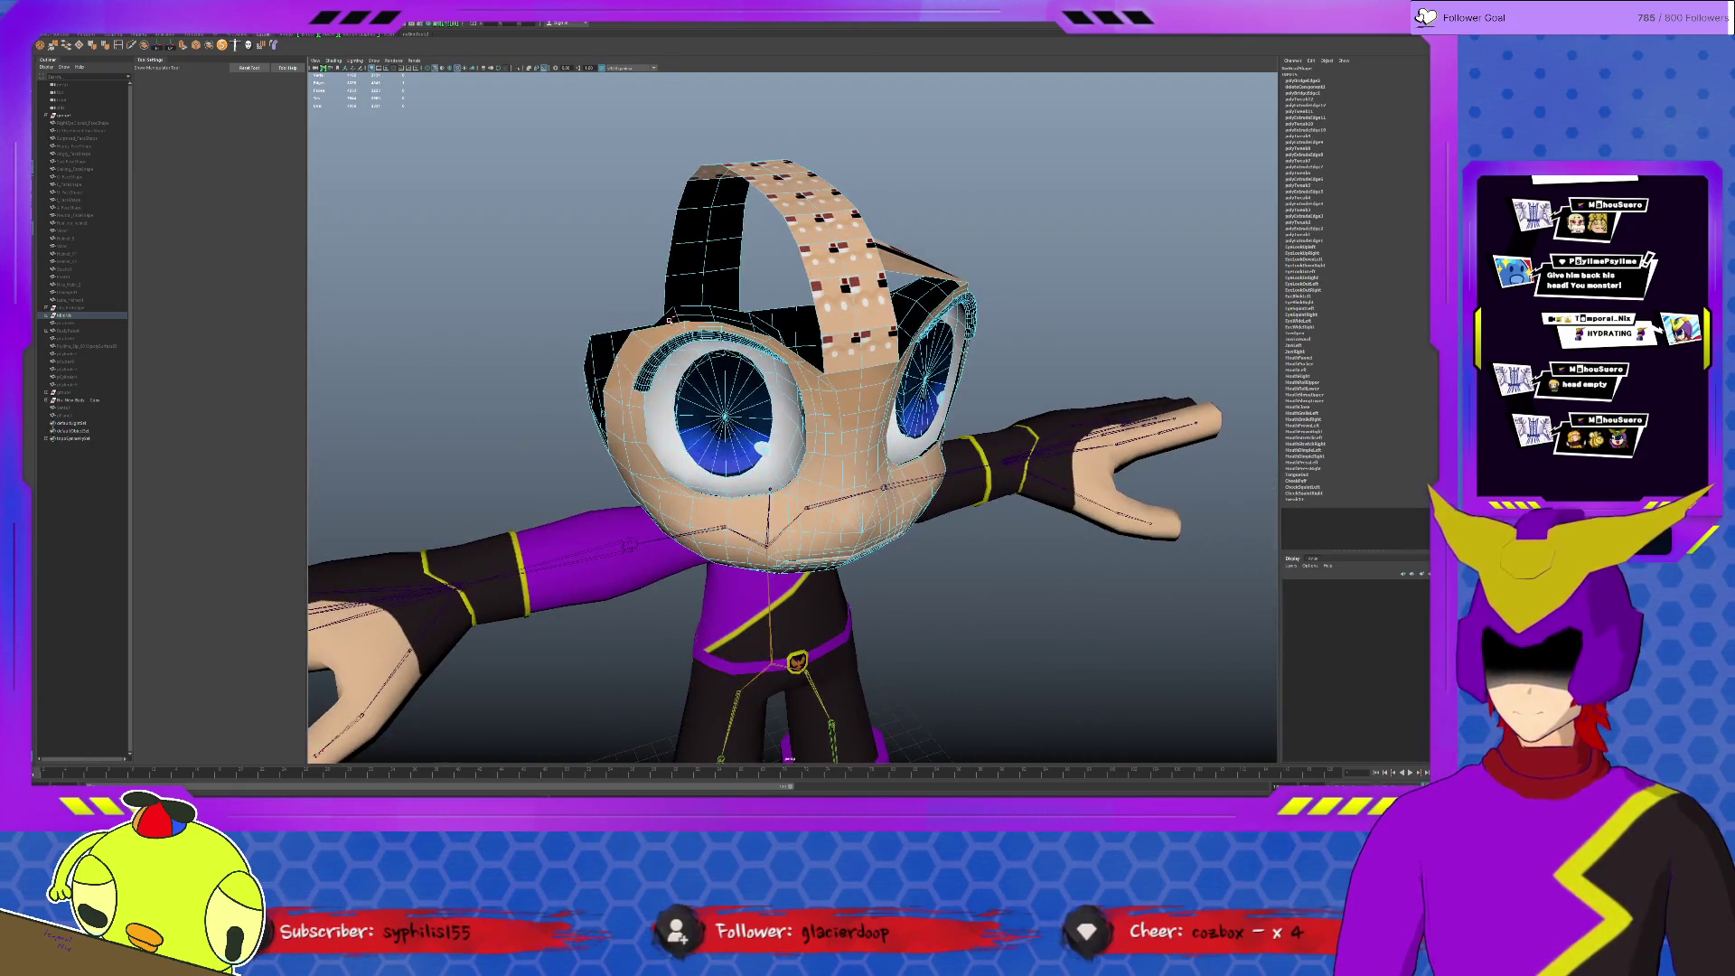
key(g)
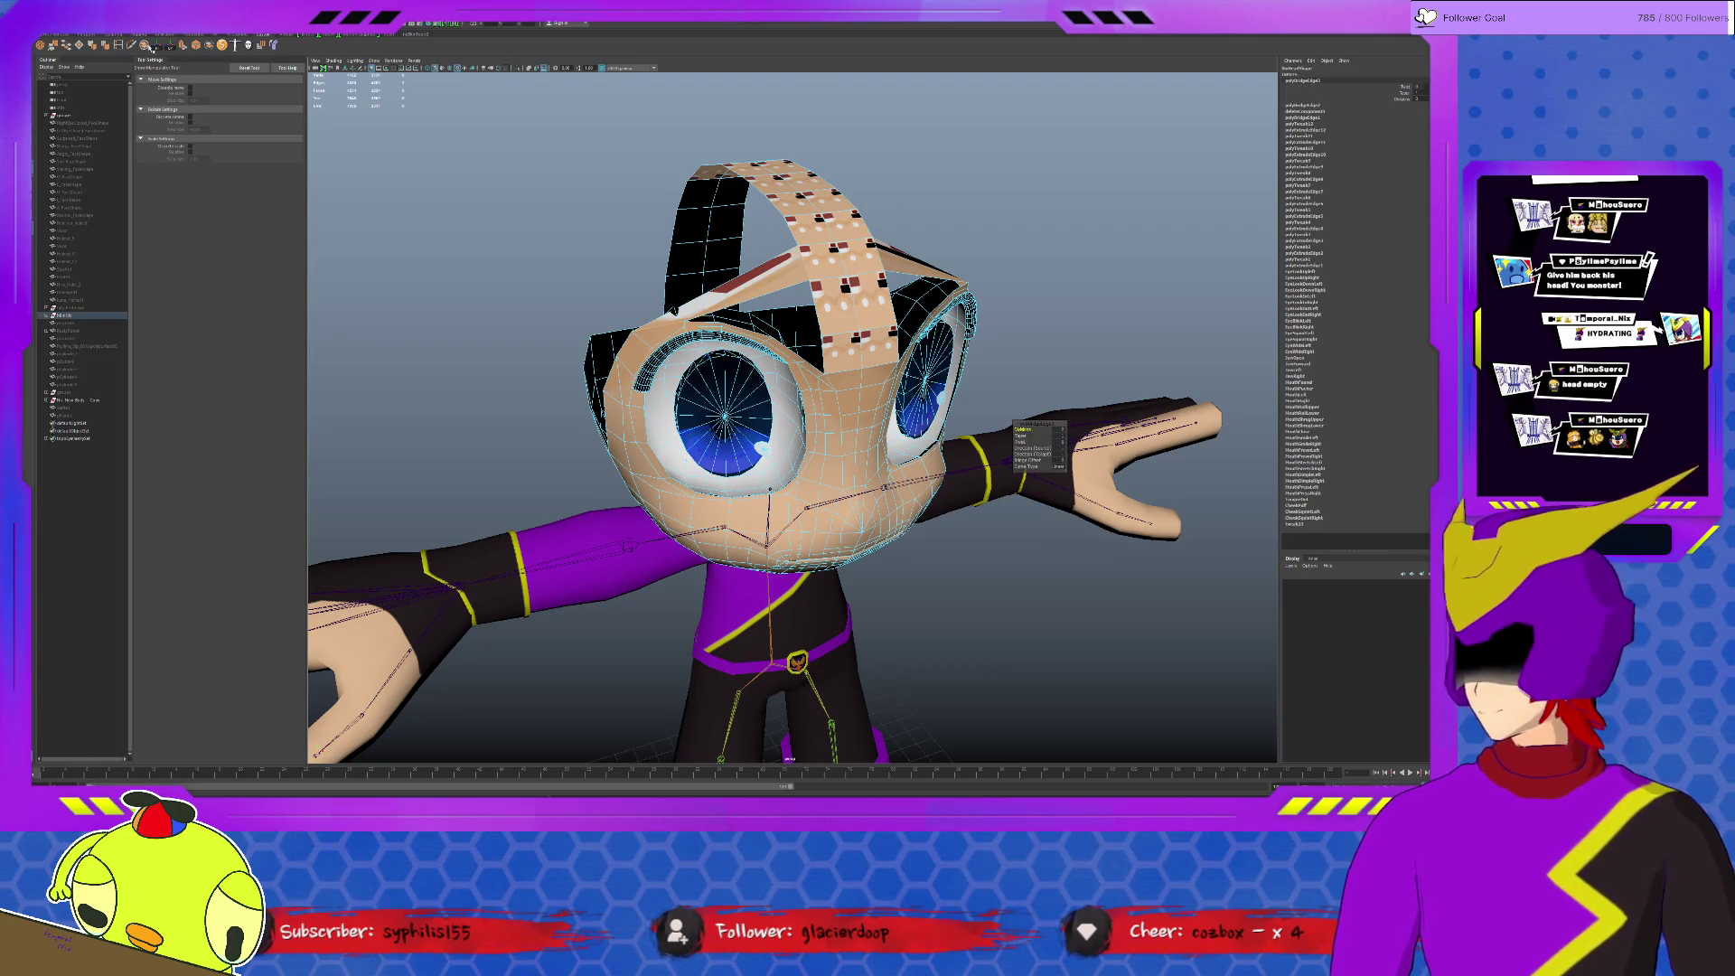
Step: Insert two edge loops across the headband bridge strip
click(126, 45)
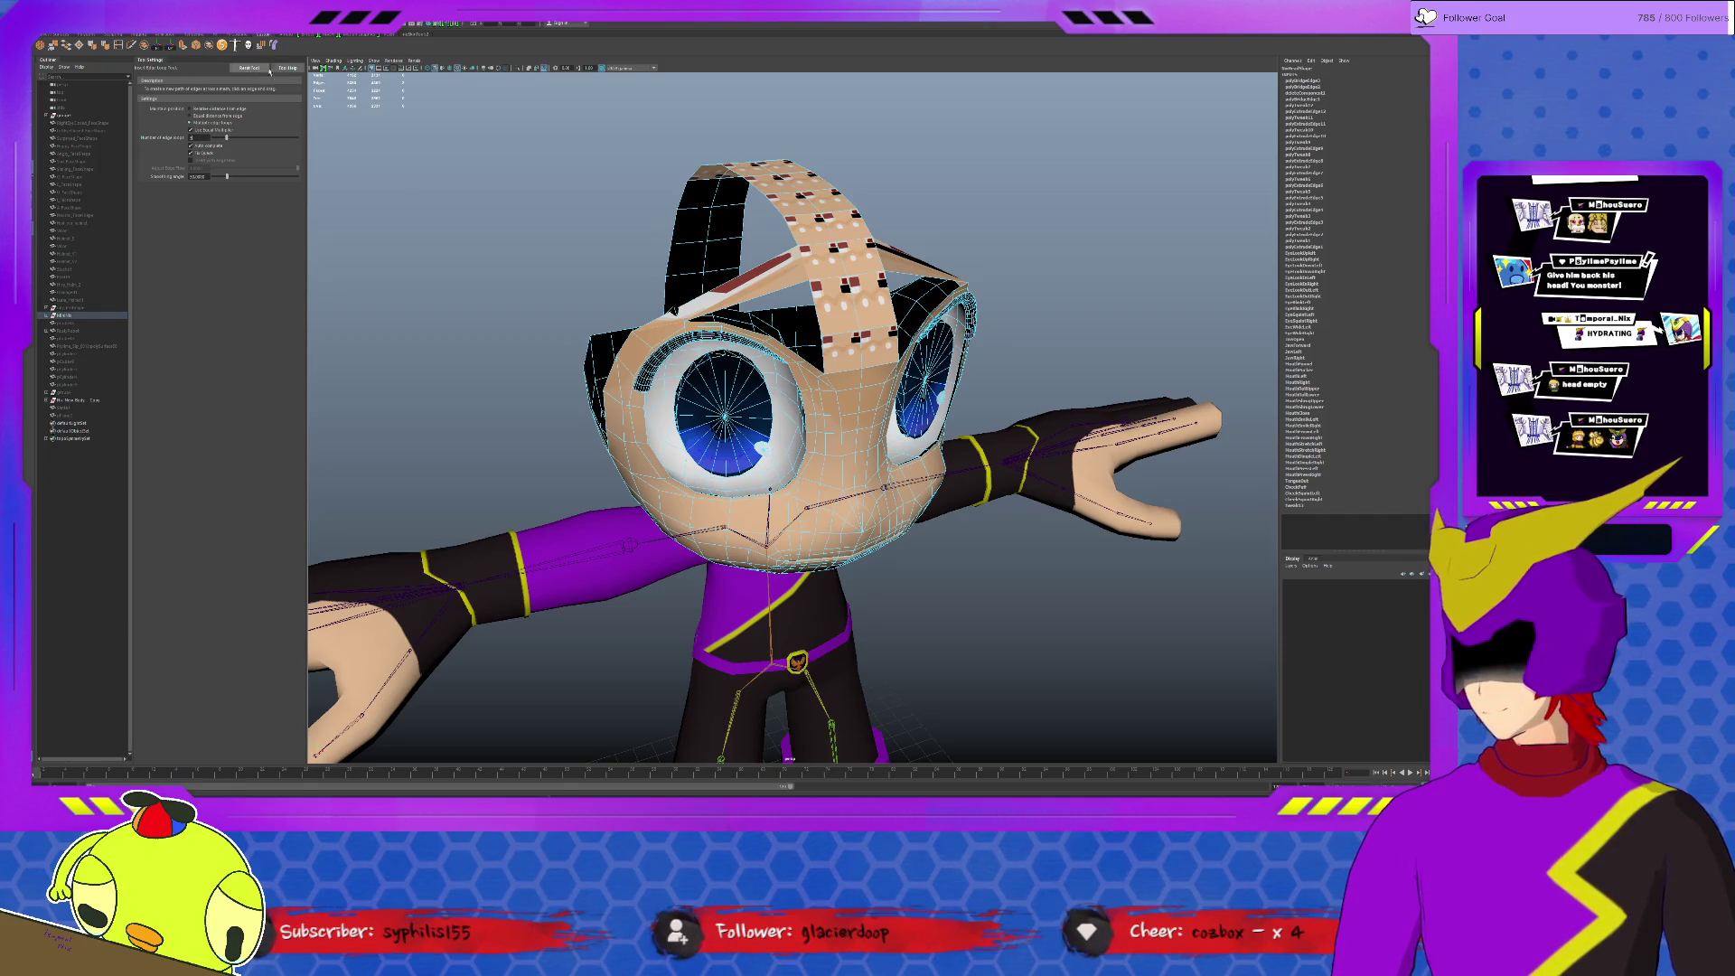
click(761, 300)
click(930, 276)
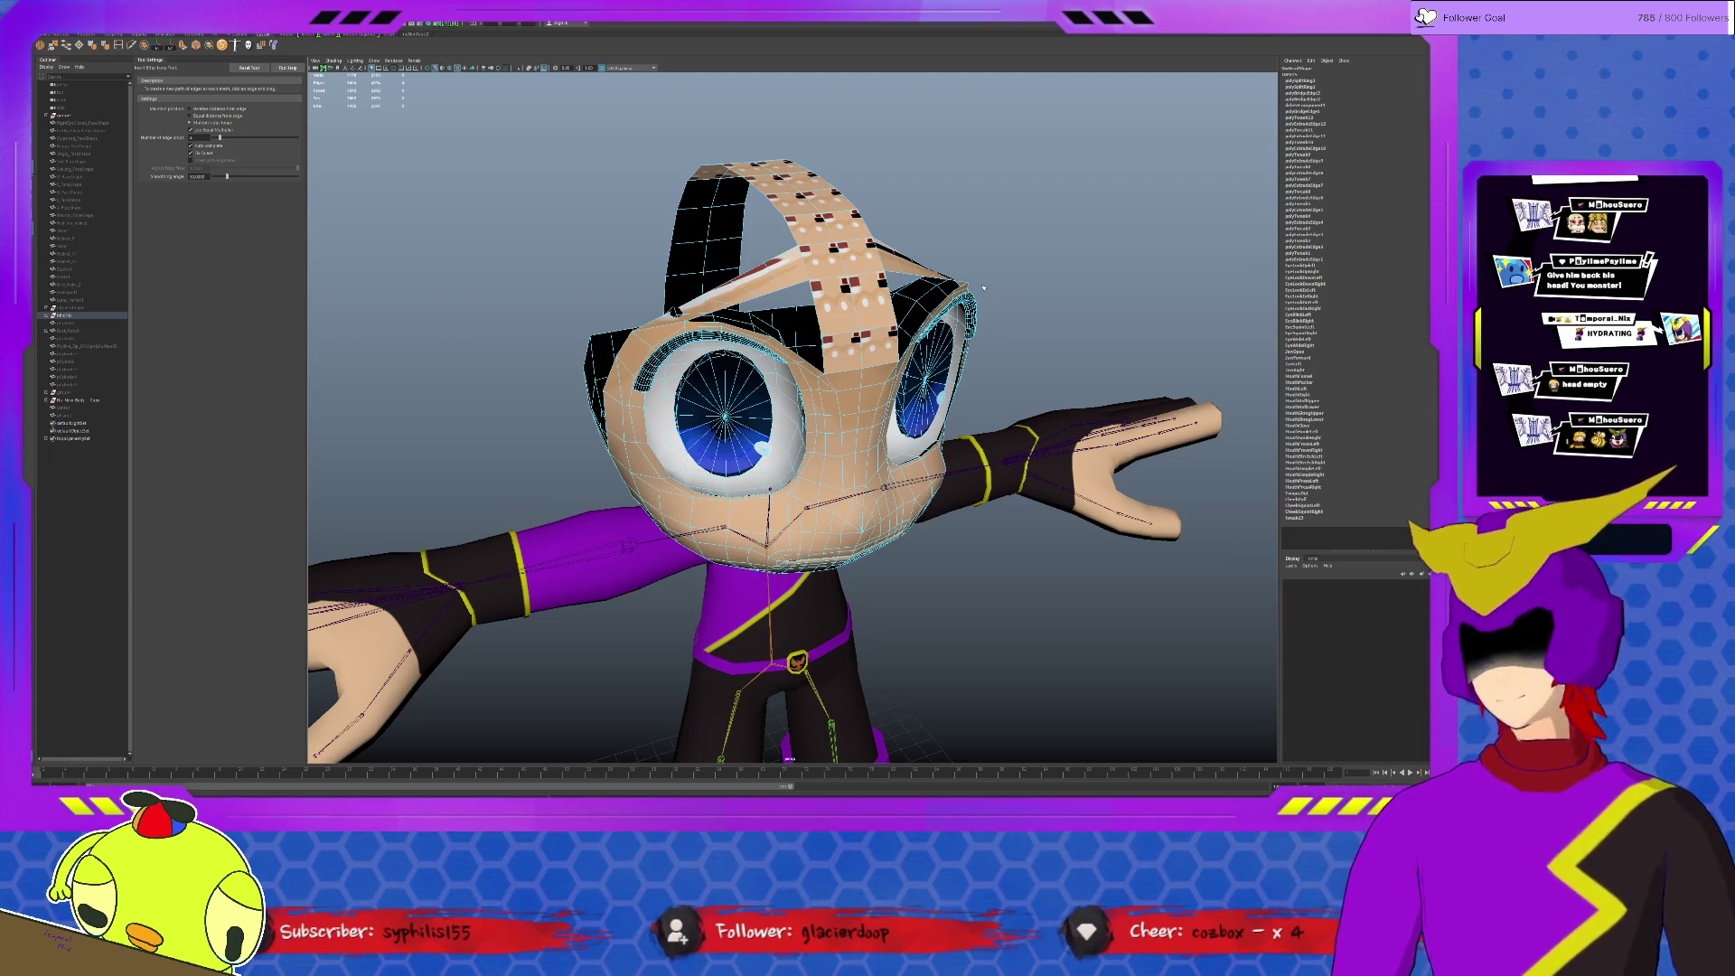
scroll(795, 337, up, 5)
Step: Select the headband and raise its vertices with the Move tool
key(q)
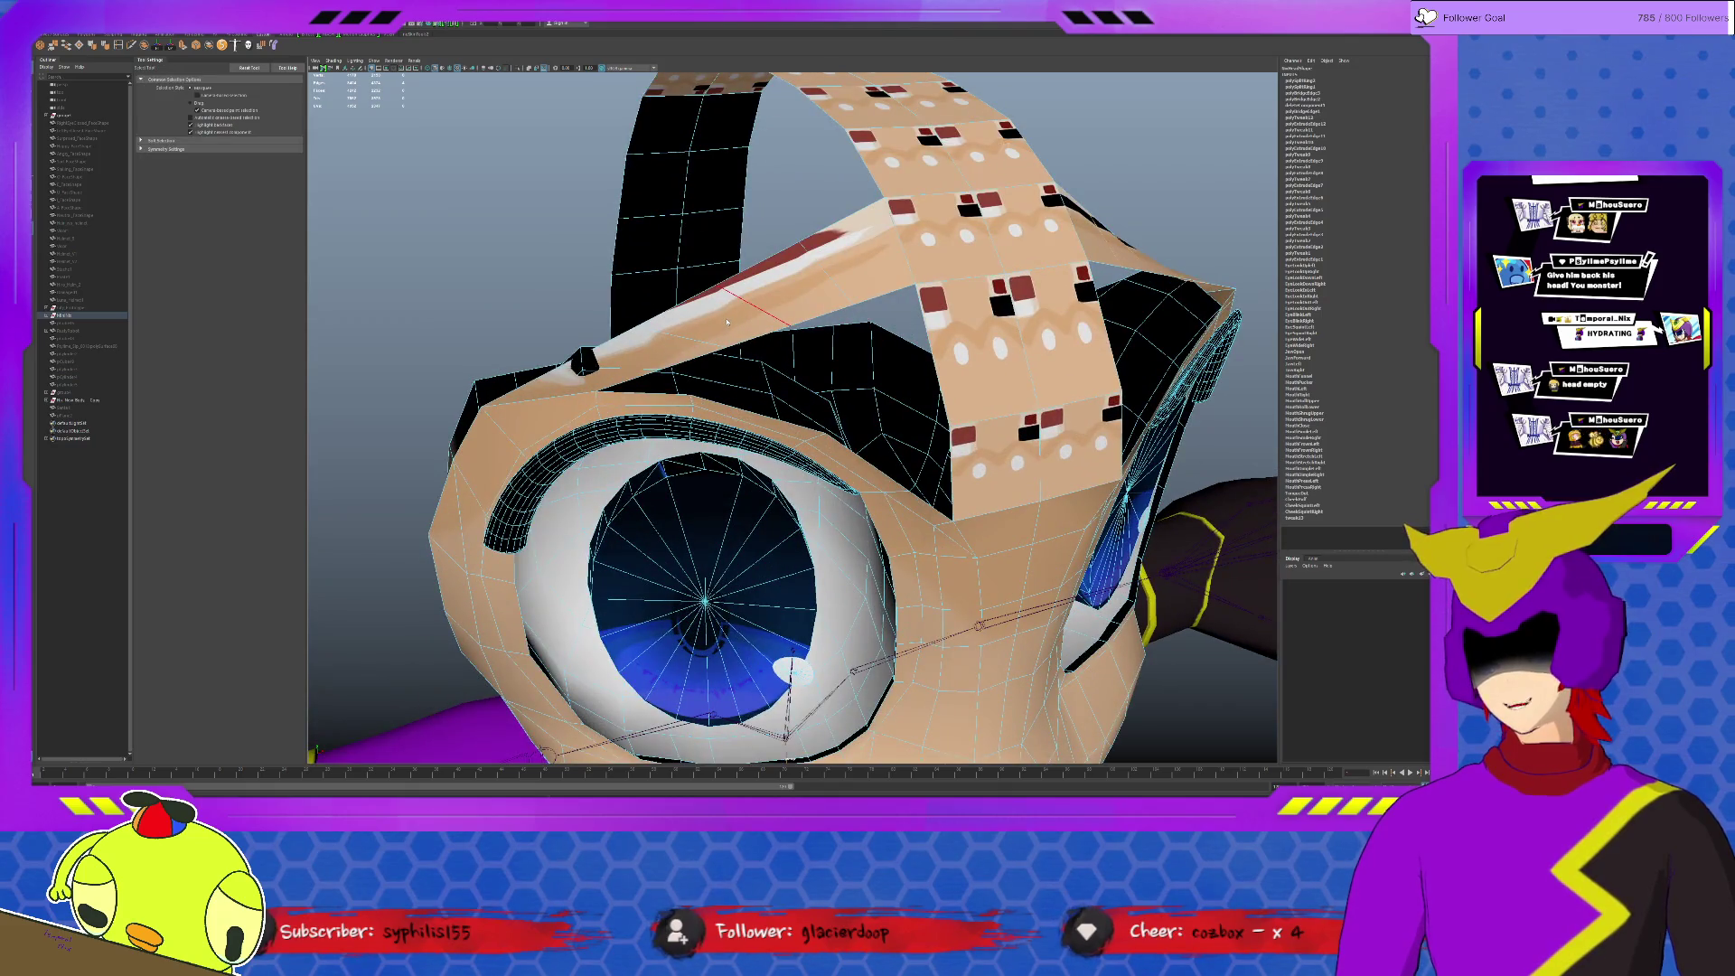
click(795, 336)
click(562, 367)
mouse_move(562, 367)
alt+mouse_down()
mouse_move(754, 349)
mouse_move(604, 428)
mouse_move(471, 560)
alt+mouse_up()
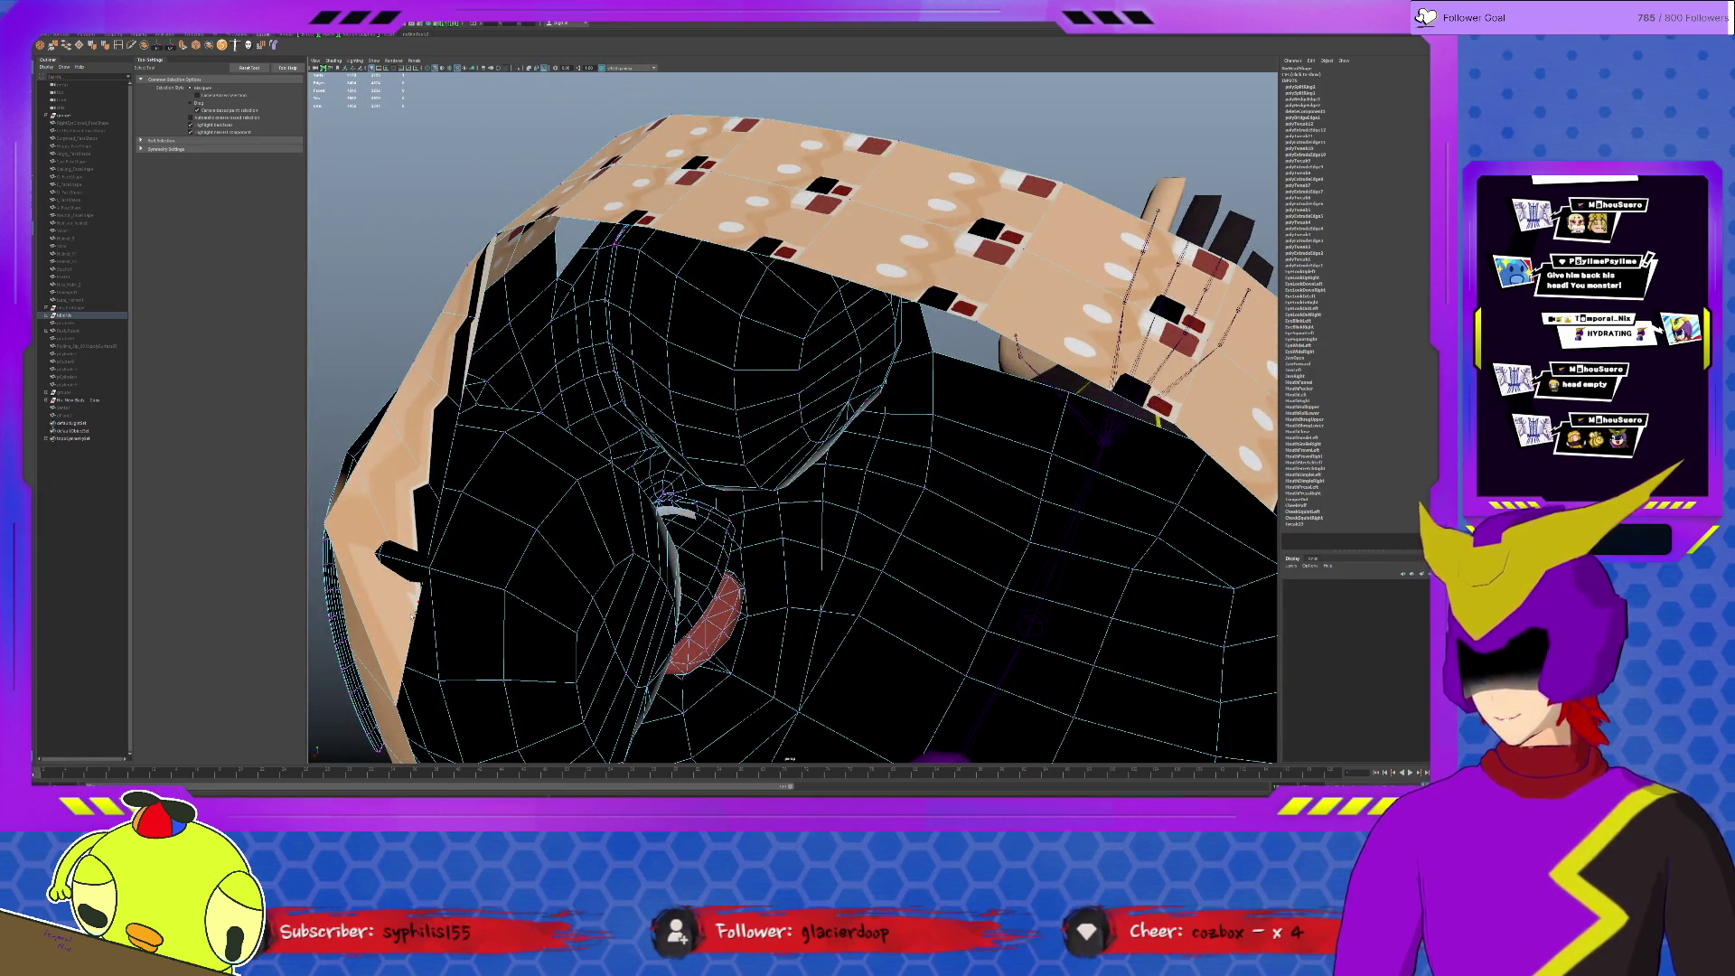
key(w)
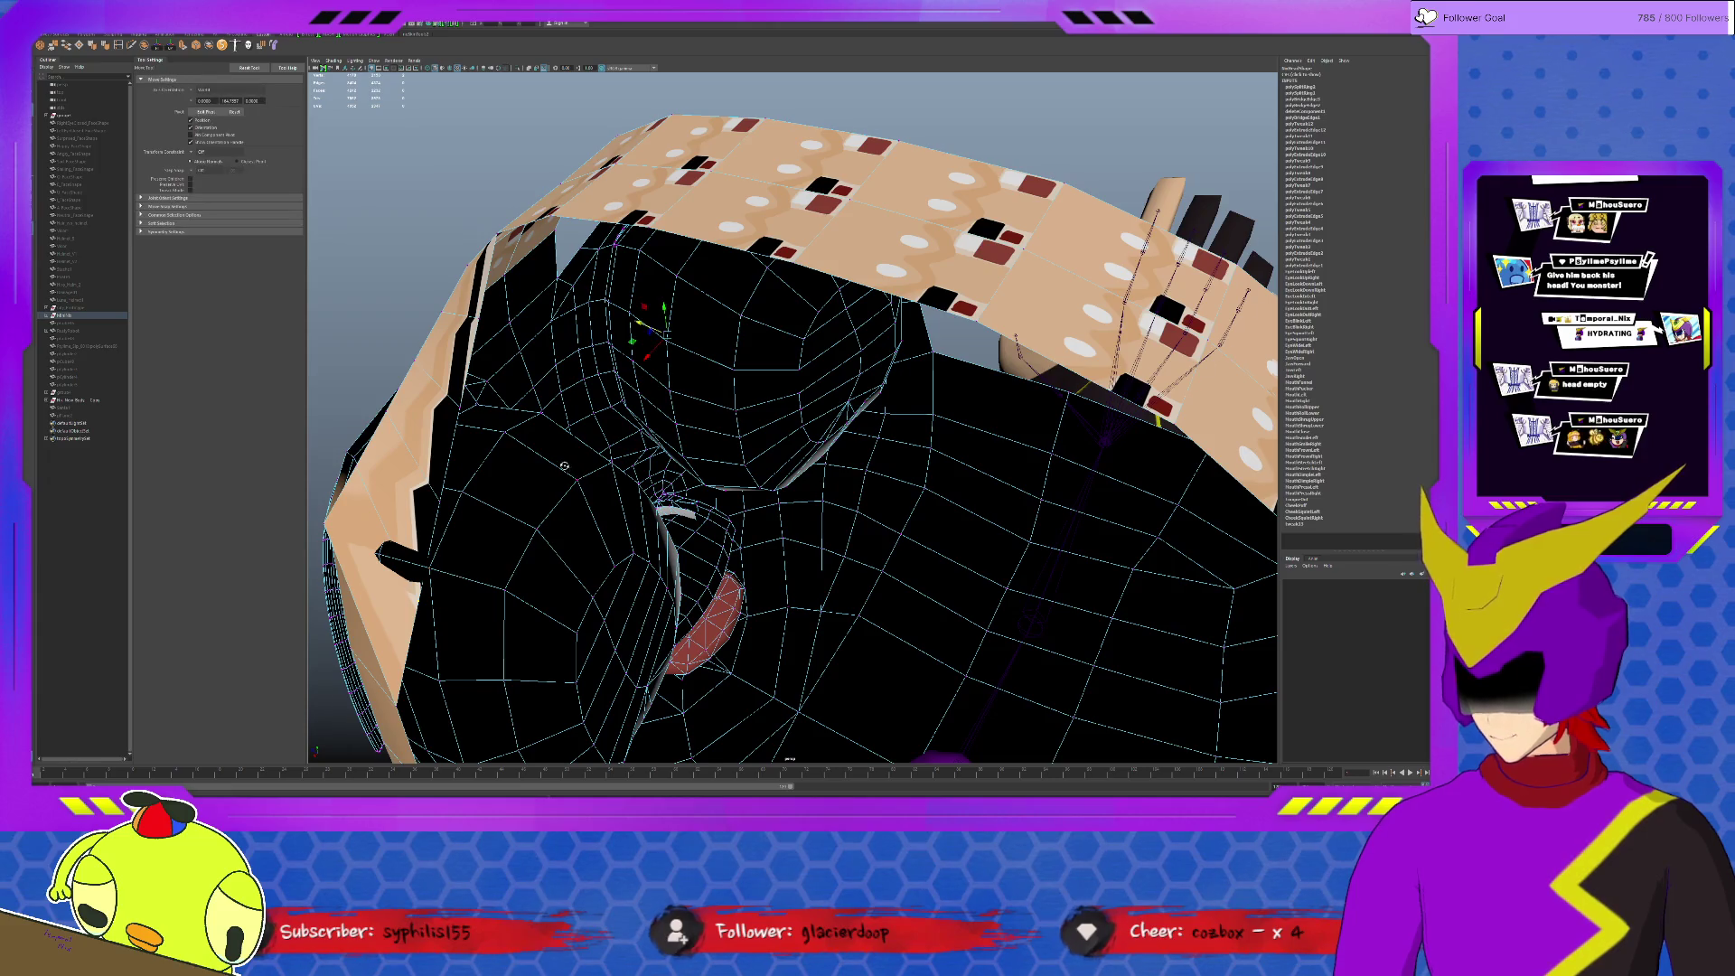
alt+drag(454, 585, 711, 312)
drag(684, 250, 669, 197)
click(412, 284)
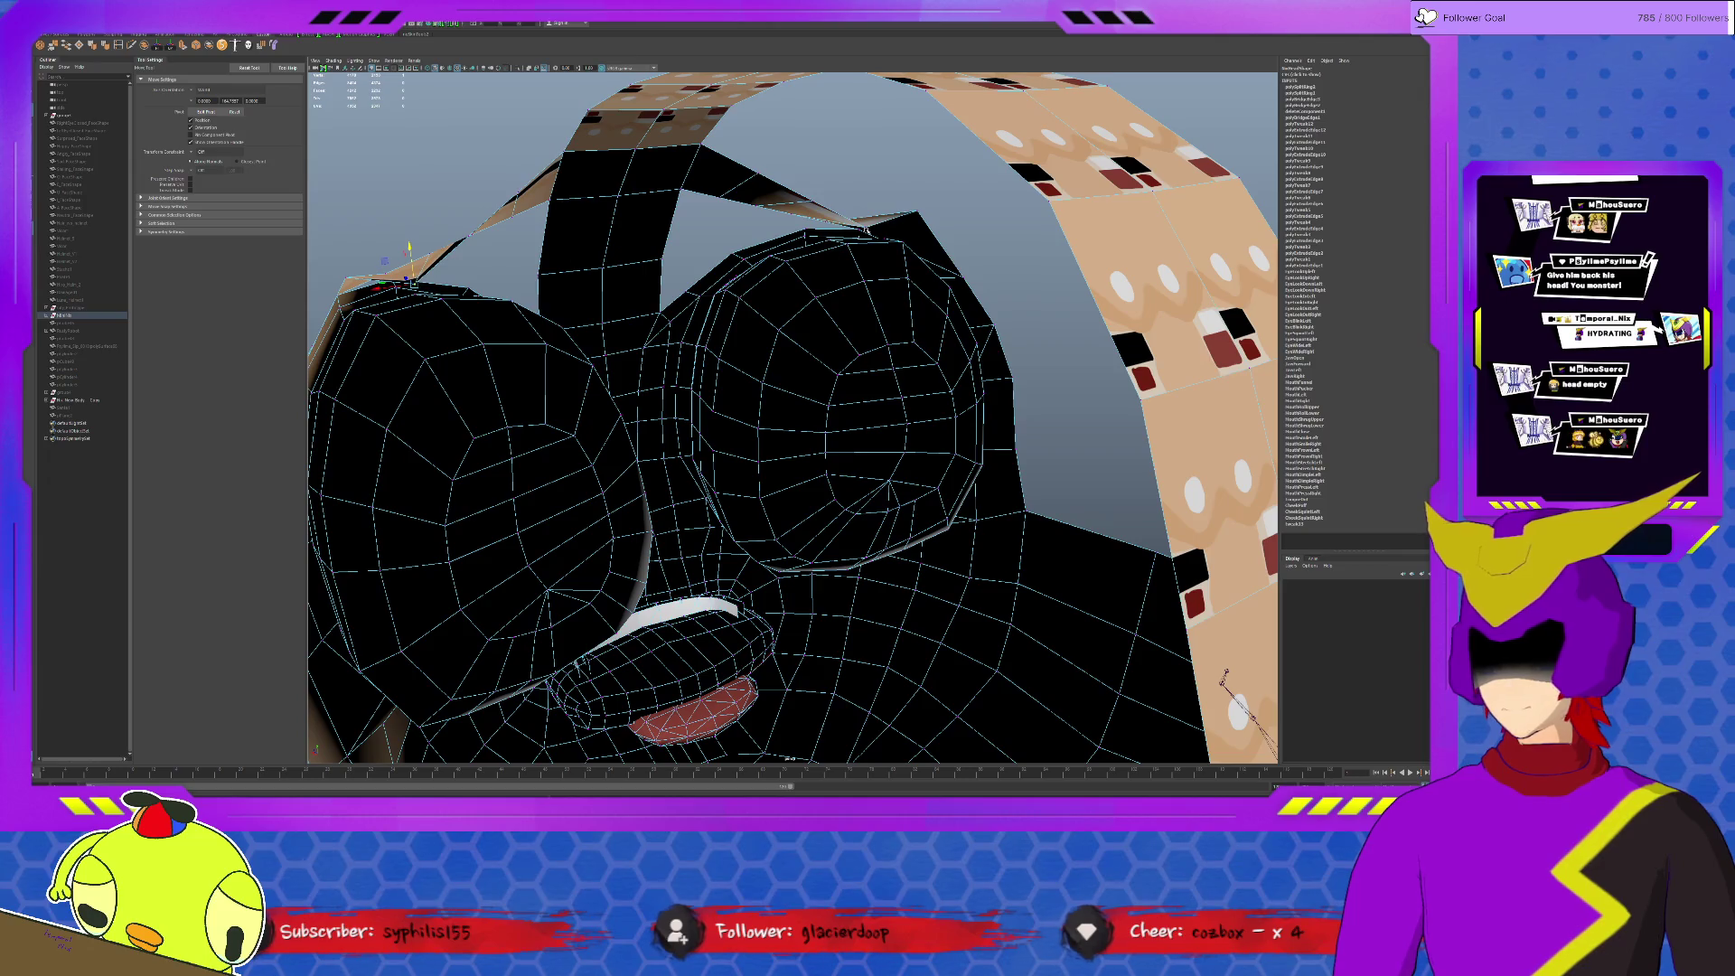
drag(669, 215, 670, 170)
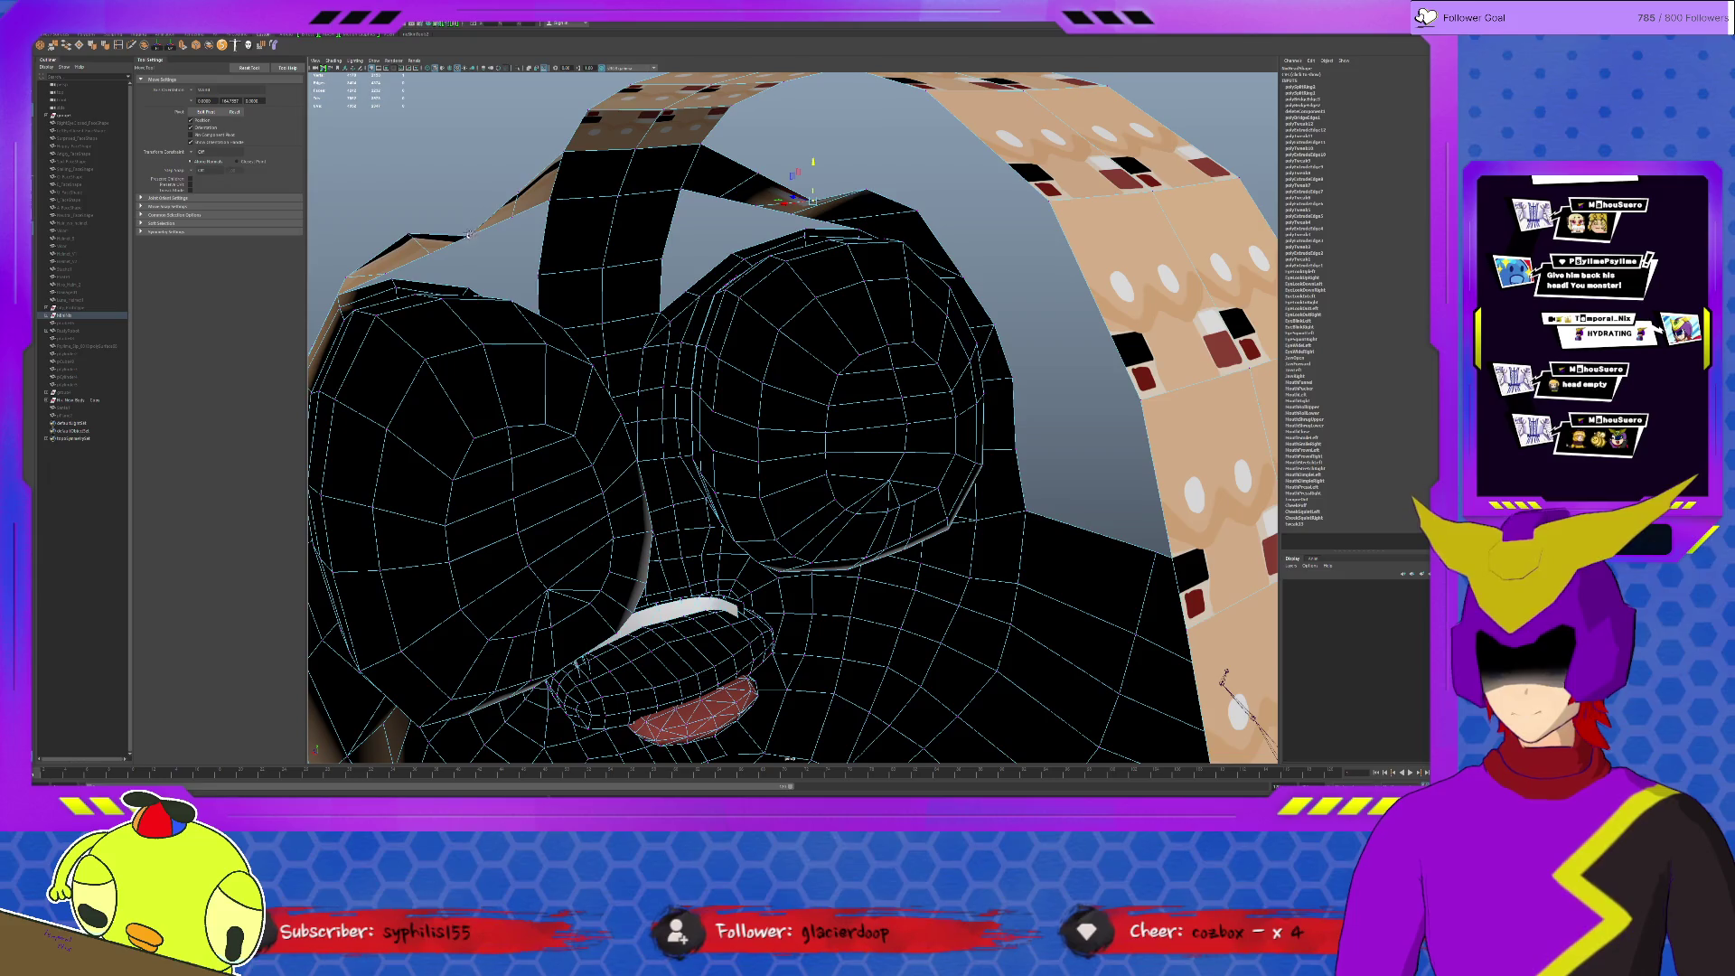
mouse_move(536, 255)
alt+mouse_down()
mouse_move(632, 197)
mouse_move(648, 167)
mouse_move(631, 126)
alt+mouse_up()
click(732, 193)
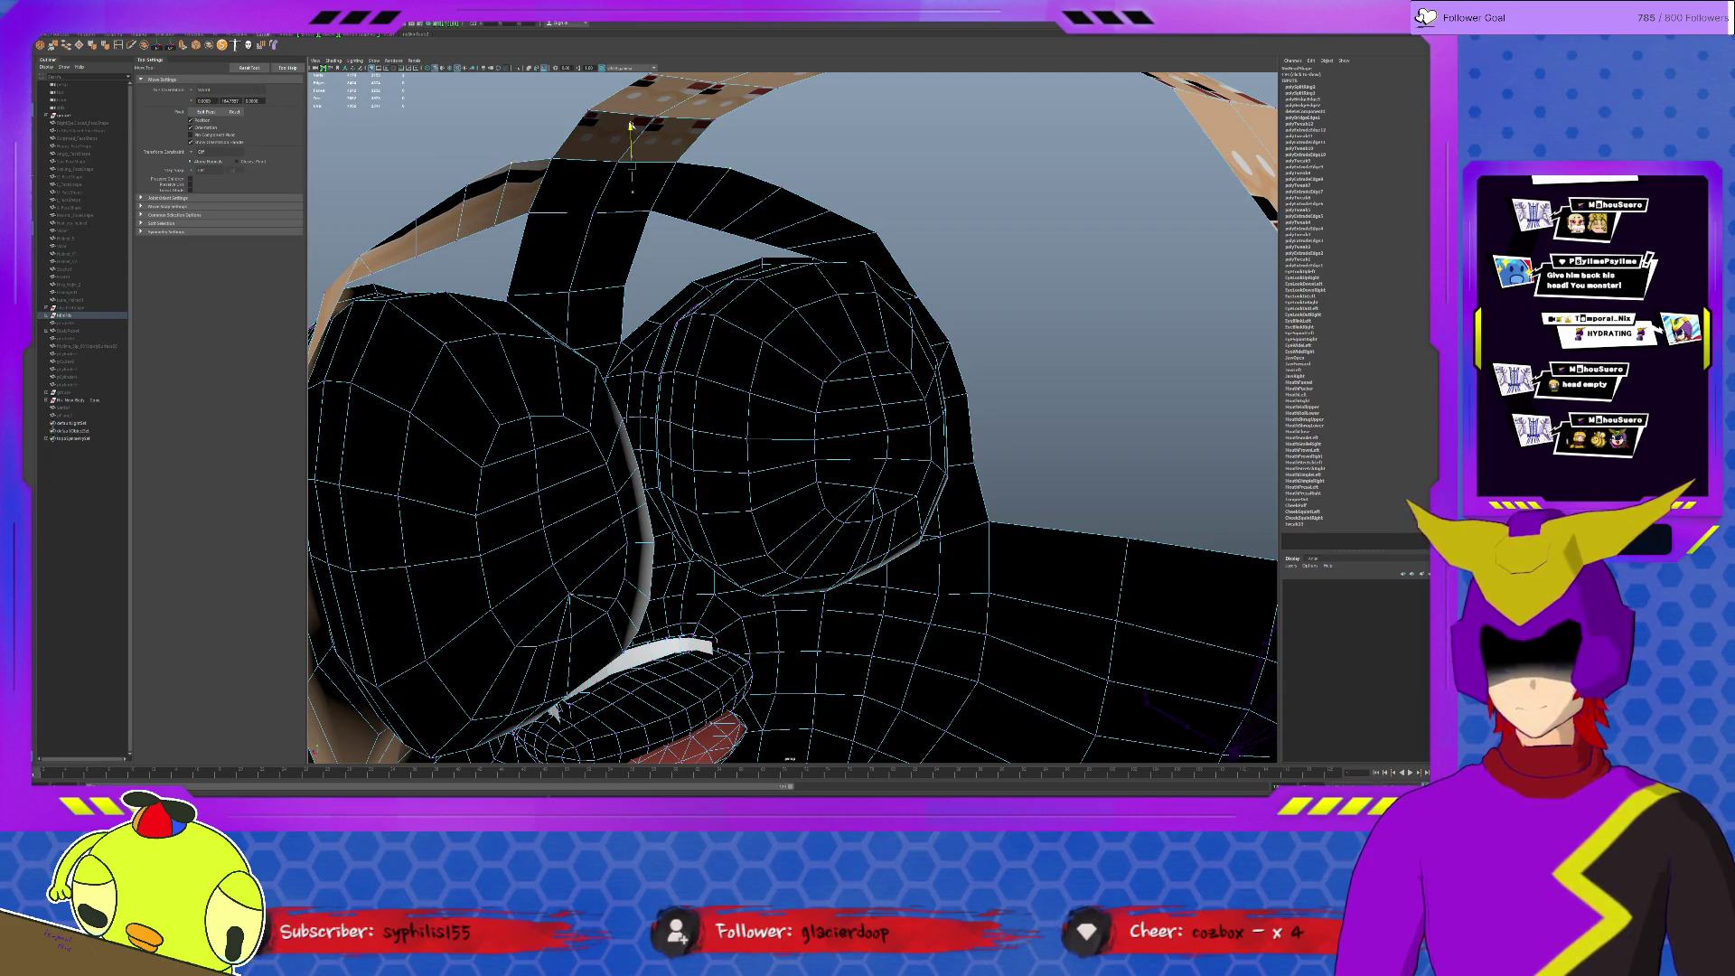
mouse_move(613, 207)
alt+mouse_down()
mouse_move(700, 240)
mouse_move(795, 238)
mouse_move(780, 243)
alt+mouse_up()
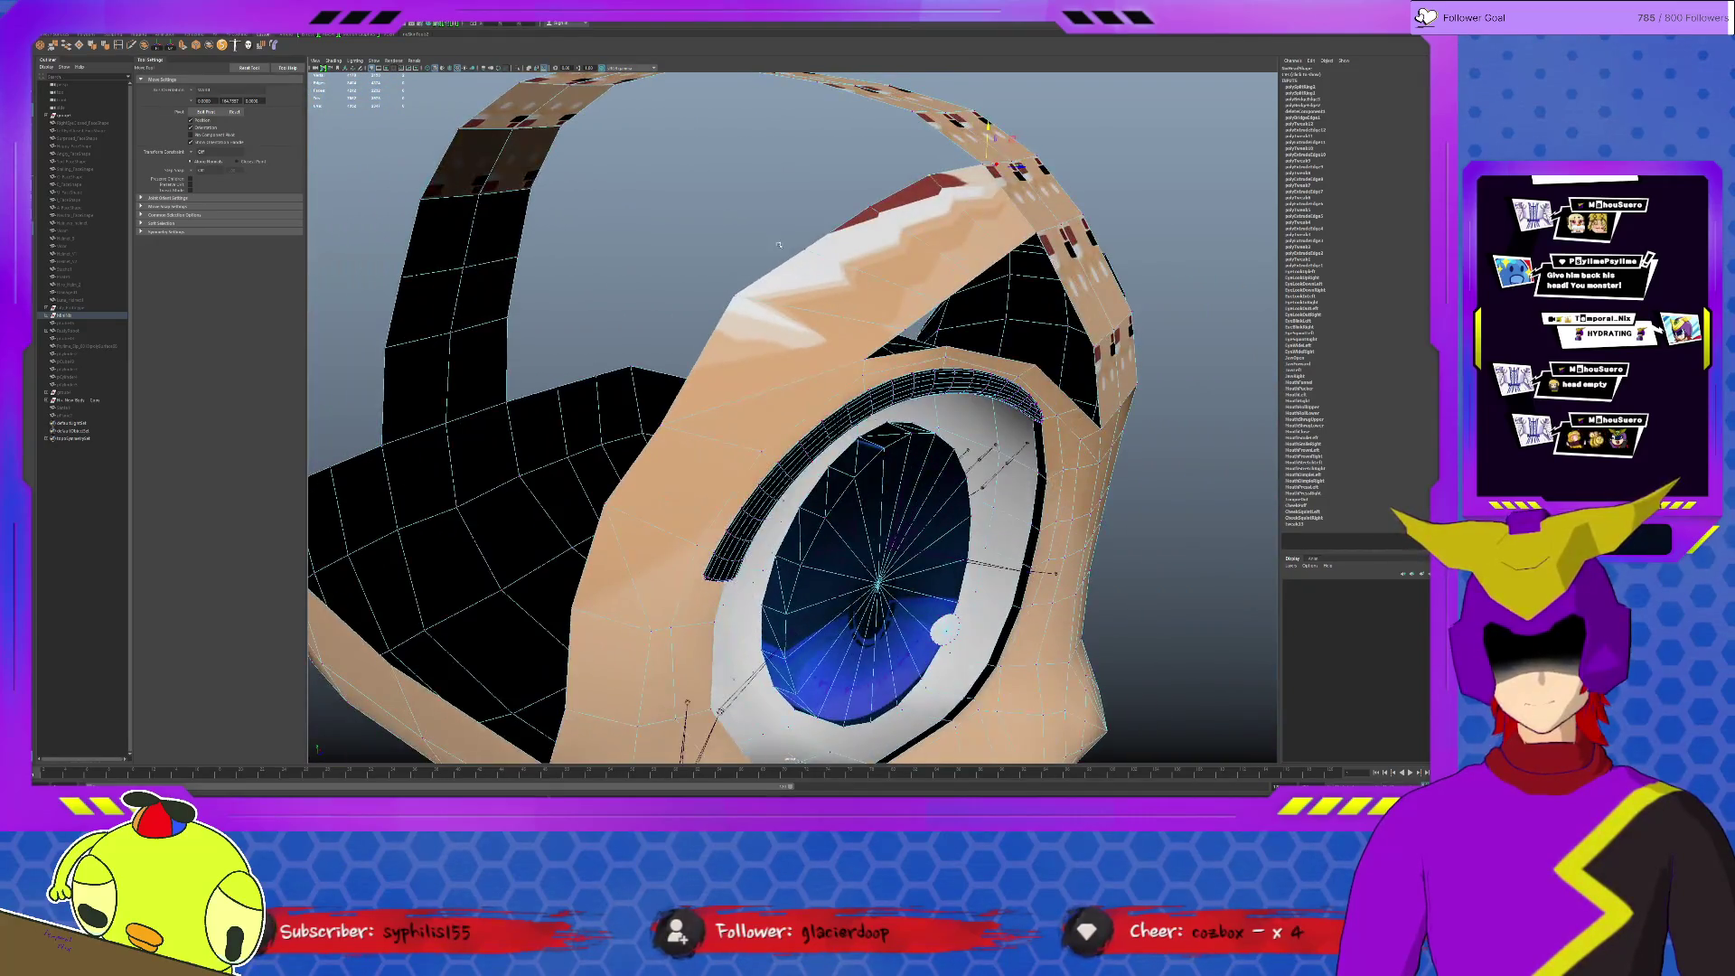
click(762, 344)
mouse_move(766, 335)
alt+mouse_down()
mouse_move(539, 317)
mouse_move(552, 322)
alt+mouse_up()
click(553, 323)
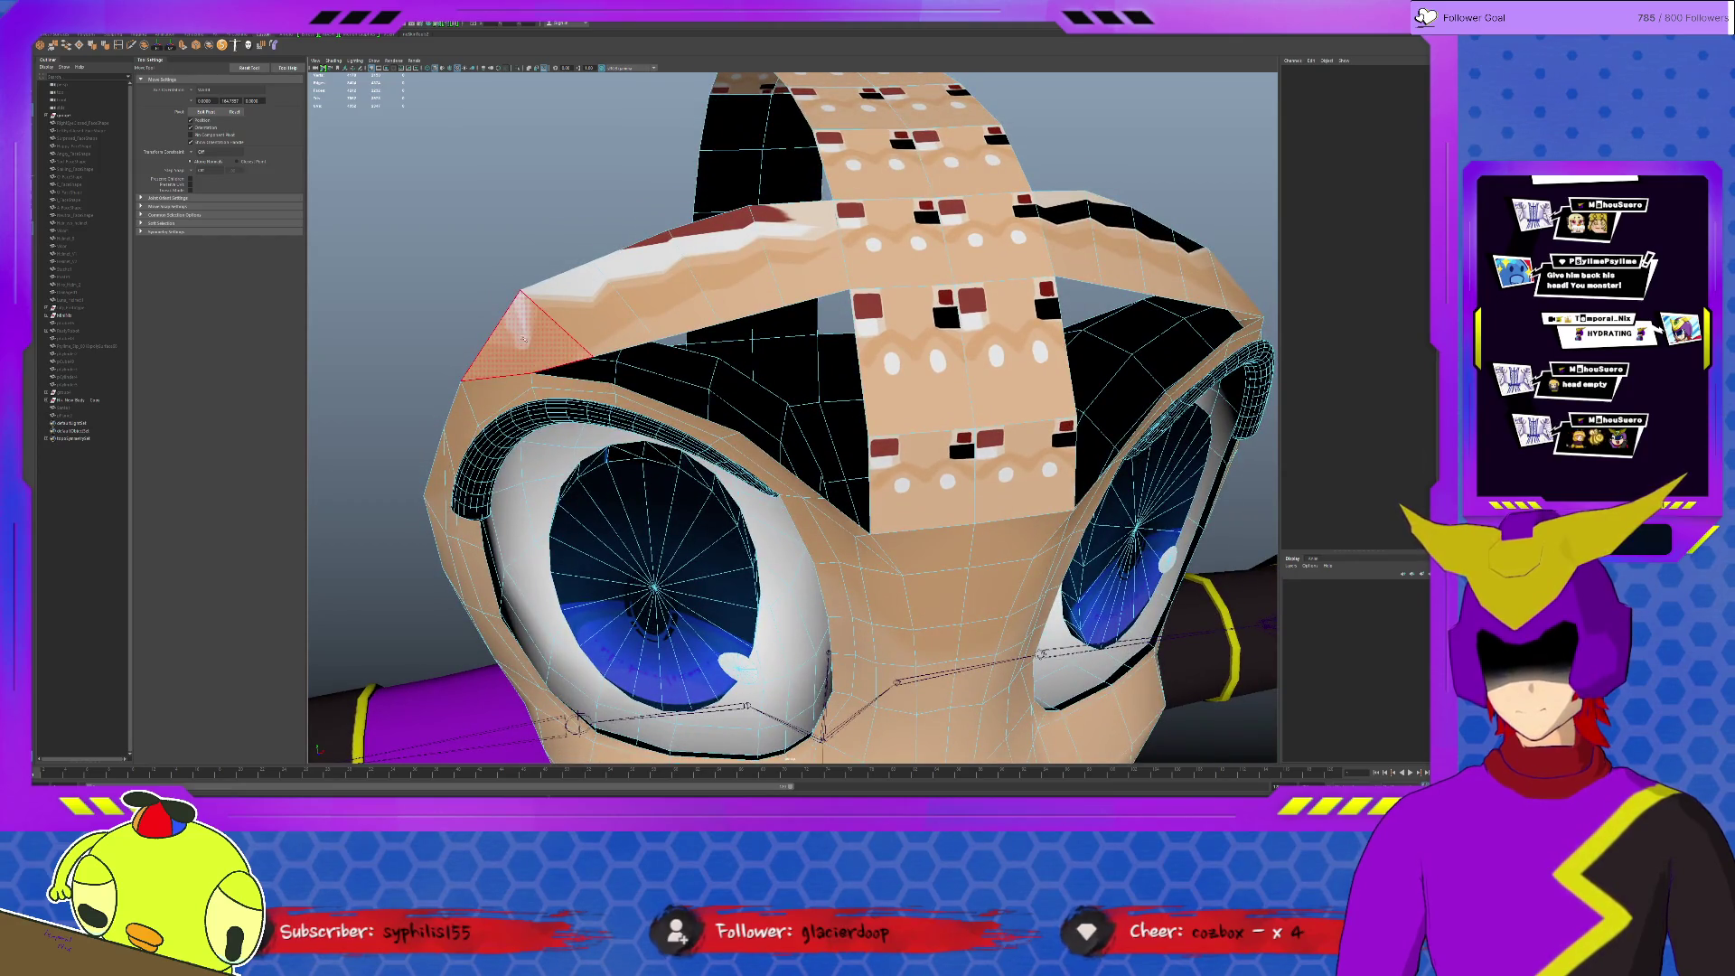
Step: Select the horizontal forehead strip and scale it wider on both sides
click(1228, 295)
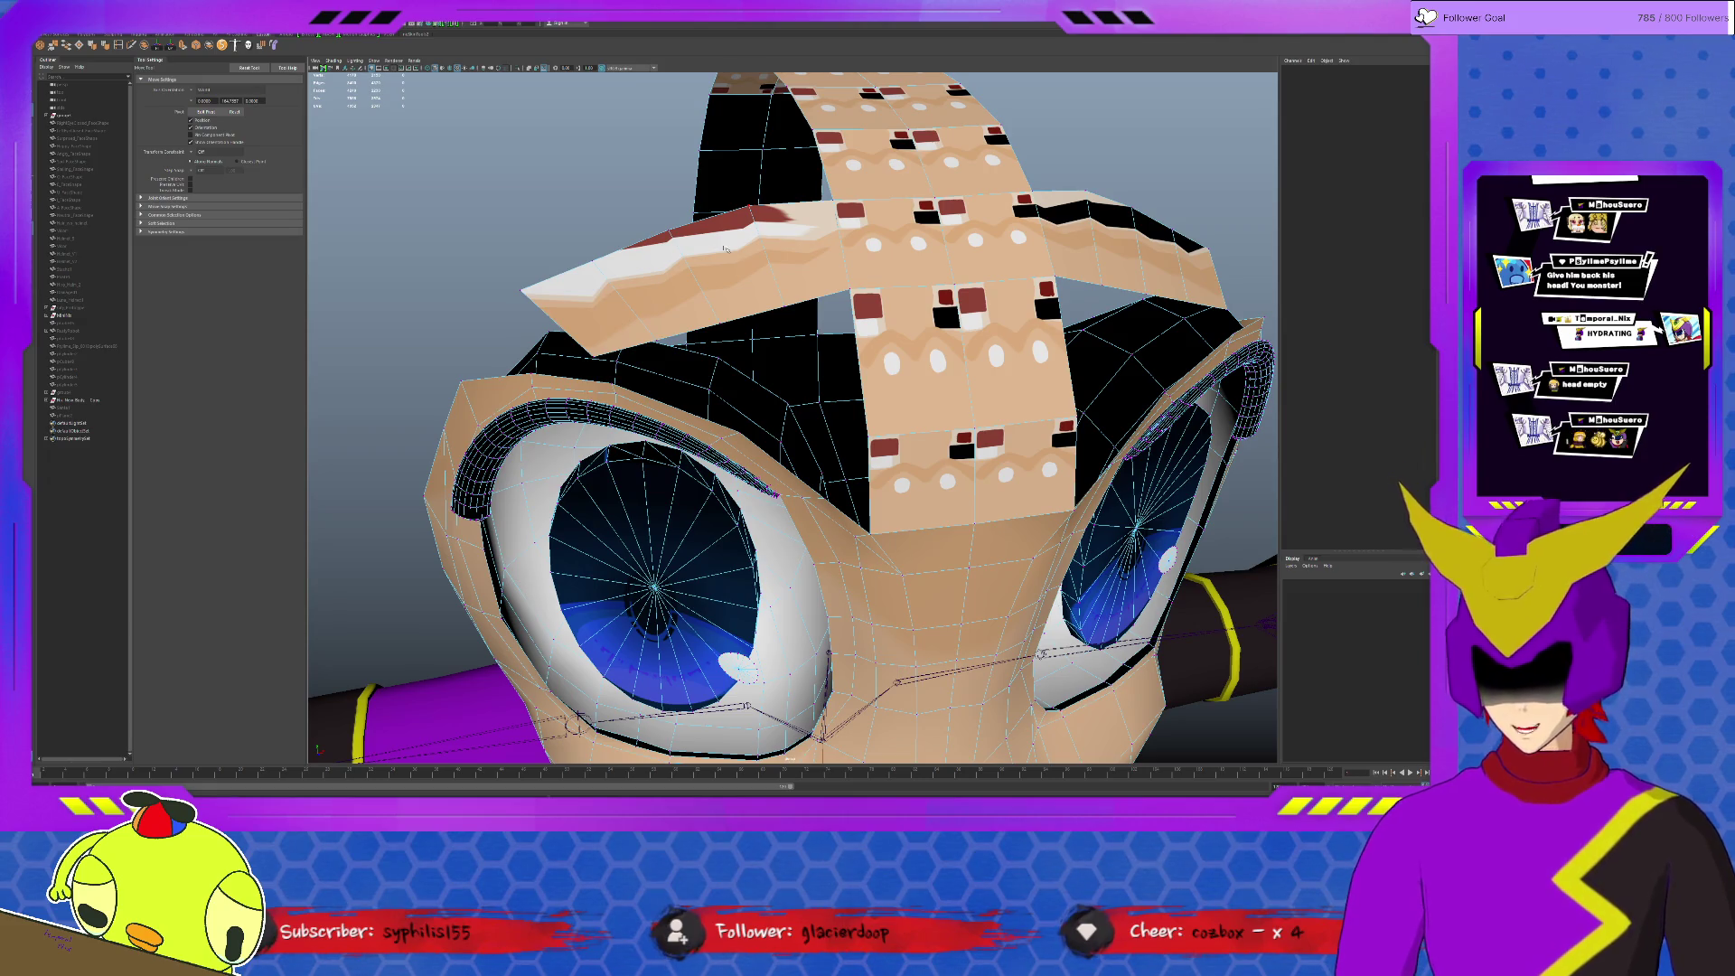
click(603, 352)
alt+drag(603, 351, 1185, 331)
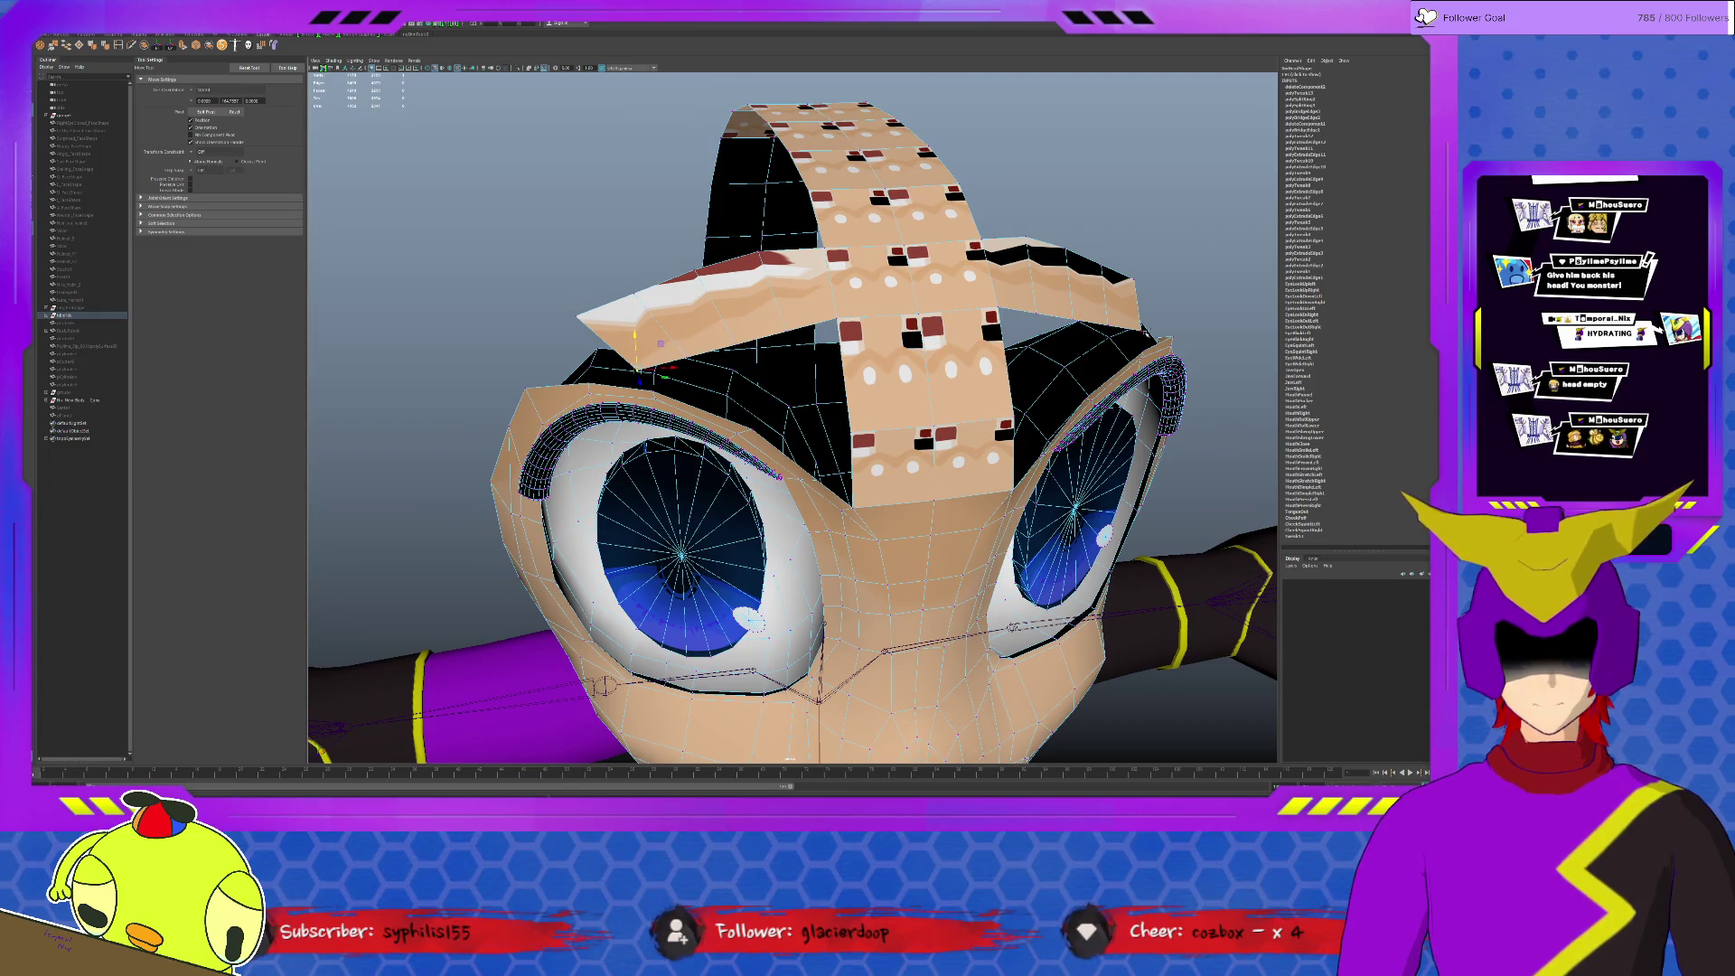
key(r)
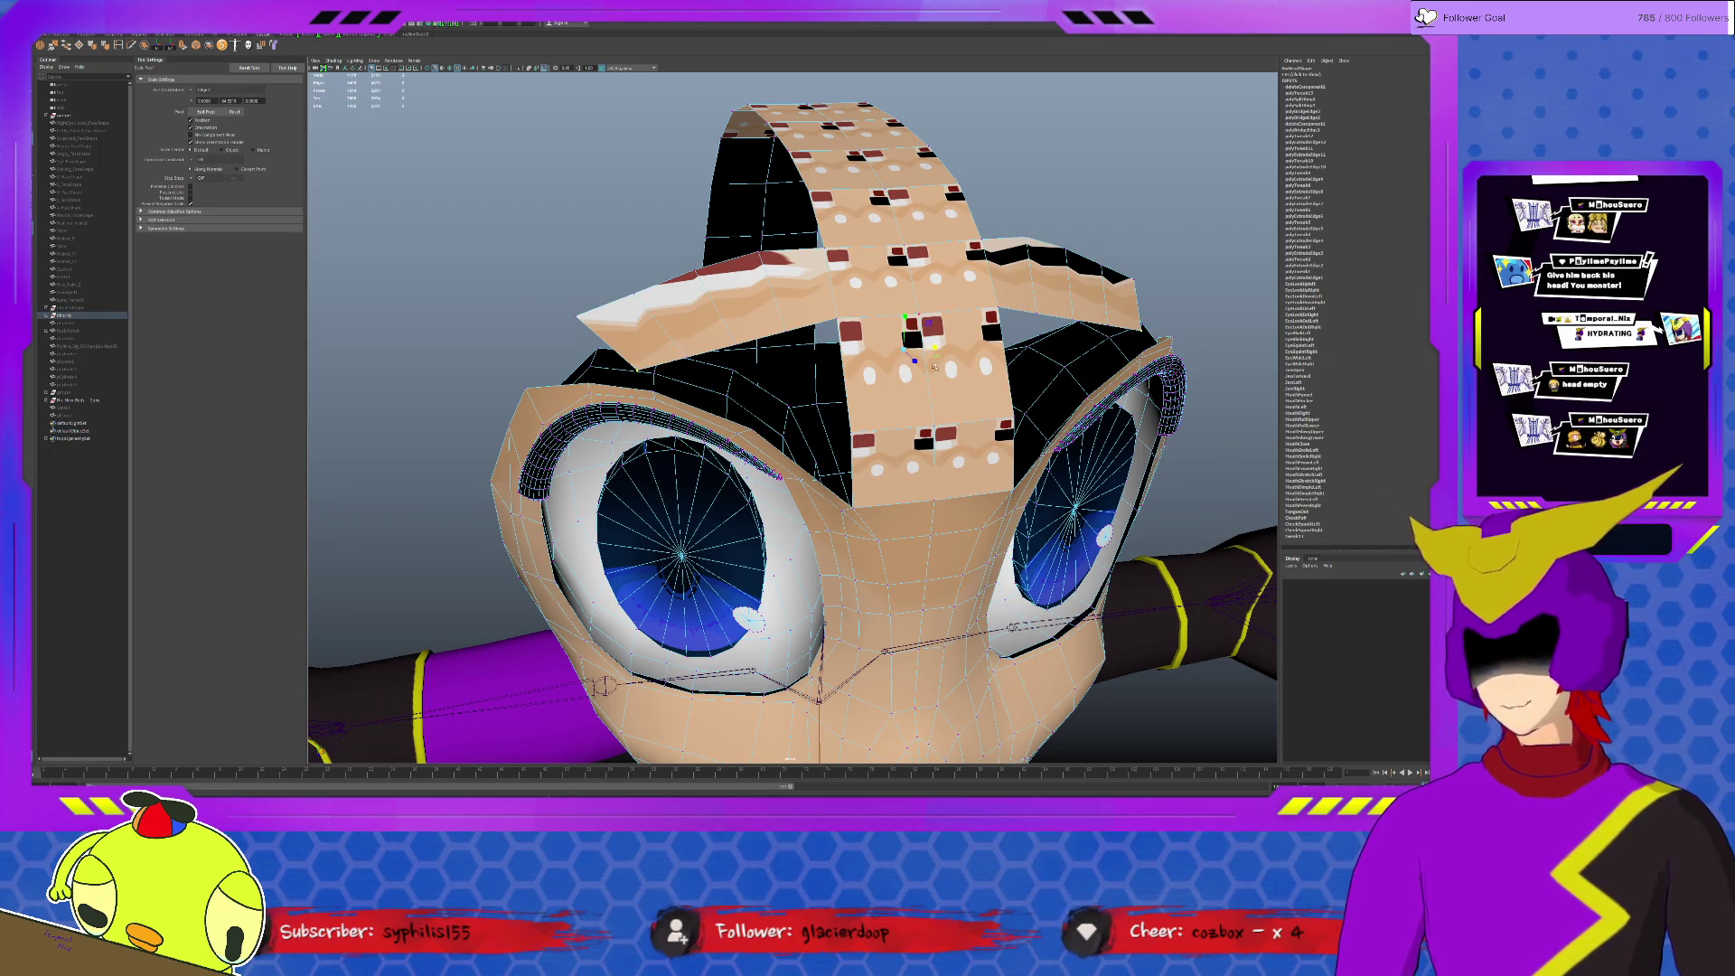
drag(913, 354, 1110, 315)
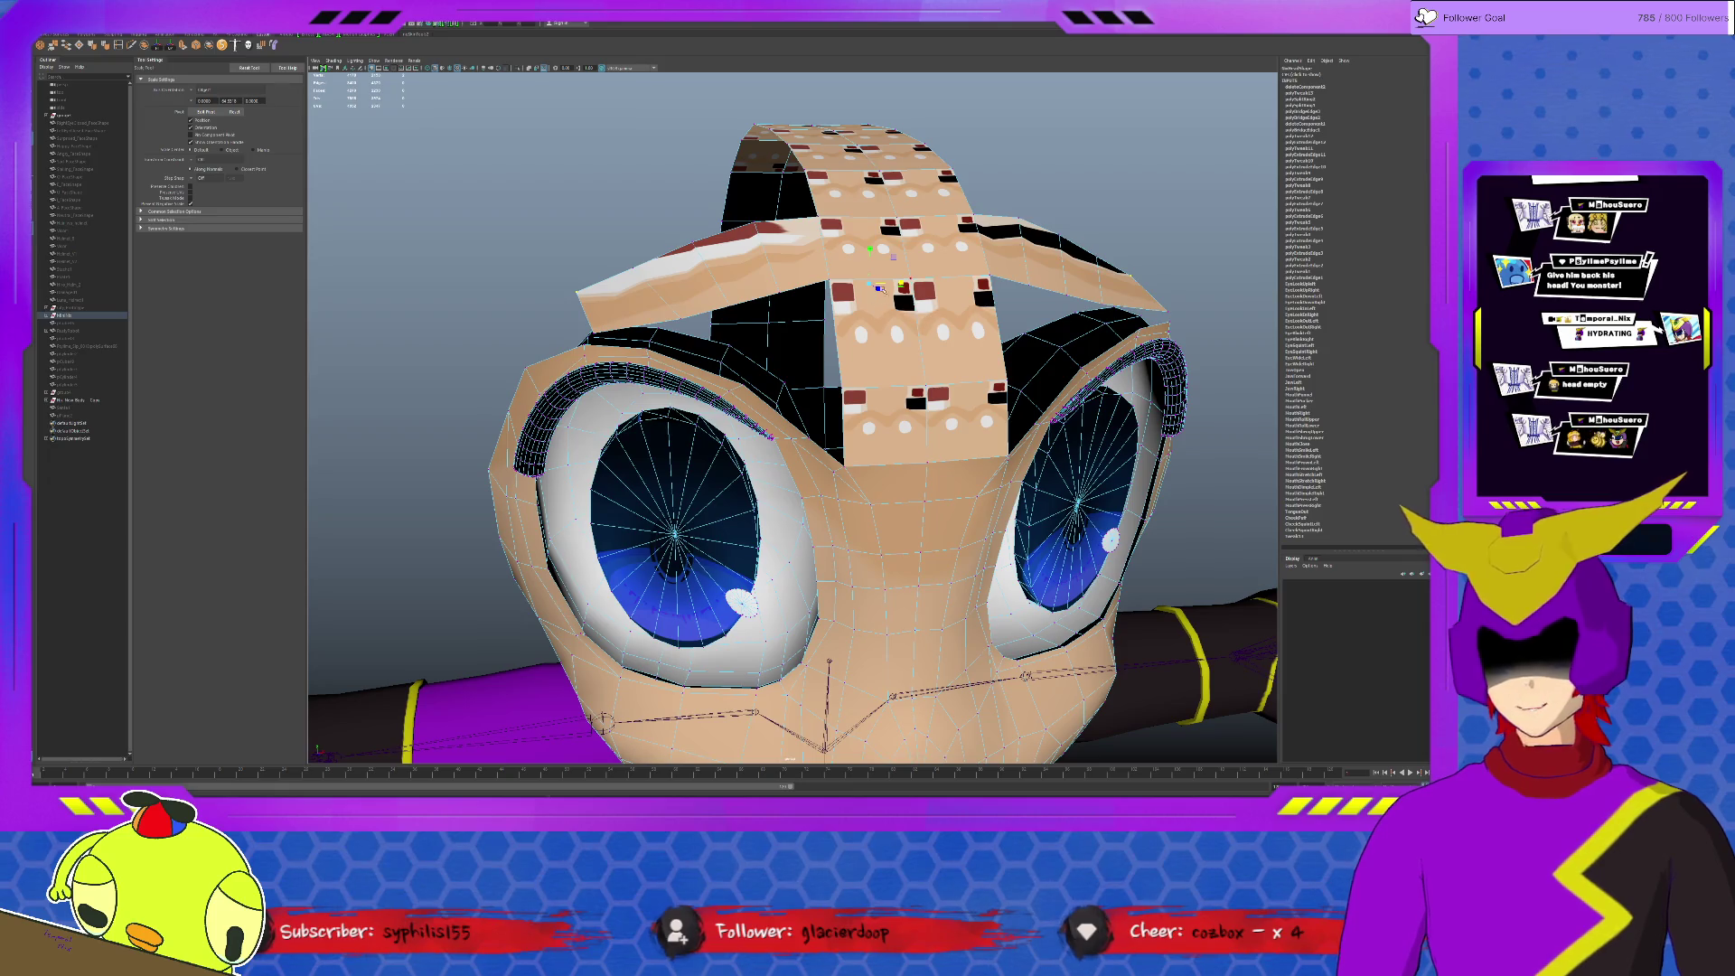
Step: Select the forehead strip's faces and delete them
mouse_move(879, 287)
alt+mouse_down()
mouse_move(839, 297)
mouse_move(925, 228)
mouse_move(909, 225)
mouse_move(976, 213)
mouse_move(891, 237)
alt+mouse_up()
key(w)
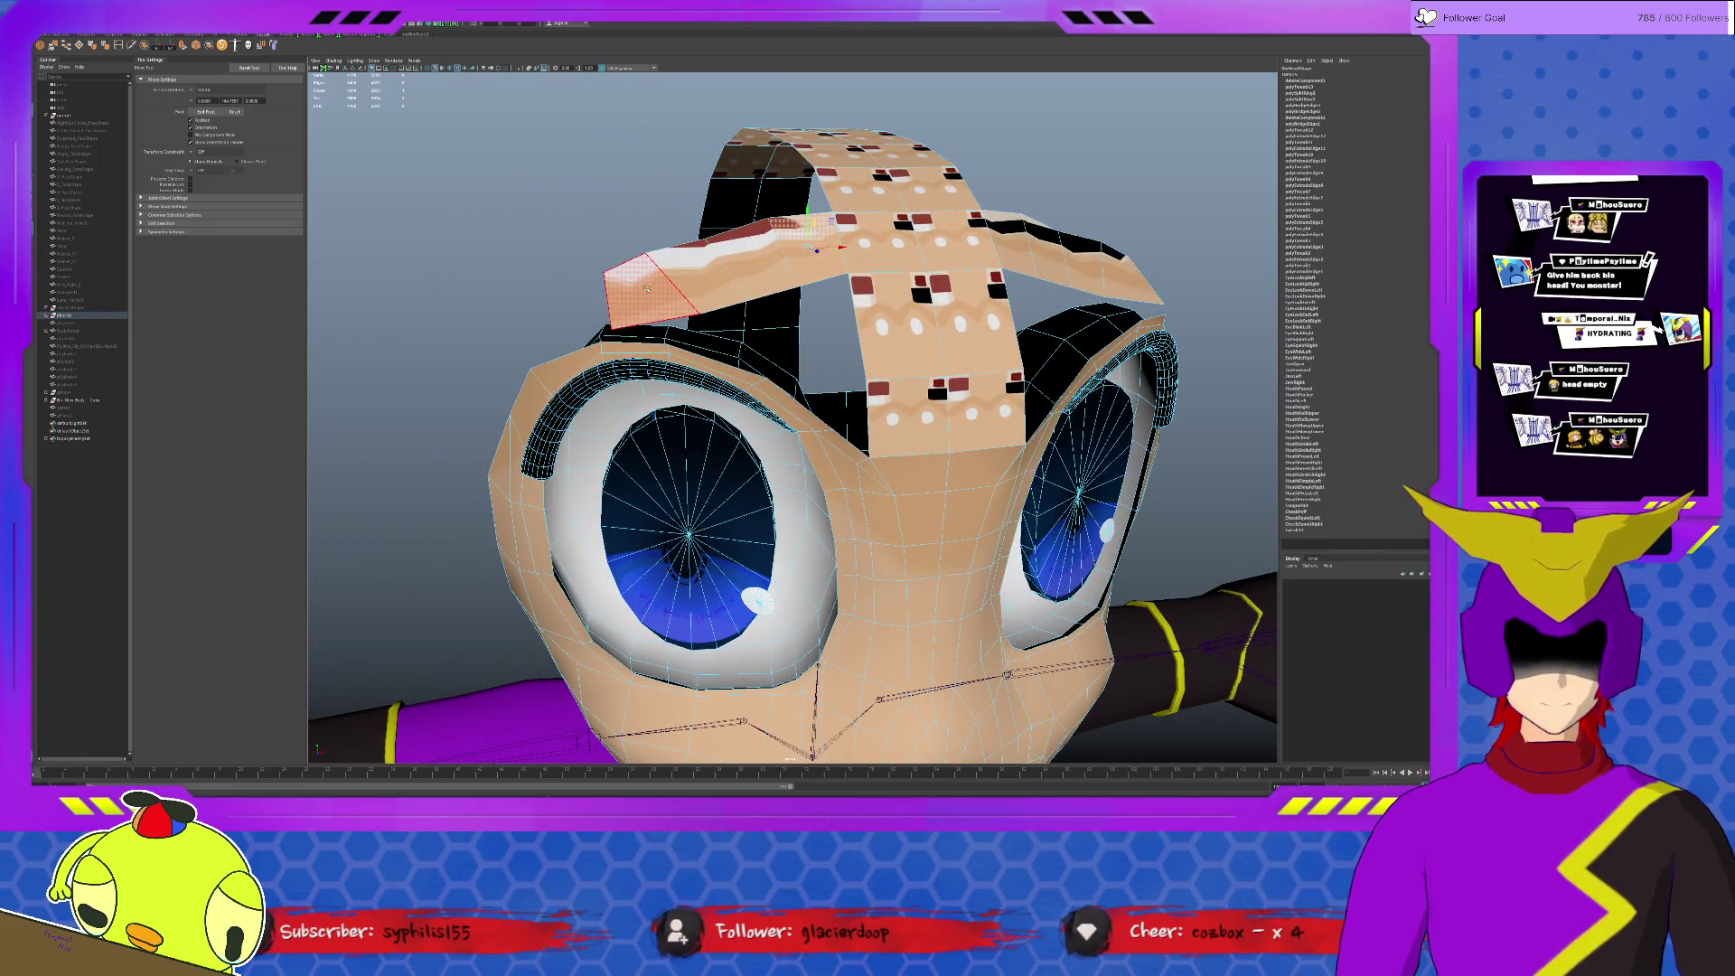
click(1131, 273)
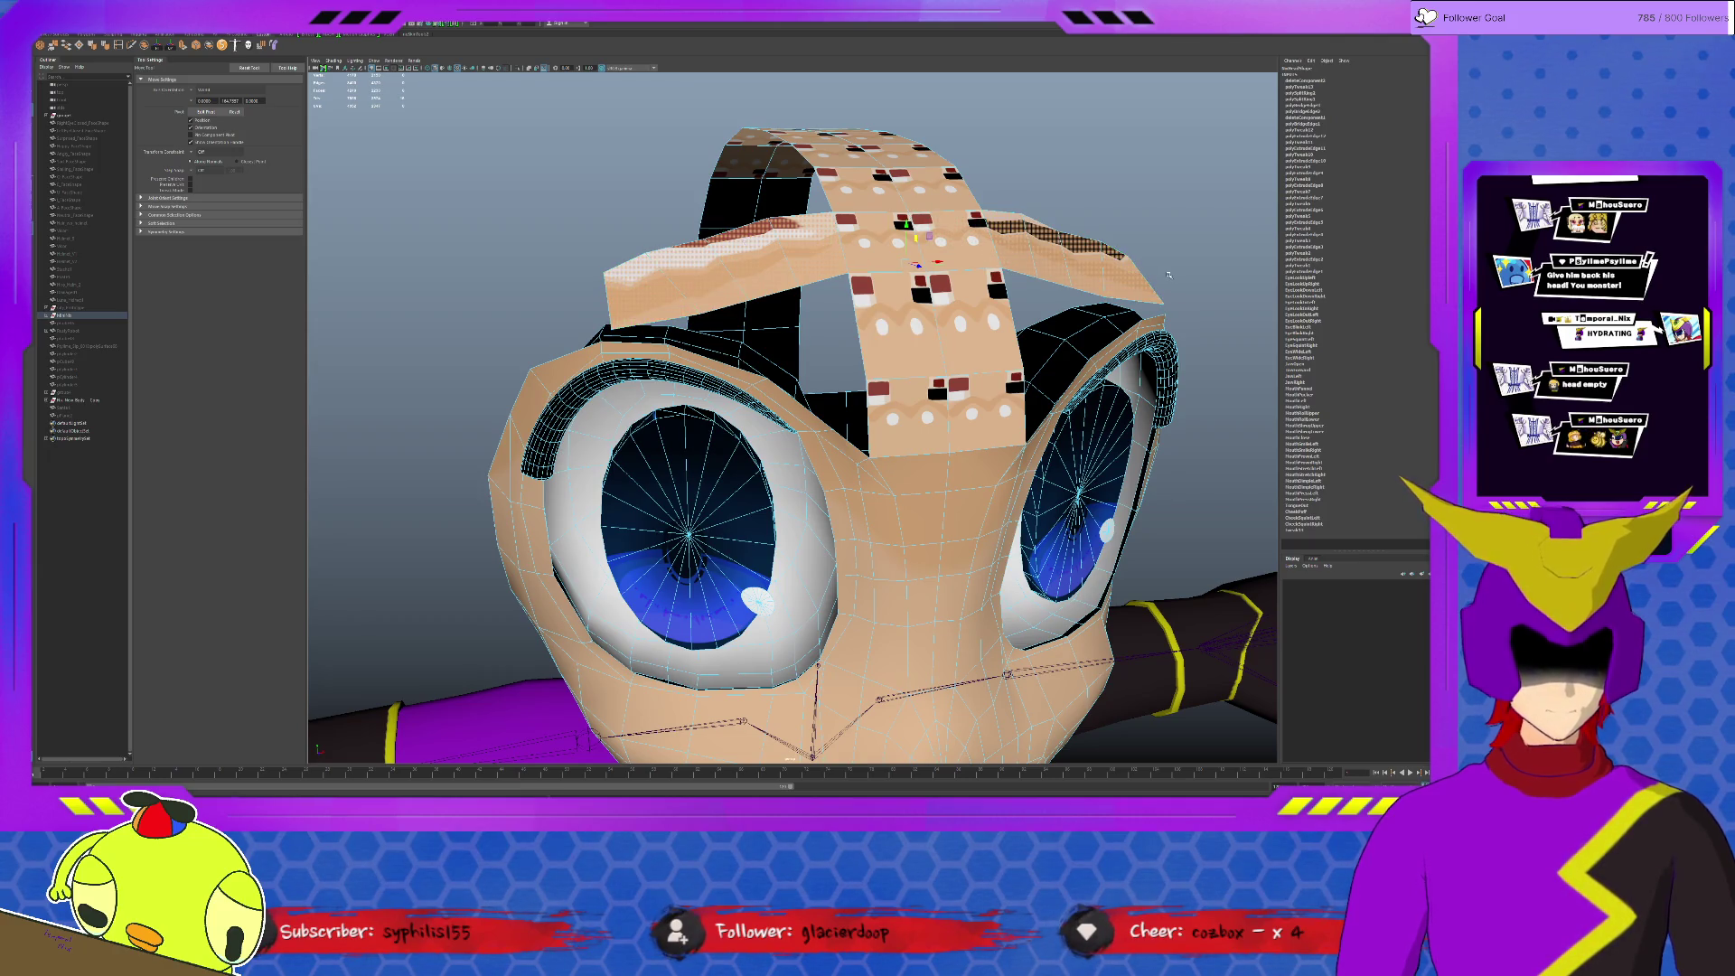
key(Delete)
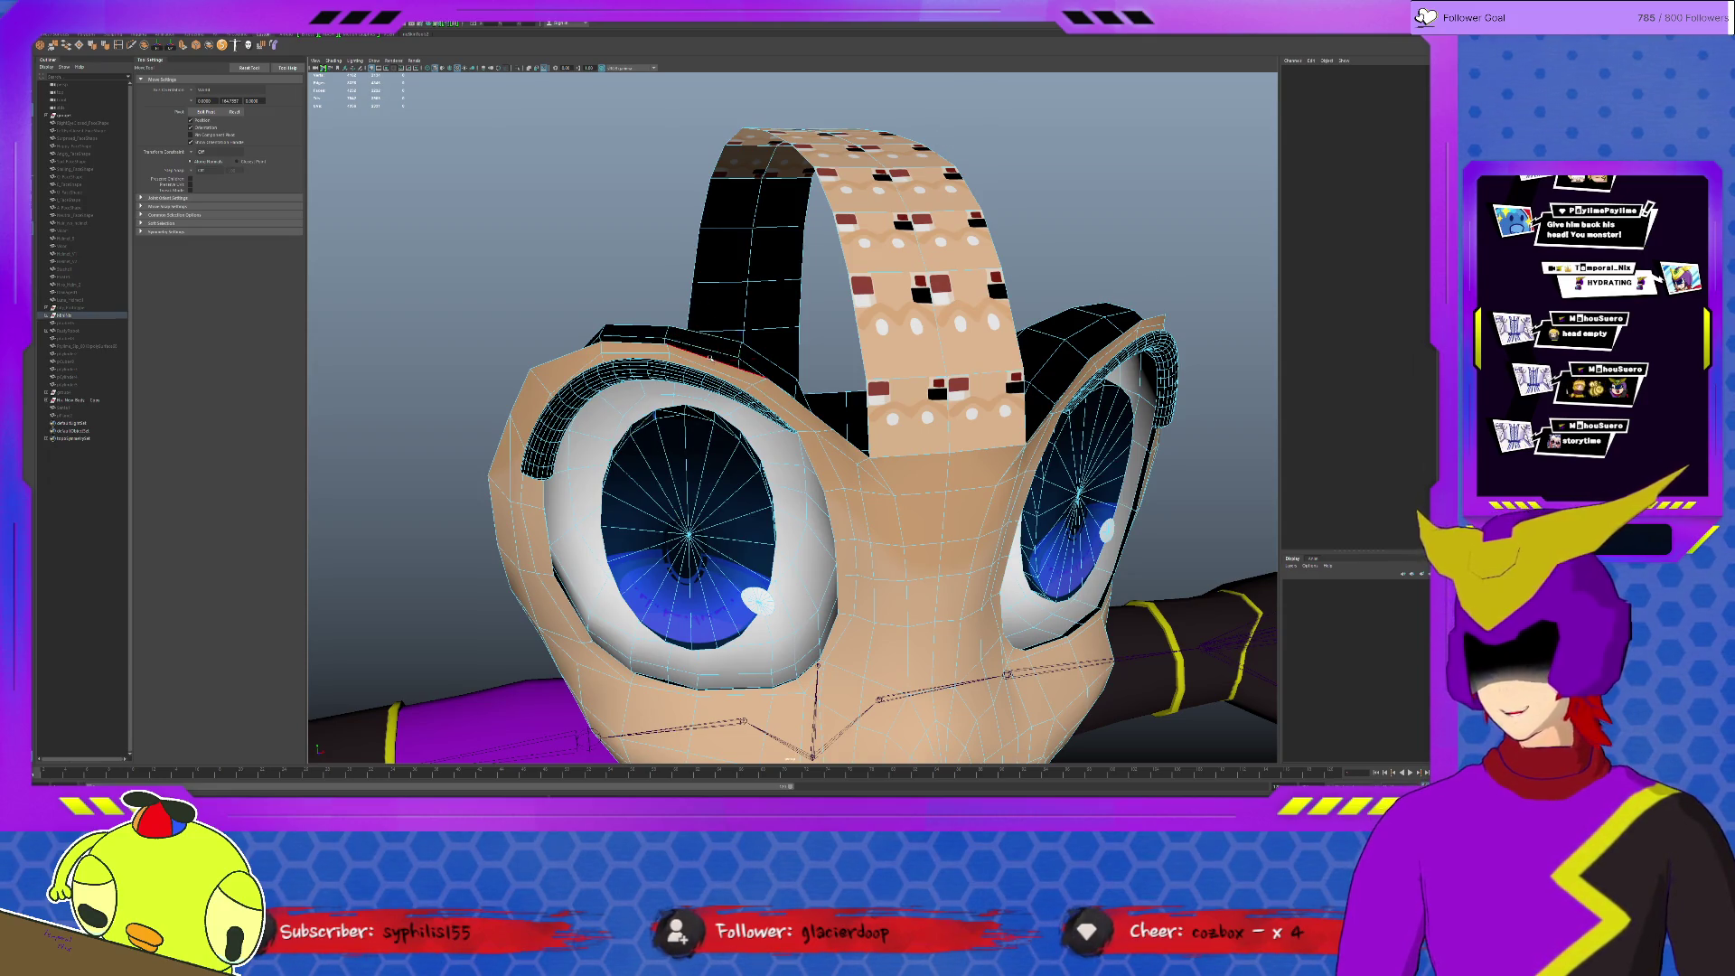
Step: Move and scale the band piece and the left flap's corner vertex to line them up
click(710, 359)
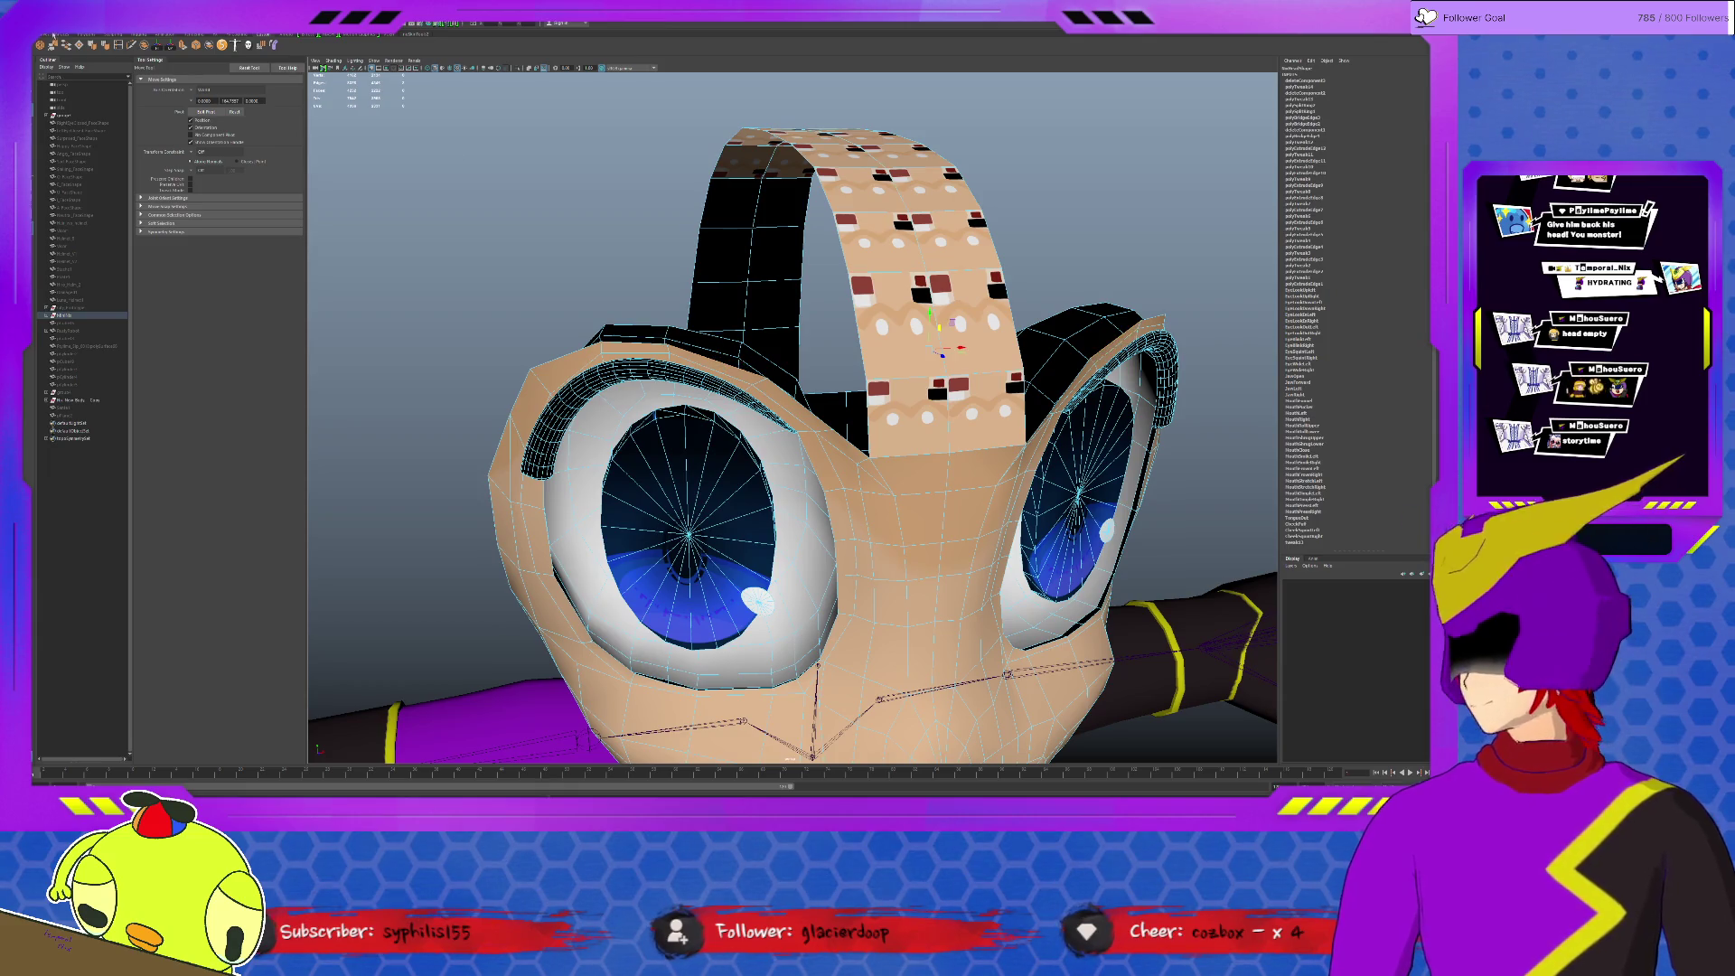
key(t)
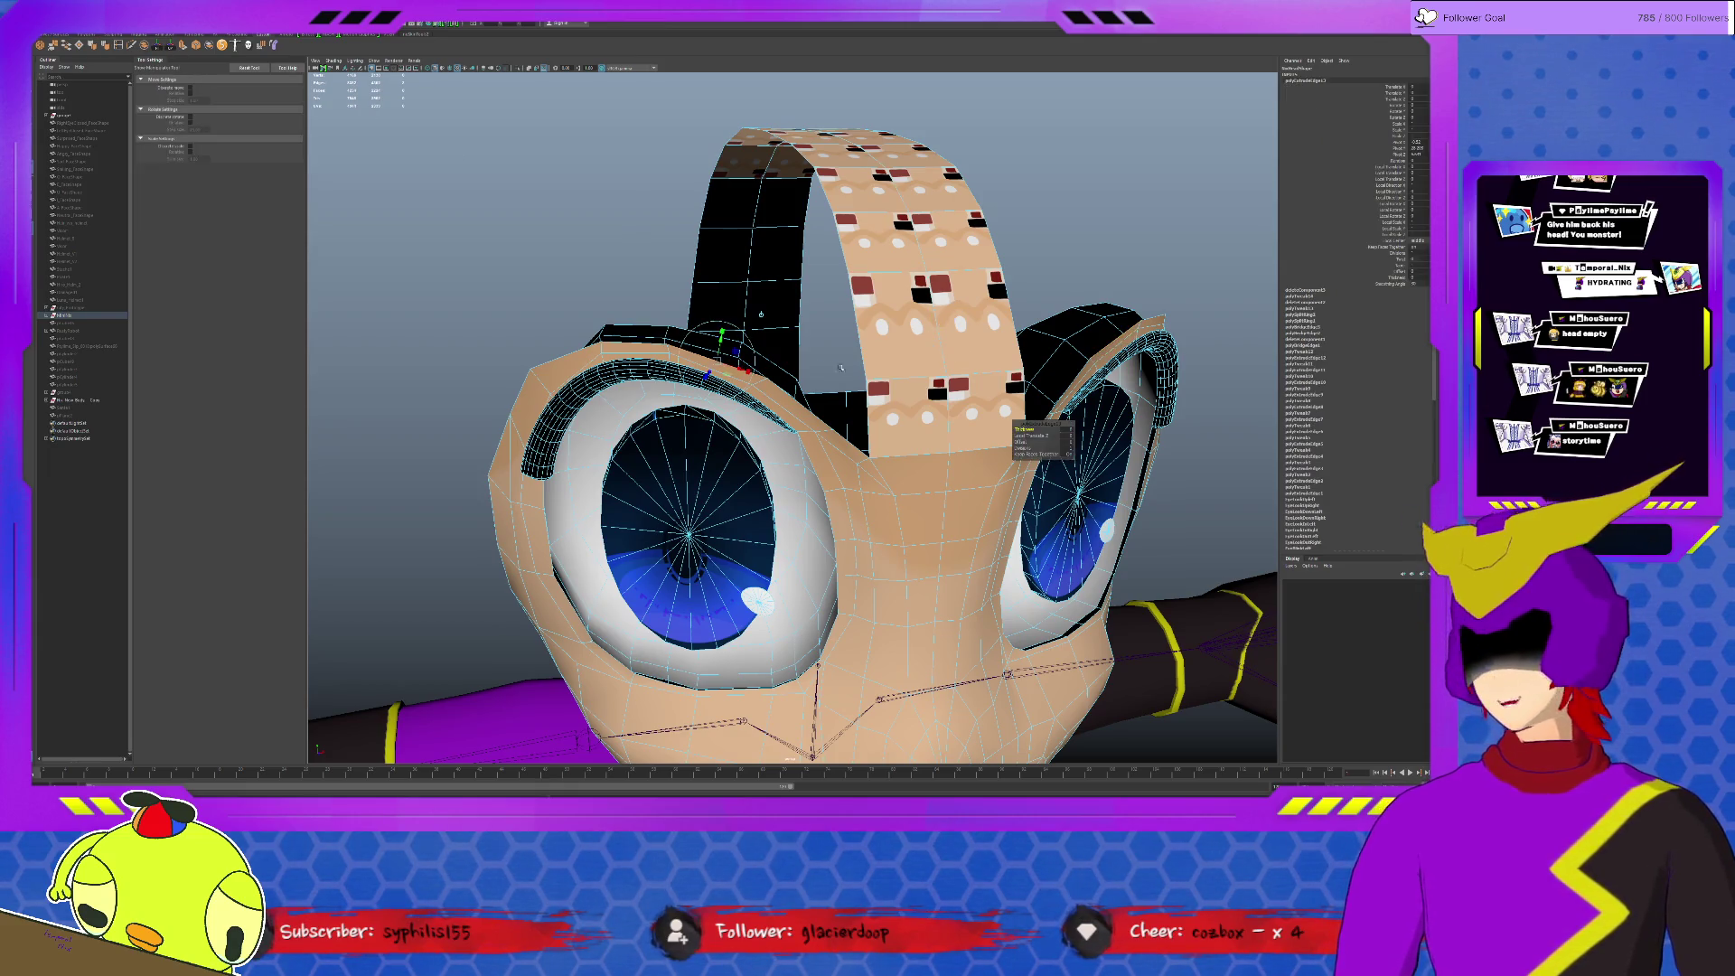
mouse_move(831, 367)
alt+mouse_down()
mouse_move(1058, 257)
mouse_move(1014, 259)
mouse_move(990, 218)
mouse_move(786, 253)
alt+mouse_up()
key(w)
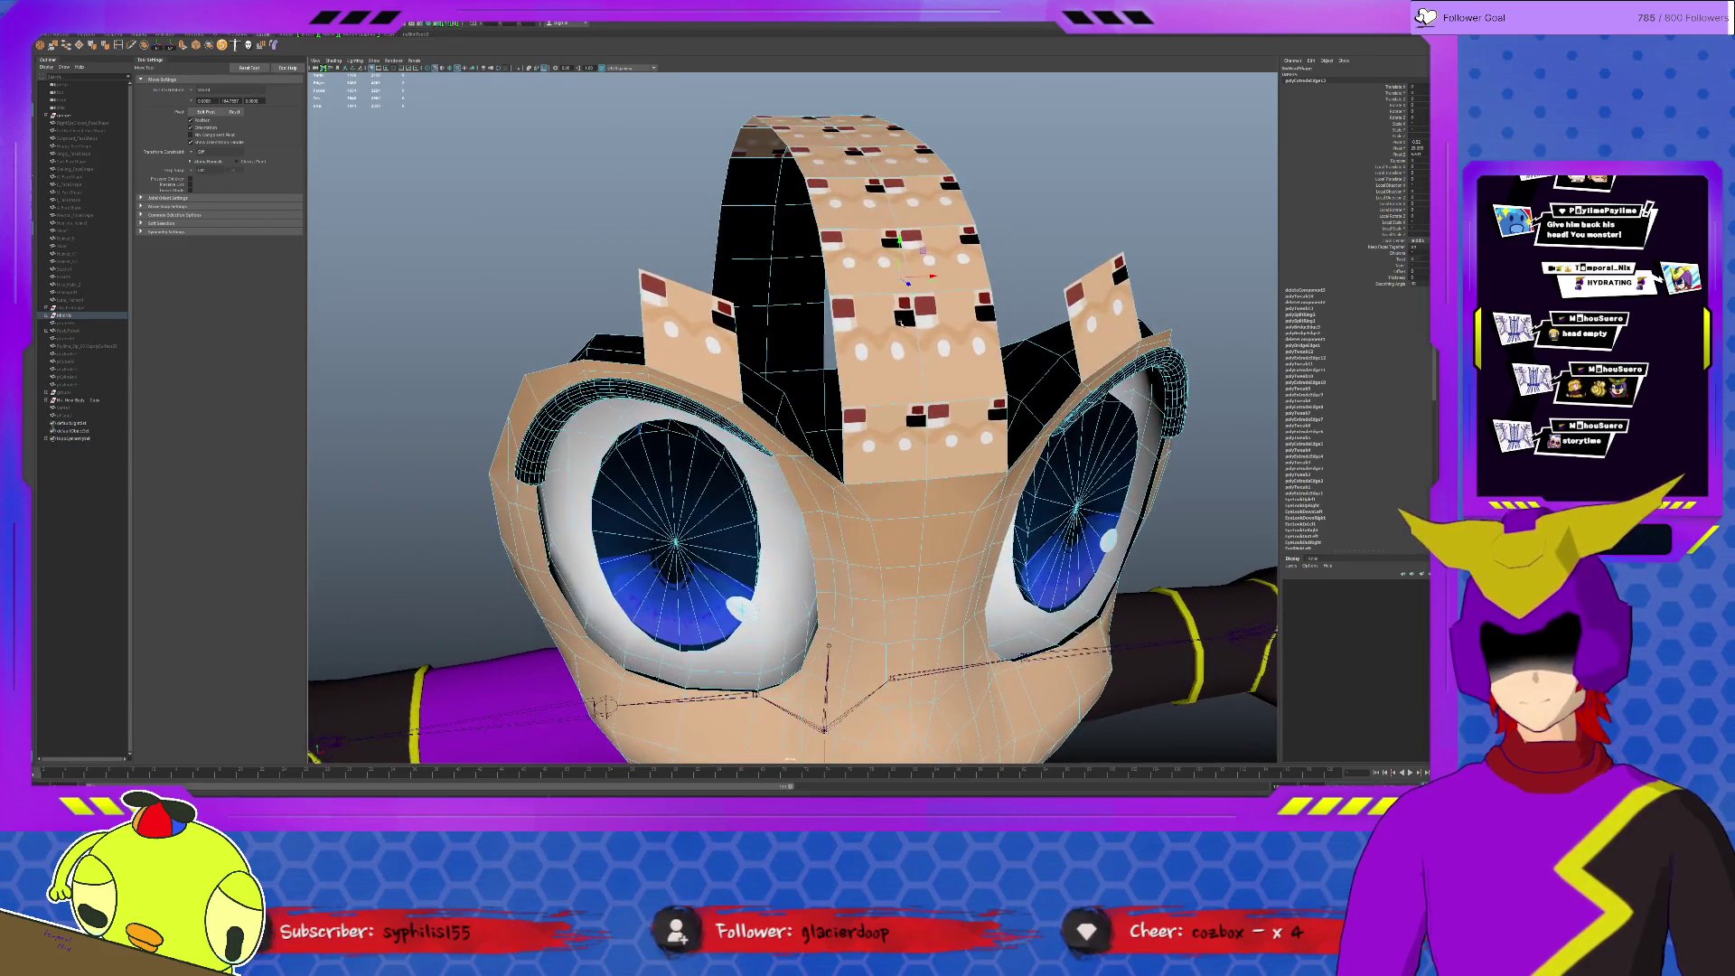
key(r)
click(642, 278)
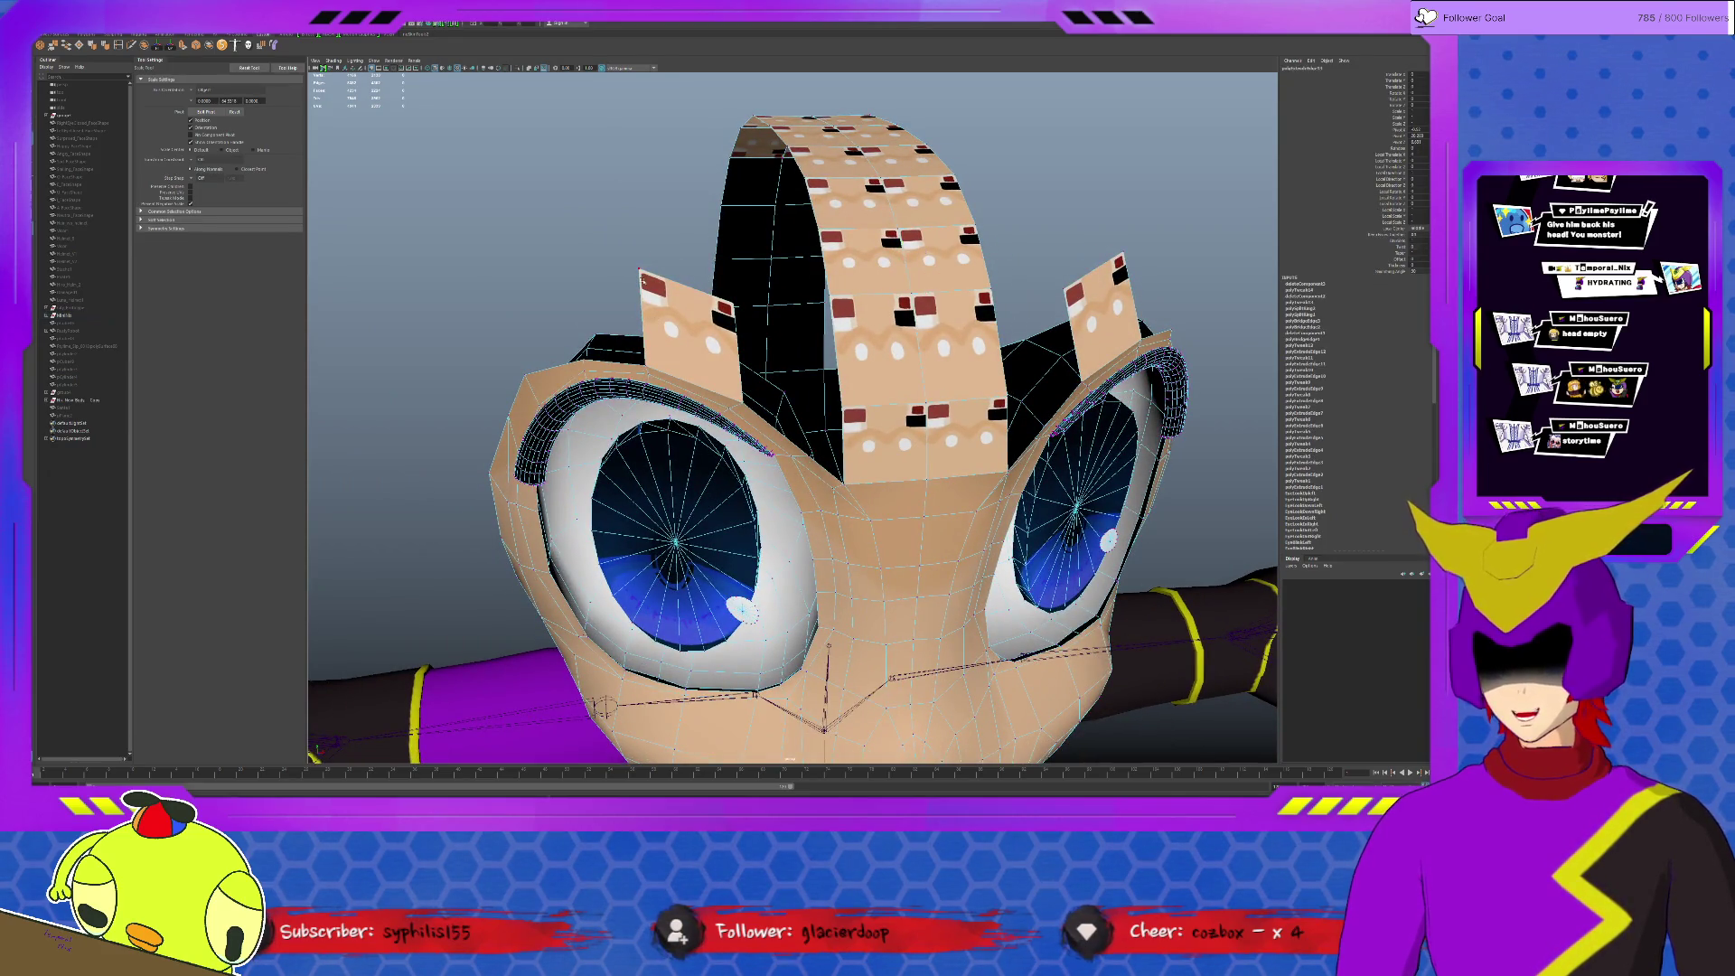
click(638, 270)
alt+drag(870, 267, 962, 210)
key(w)
click(956, 251)
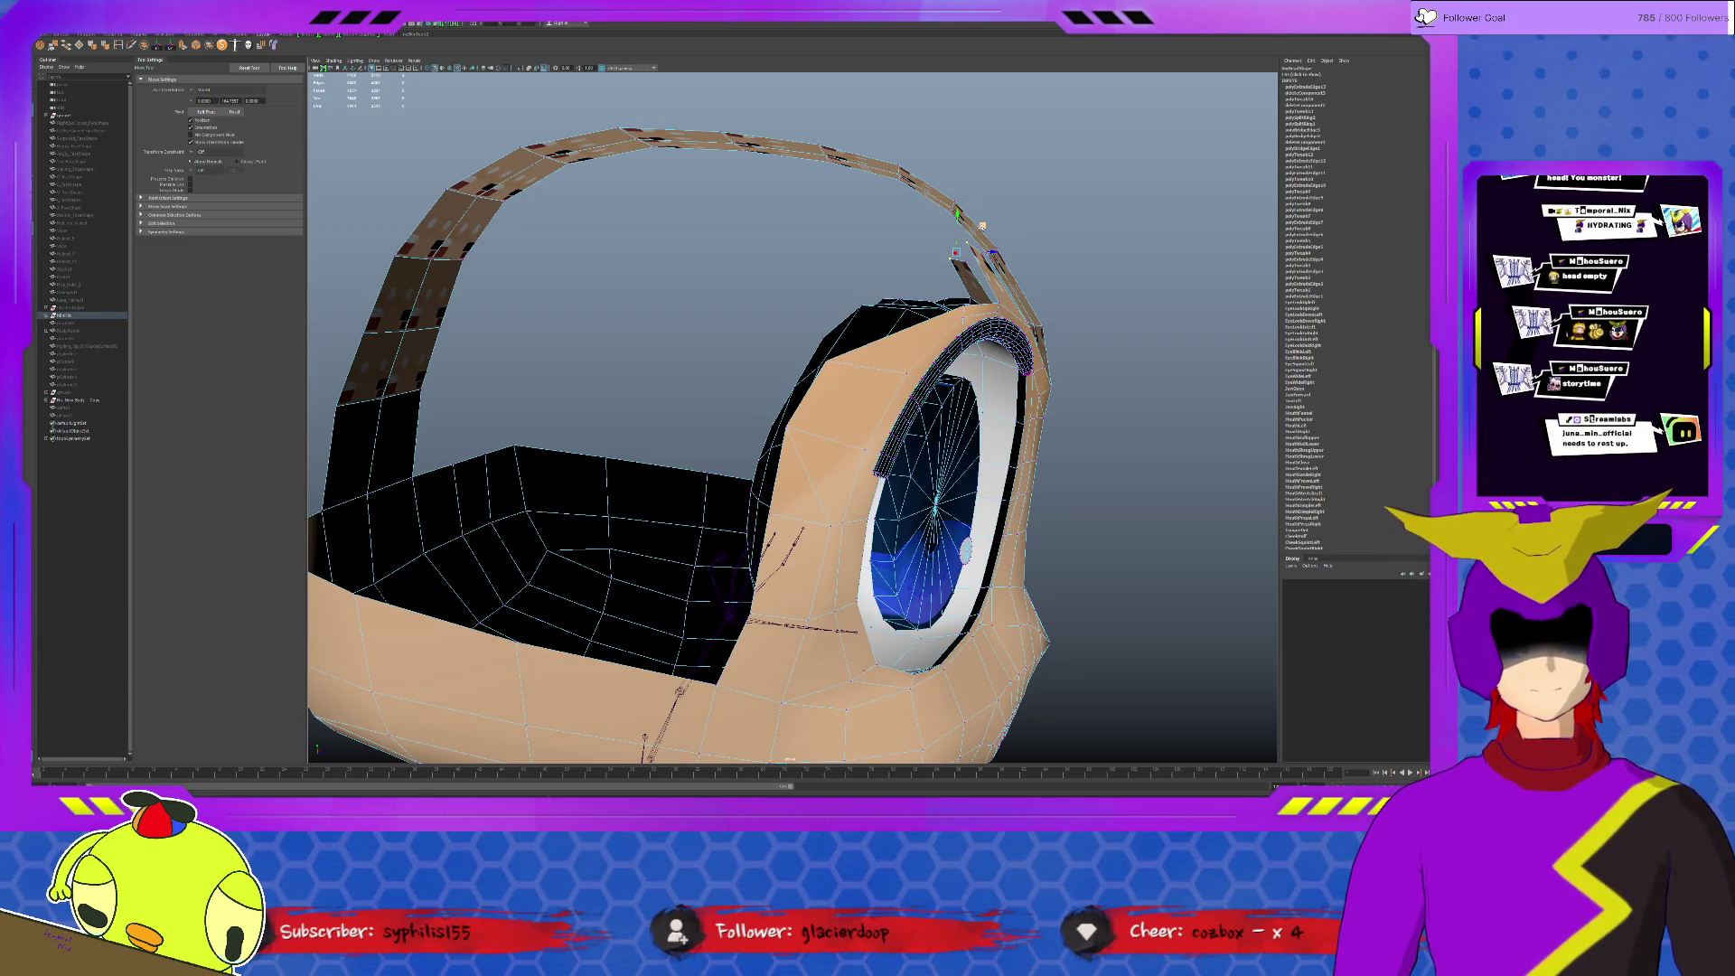
alt+drag(1220, 415, 992, 418)
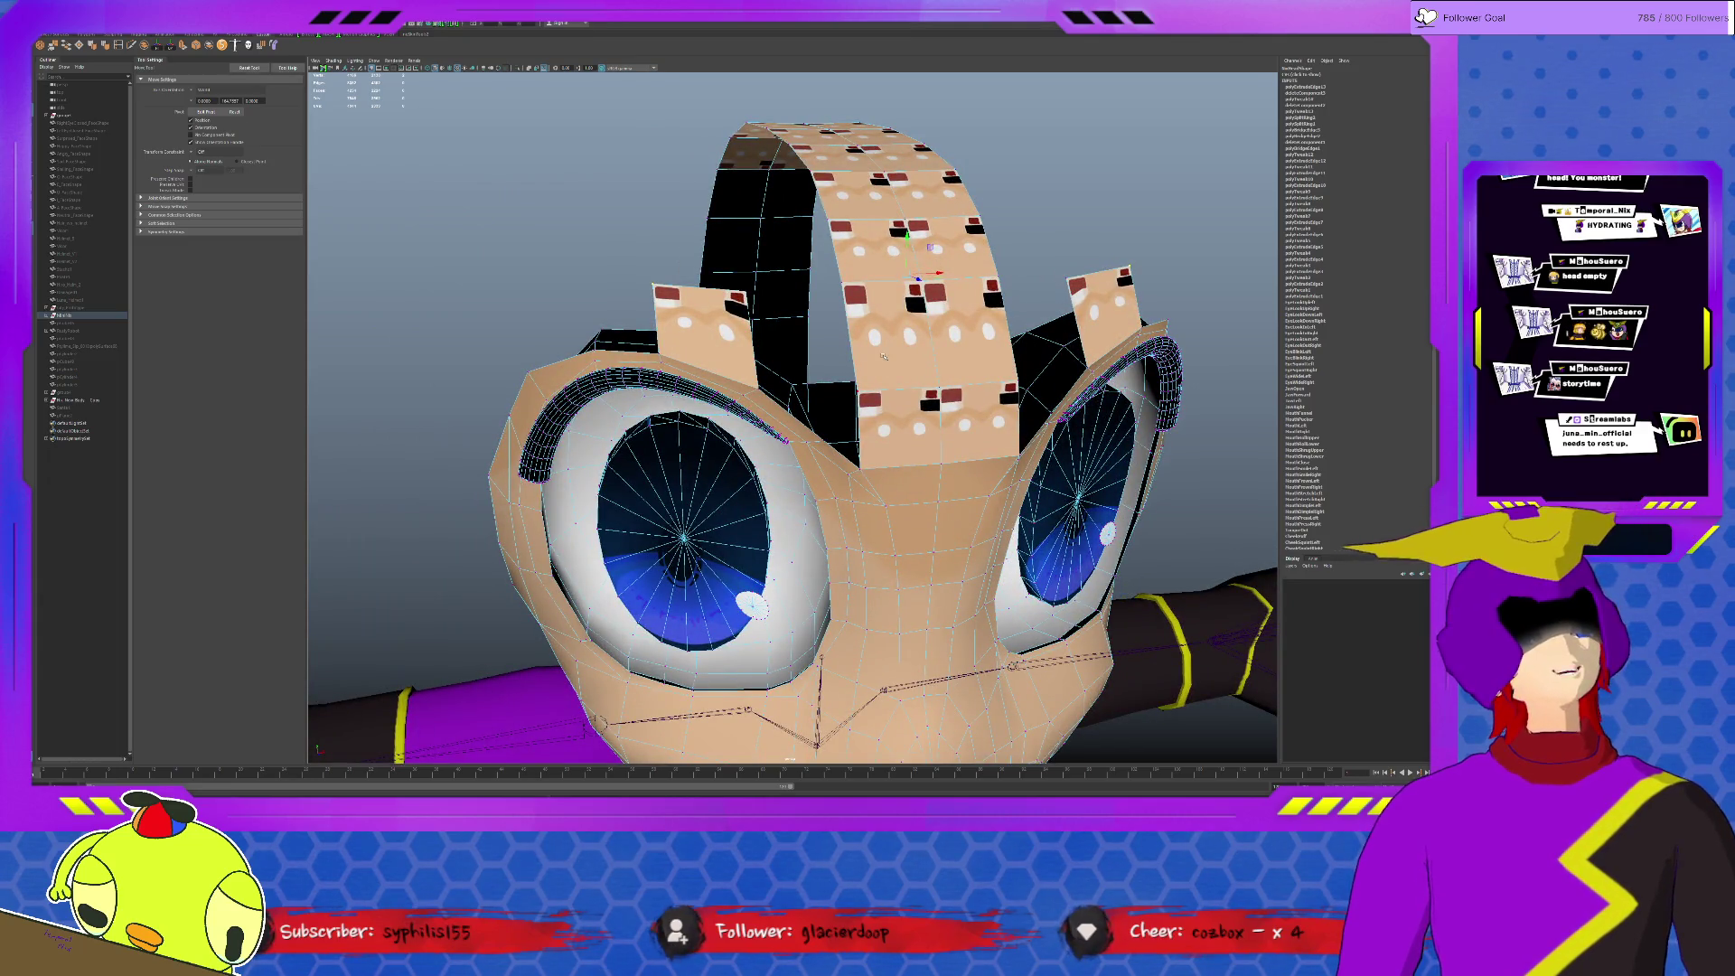
Step: Bridge the left and right flap edges onto the central forehead band
click(762, 361)
click(761, 362)
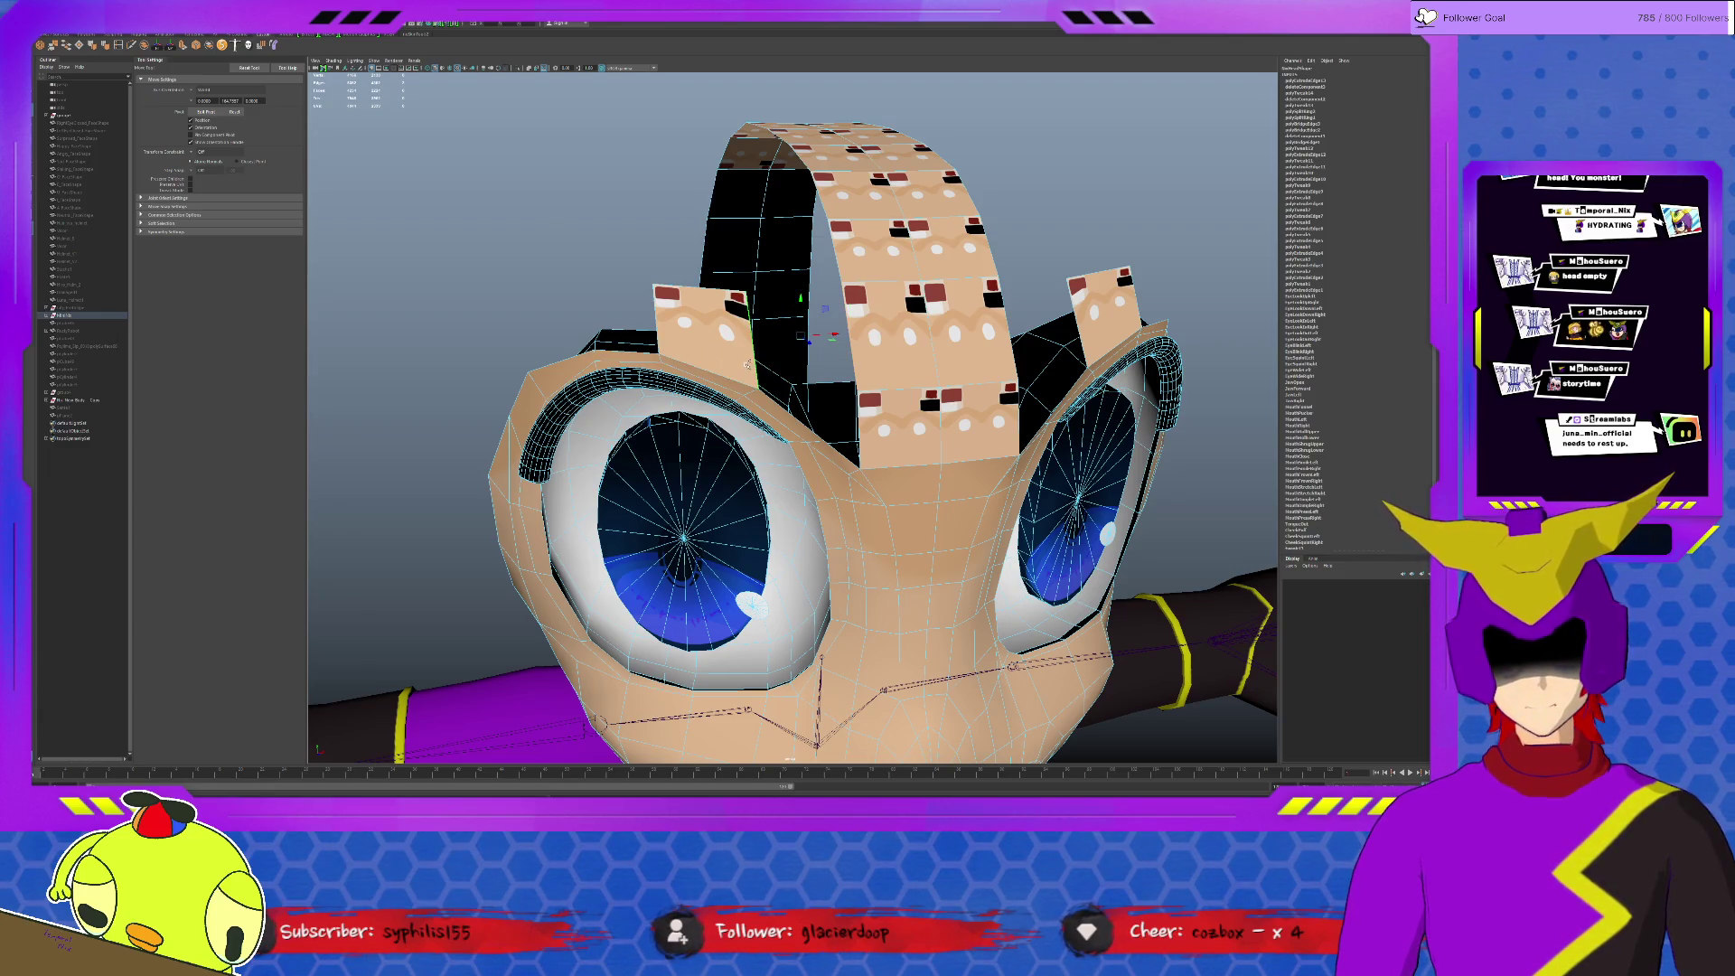
shift+right_drag(1003, 370, 1016, 346)
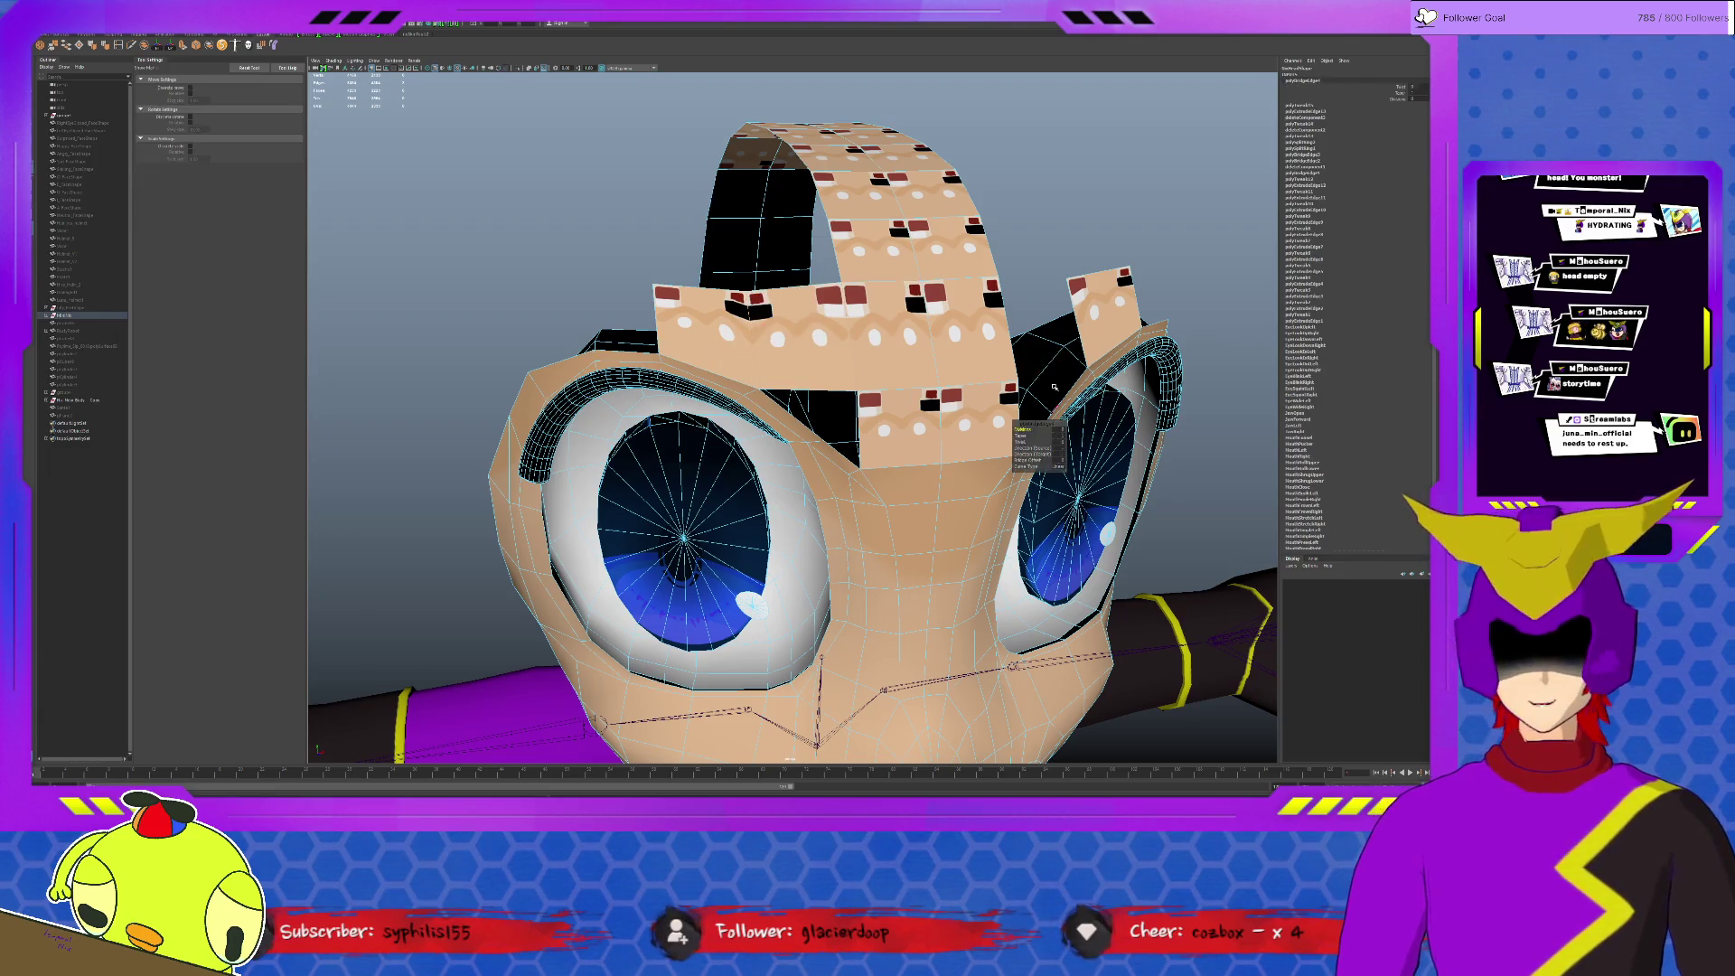
click(1016, 346)
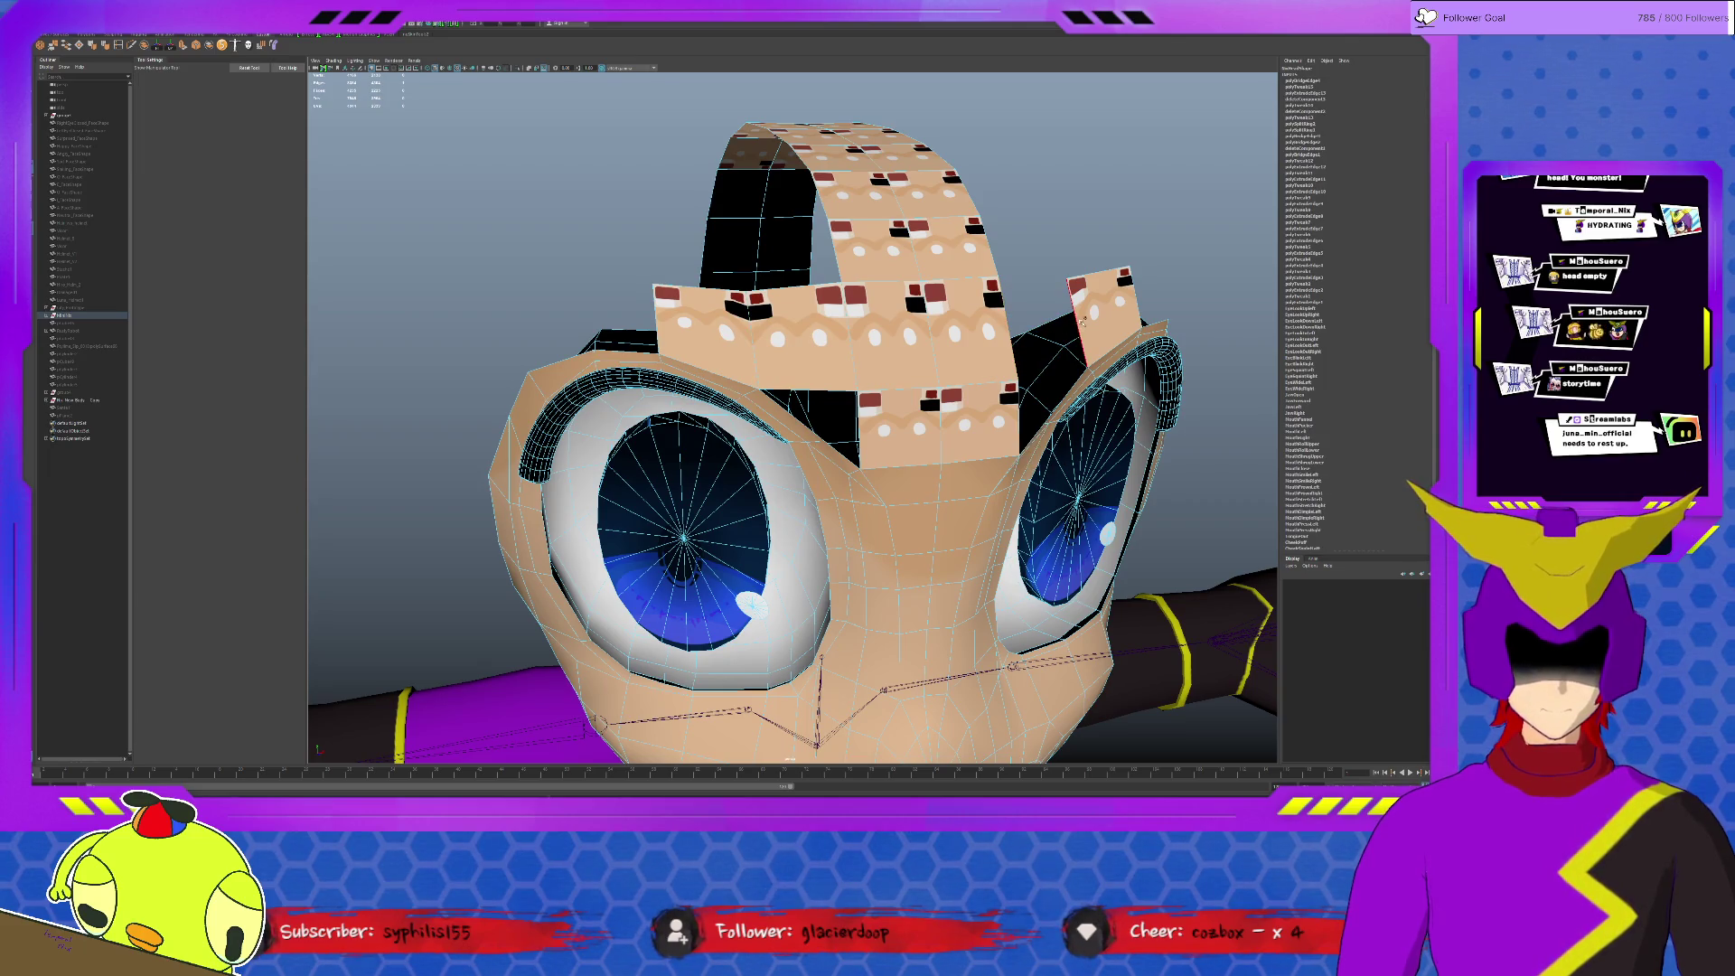
shift+right_drag(1081, 322, 1093, 300)
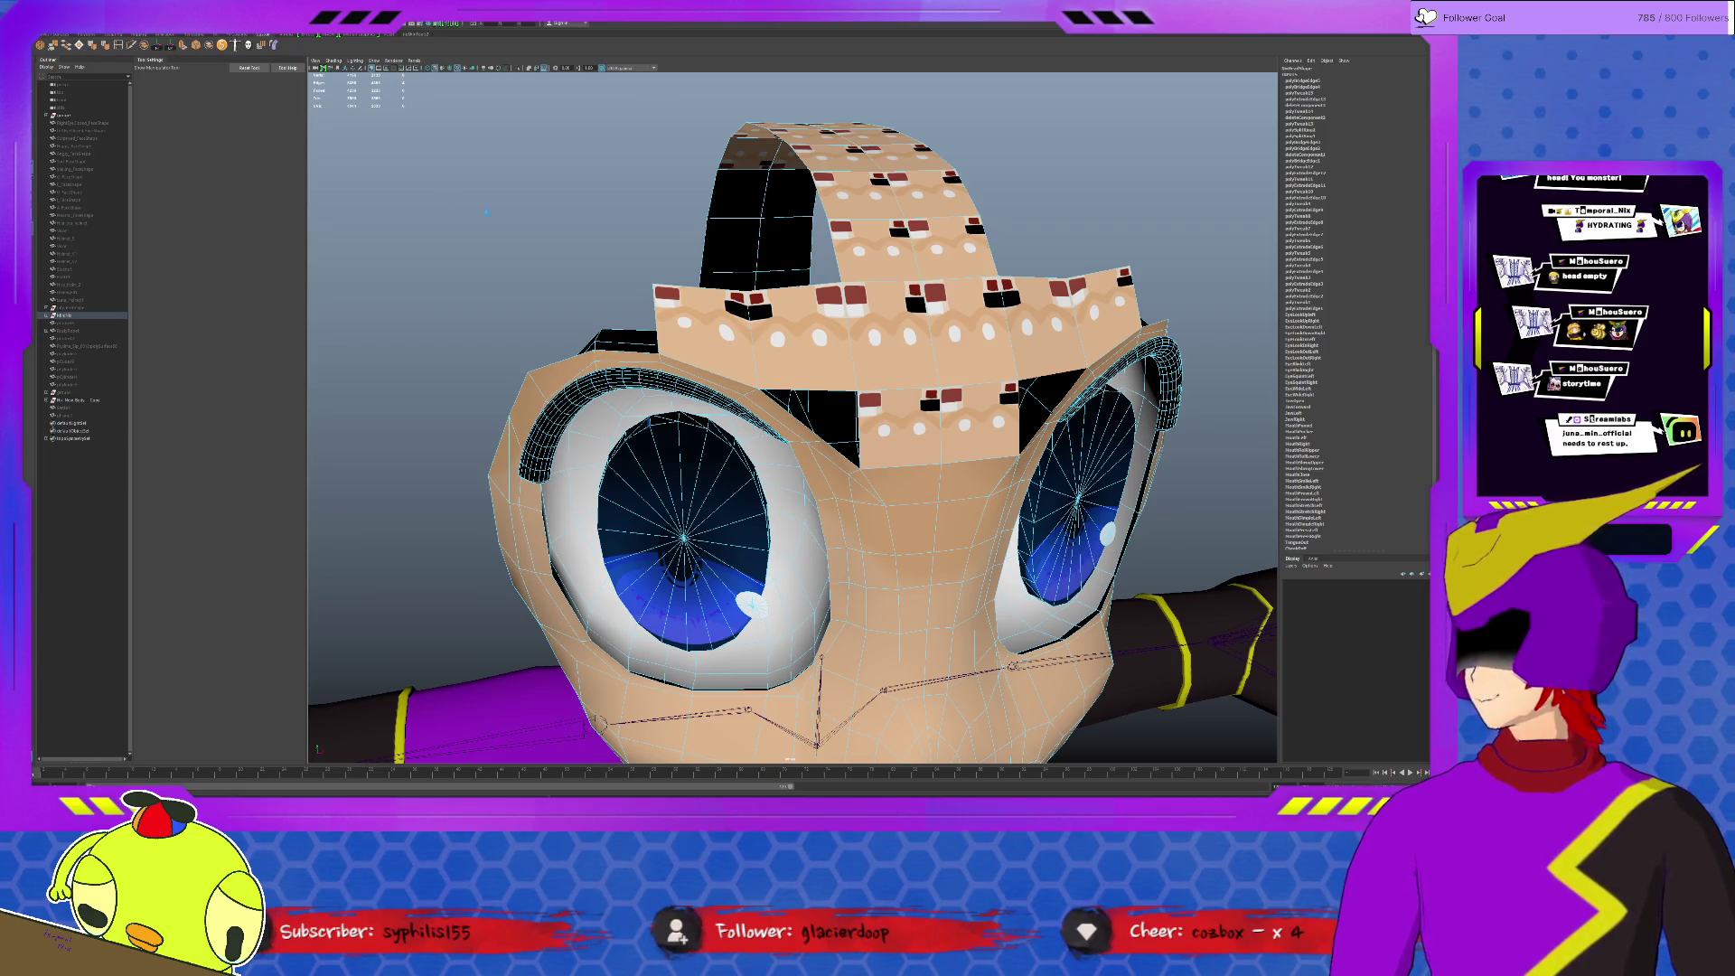
Step: Move the selected band edge to close the gap beneath the band, and frame it
key(w)
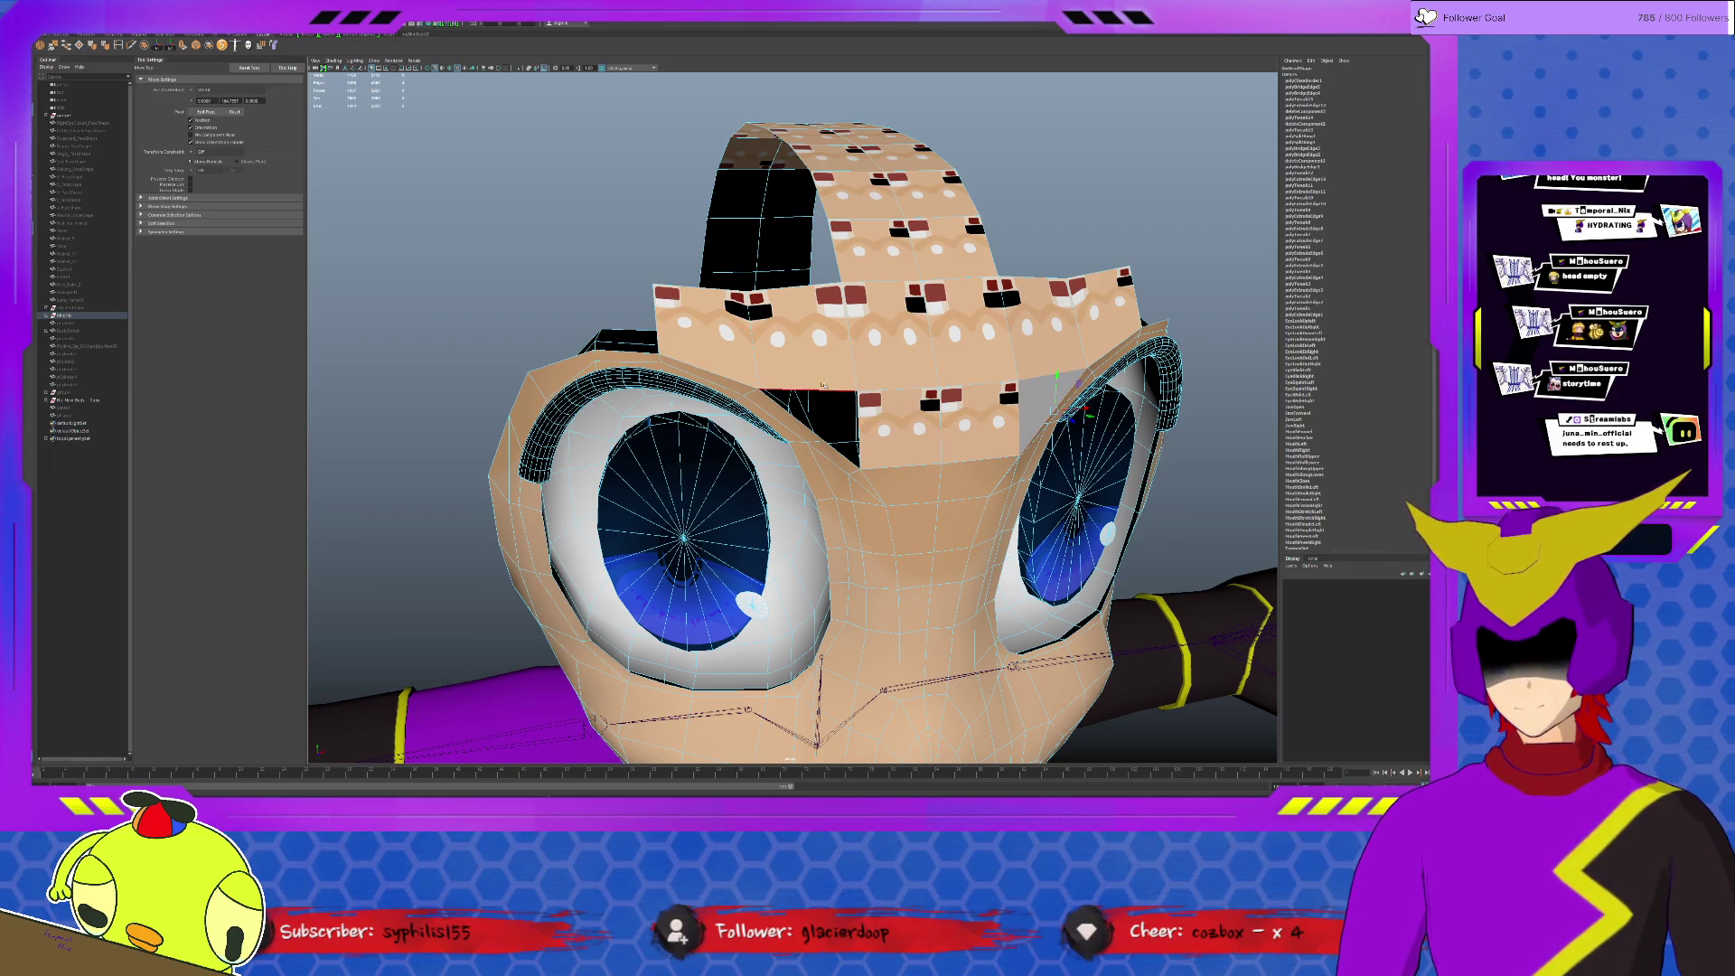
shift+right_drag(822, 384, 823, 385)
mouse_move(865, 414)
alt+mouse_down()
mouse_move(912, 470)
mouse_move(860, 439)
alt+mouse_up()
mouse_move(749, 357)
alt+mouse_down()
mouse_move(708, 349)
mouse_move(957, 723)
alt+mouse_up()
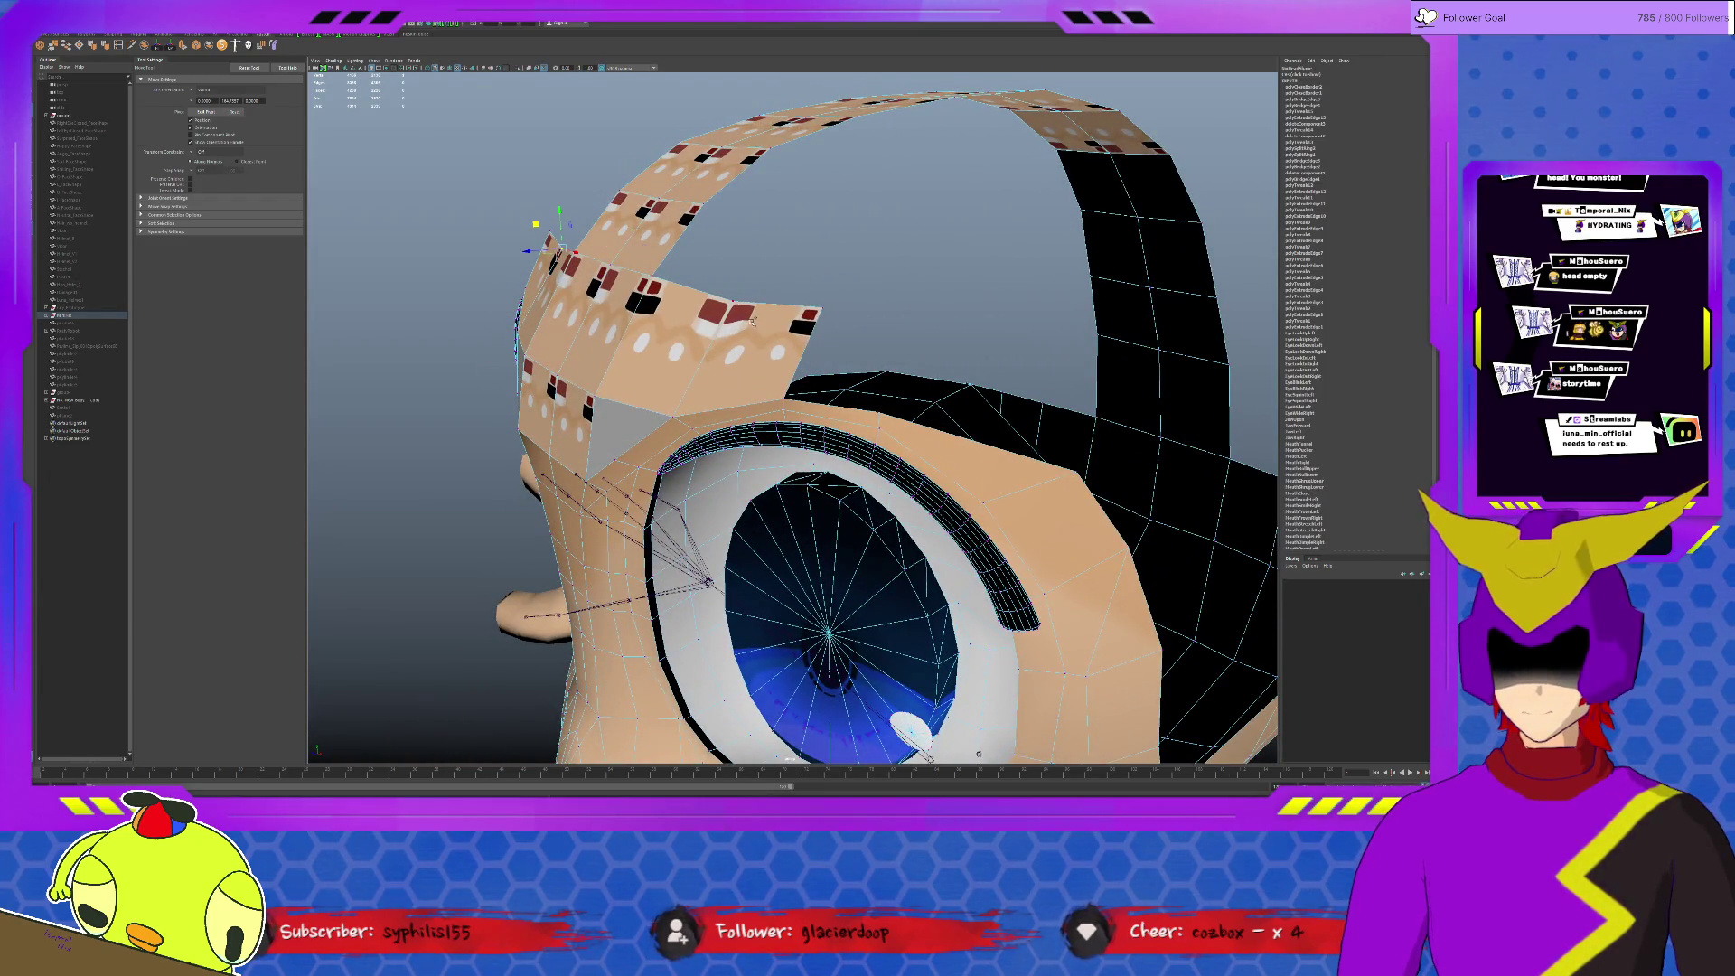
mouse_move(793, 341)
alt+mouse_down()
mouse_move(793, 413)
mouse_move(743, 380)
alt+mouse_up()
key(f)
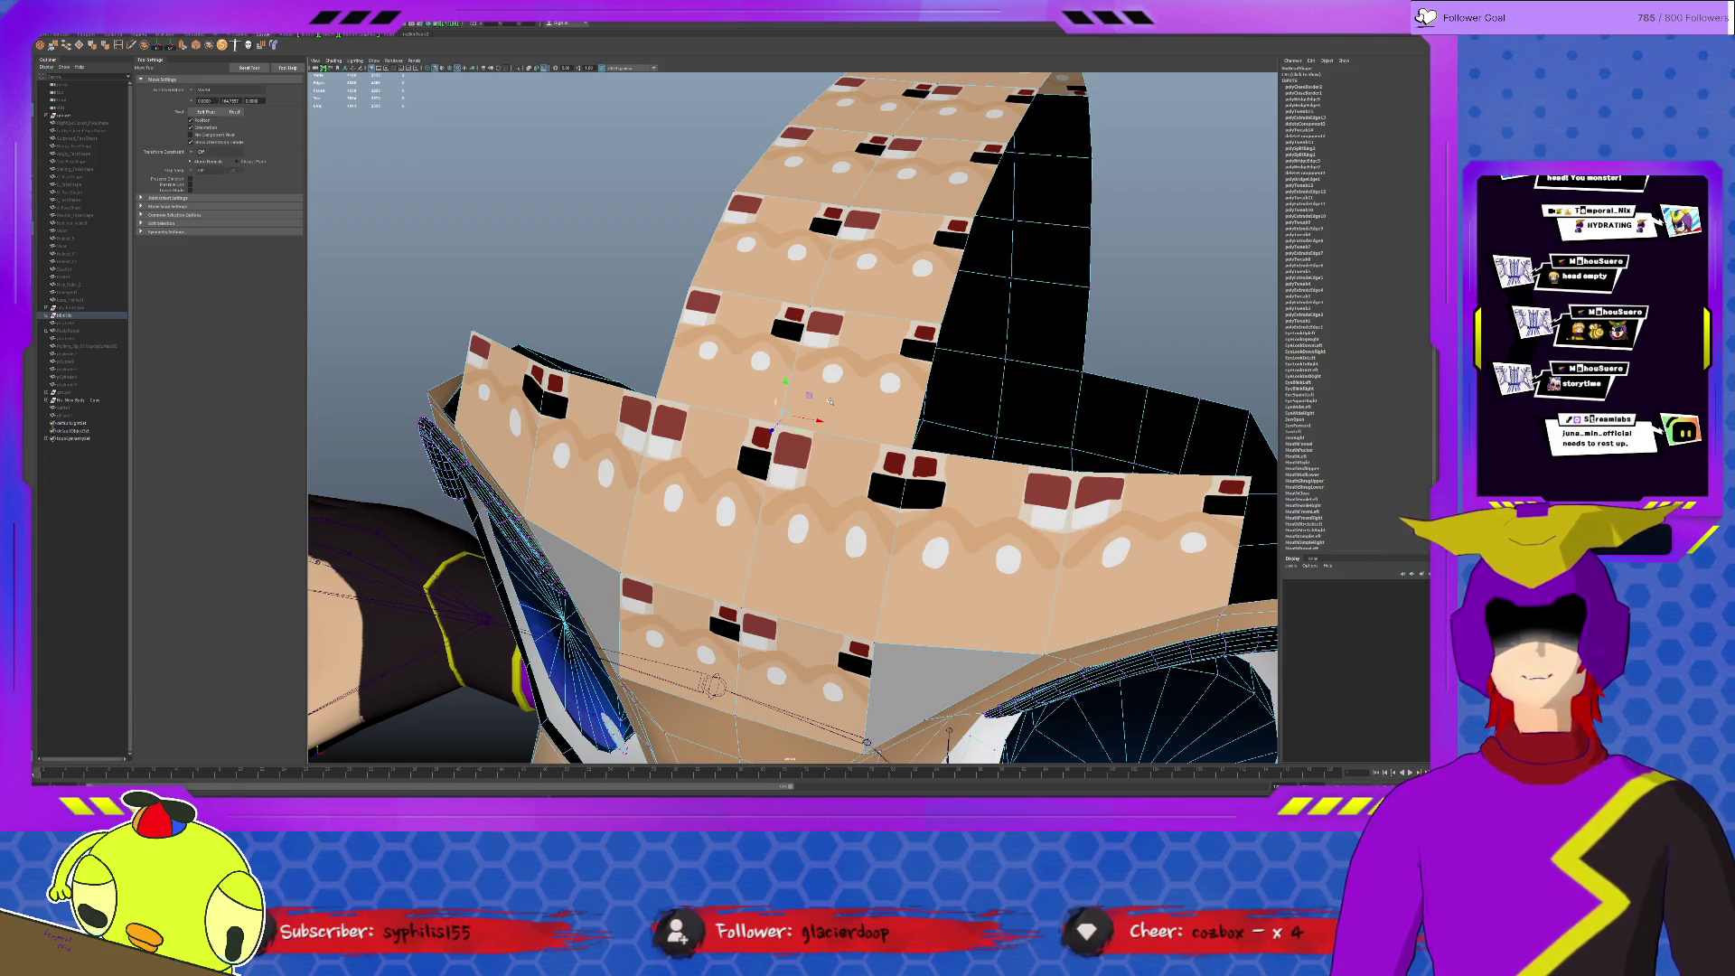
Step: Orbit and zoom around the head to inspect the band from front and back
scroll(830, 401, down, 3)
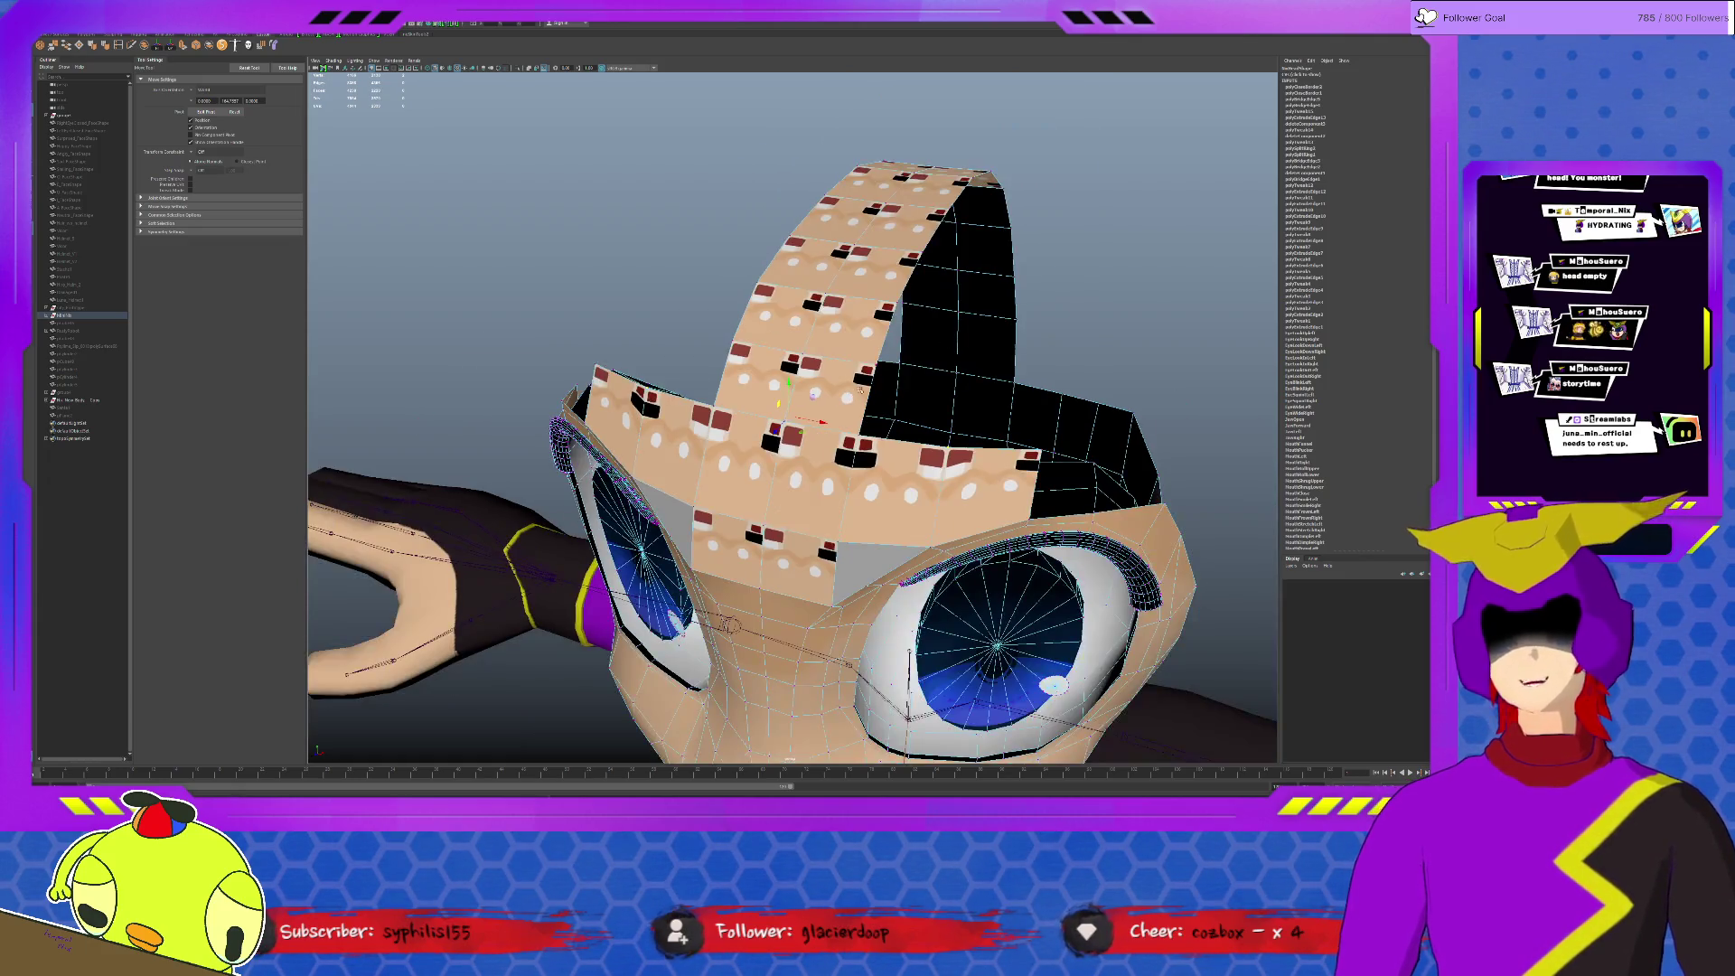
alt+drag(1012, 305, 1012, 349)
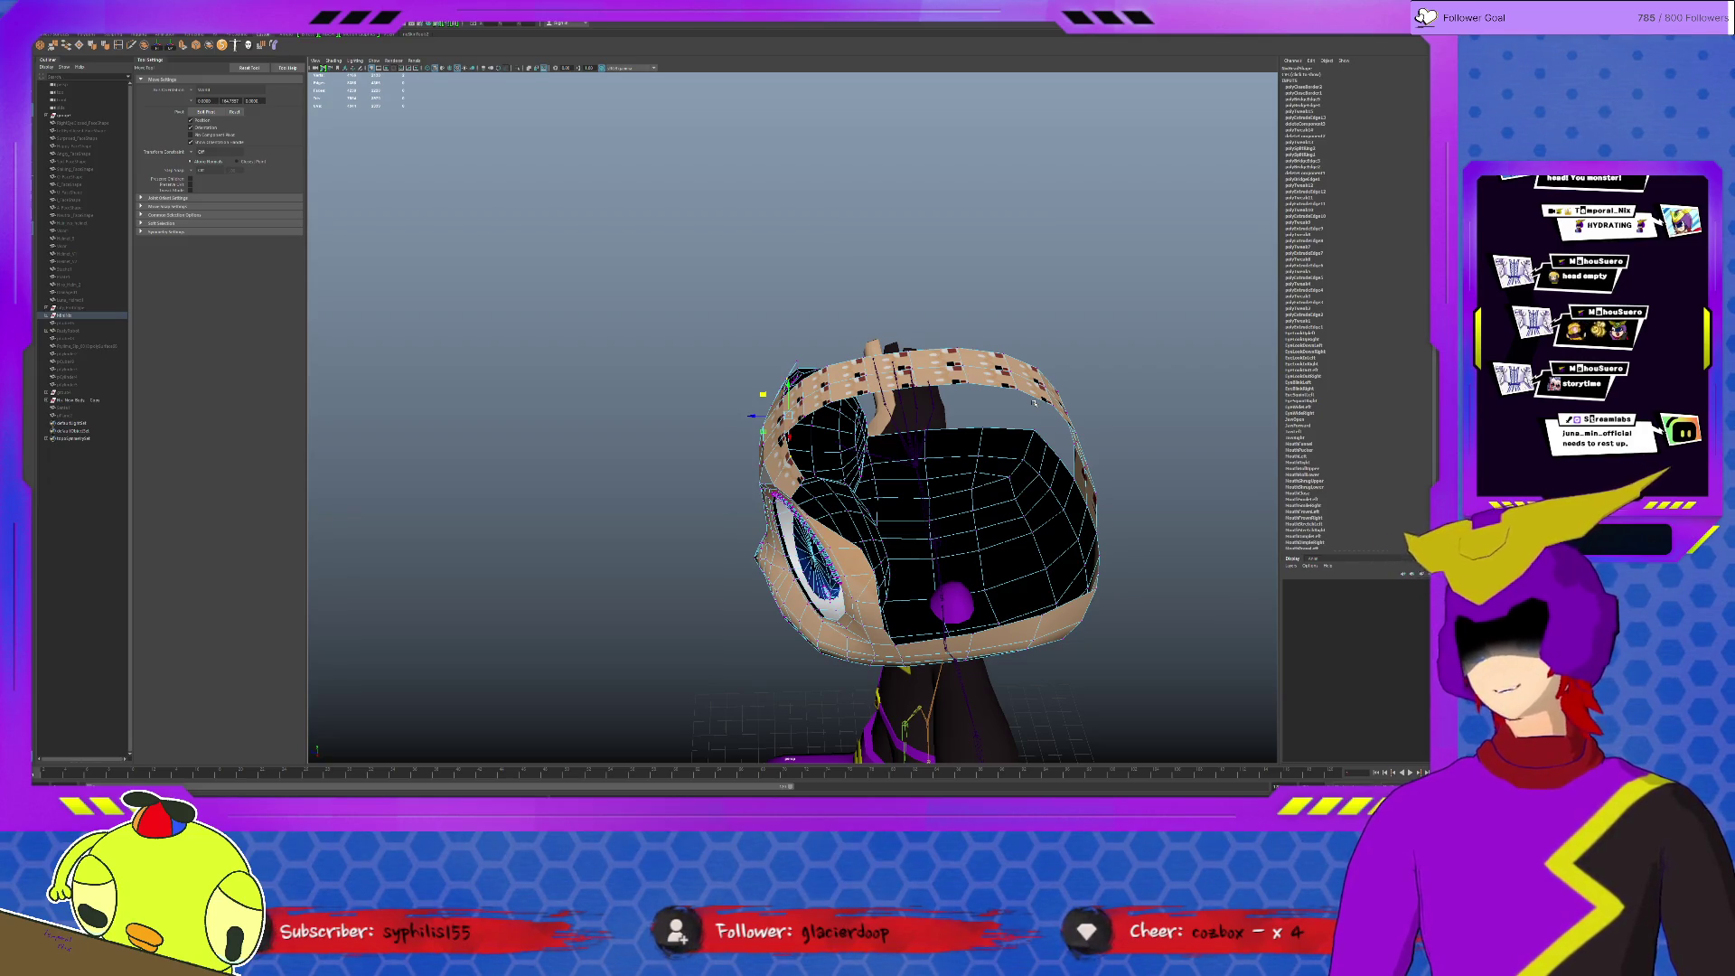
scroll(971, 416, up, 2)
scroll(809, 471, up, 6)
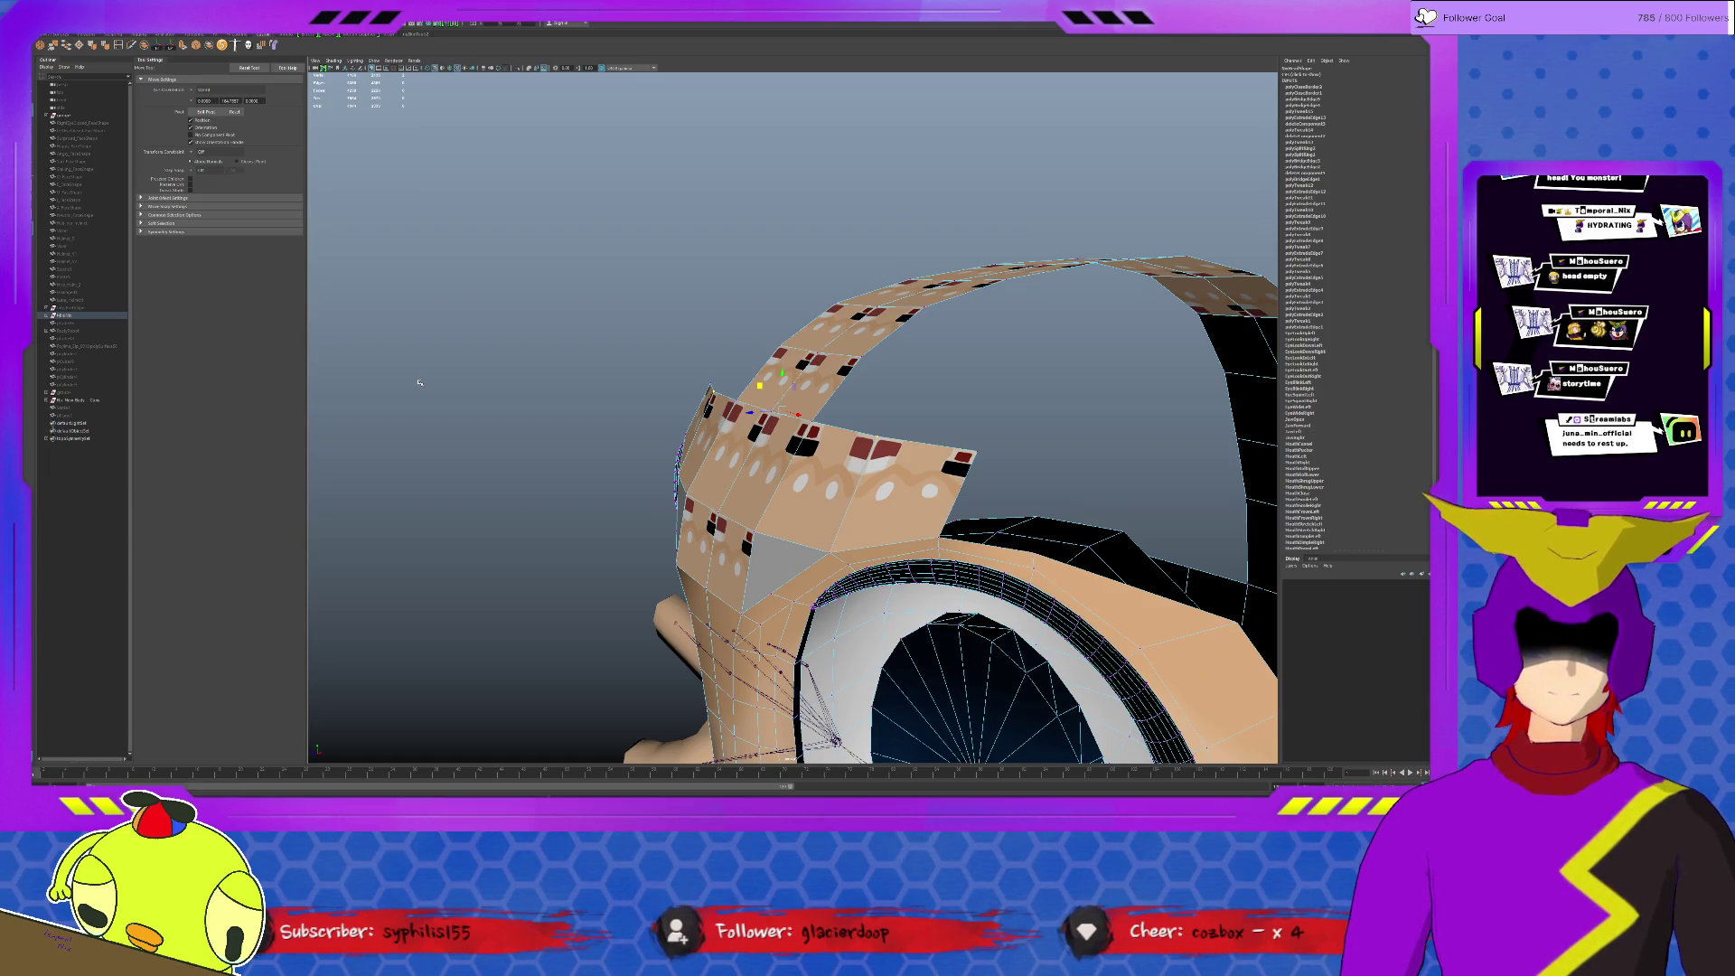
alt+drag(823, 434, 881, 446)
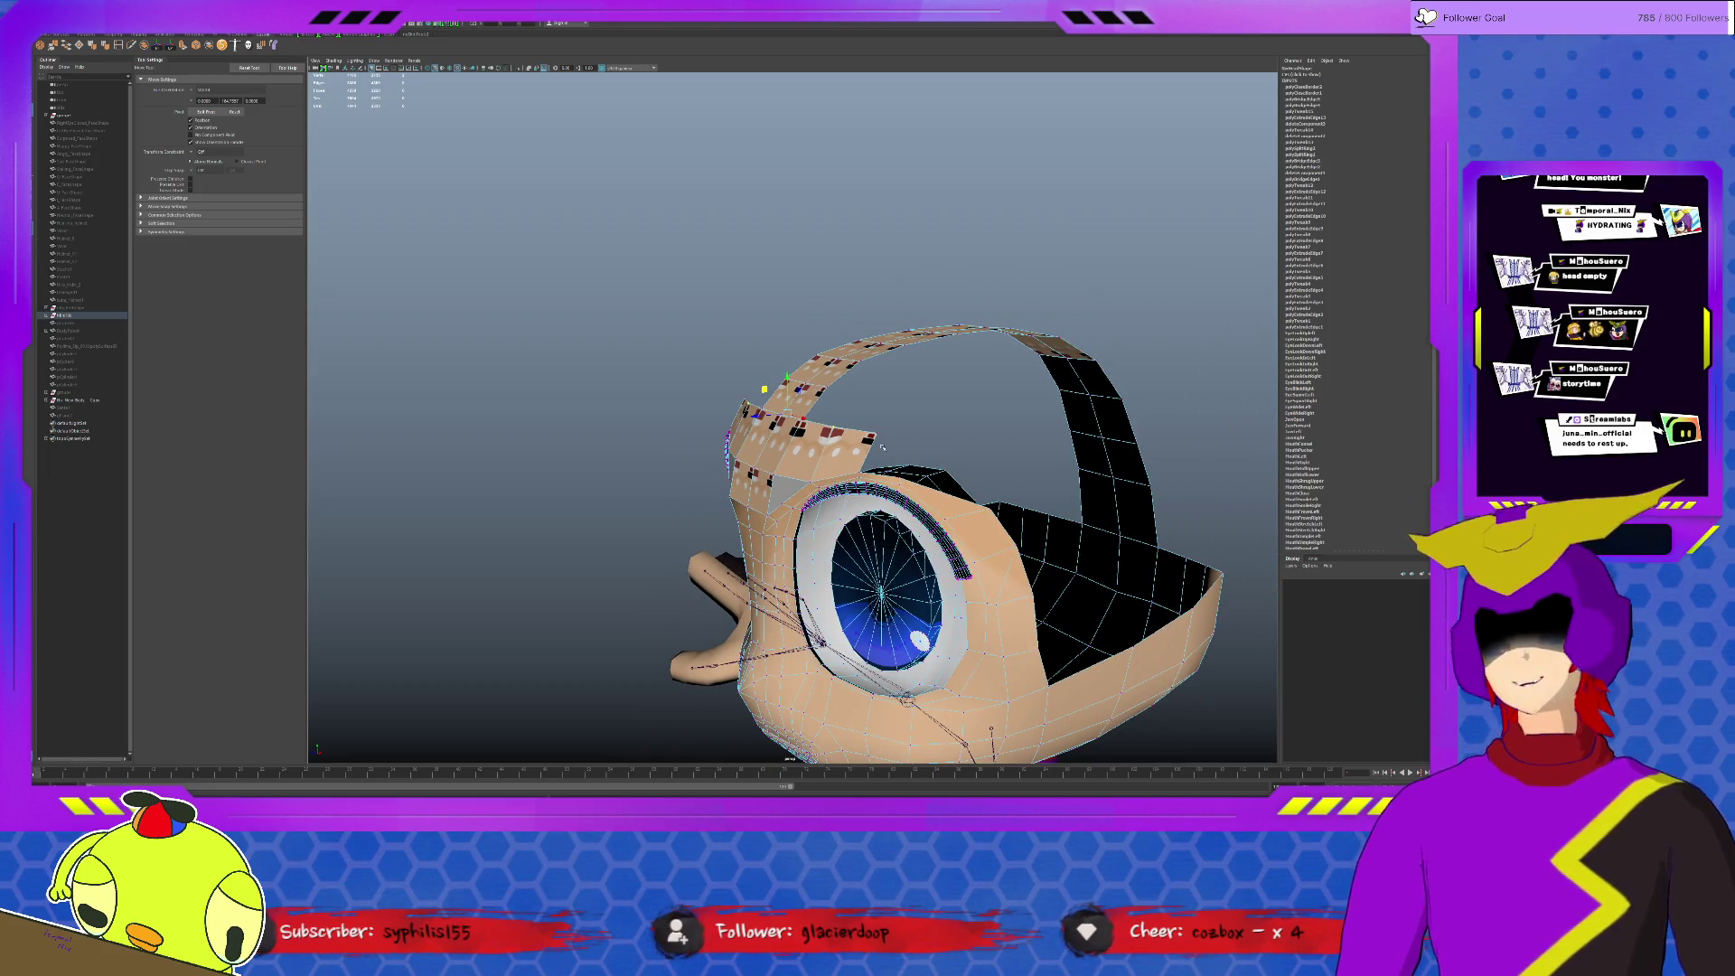
alt+right_drag(1044, 494, 1069, 511)
alt+drag(1061, 540, 921, 480)
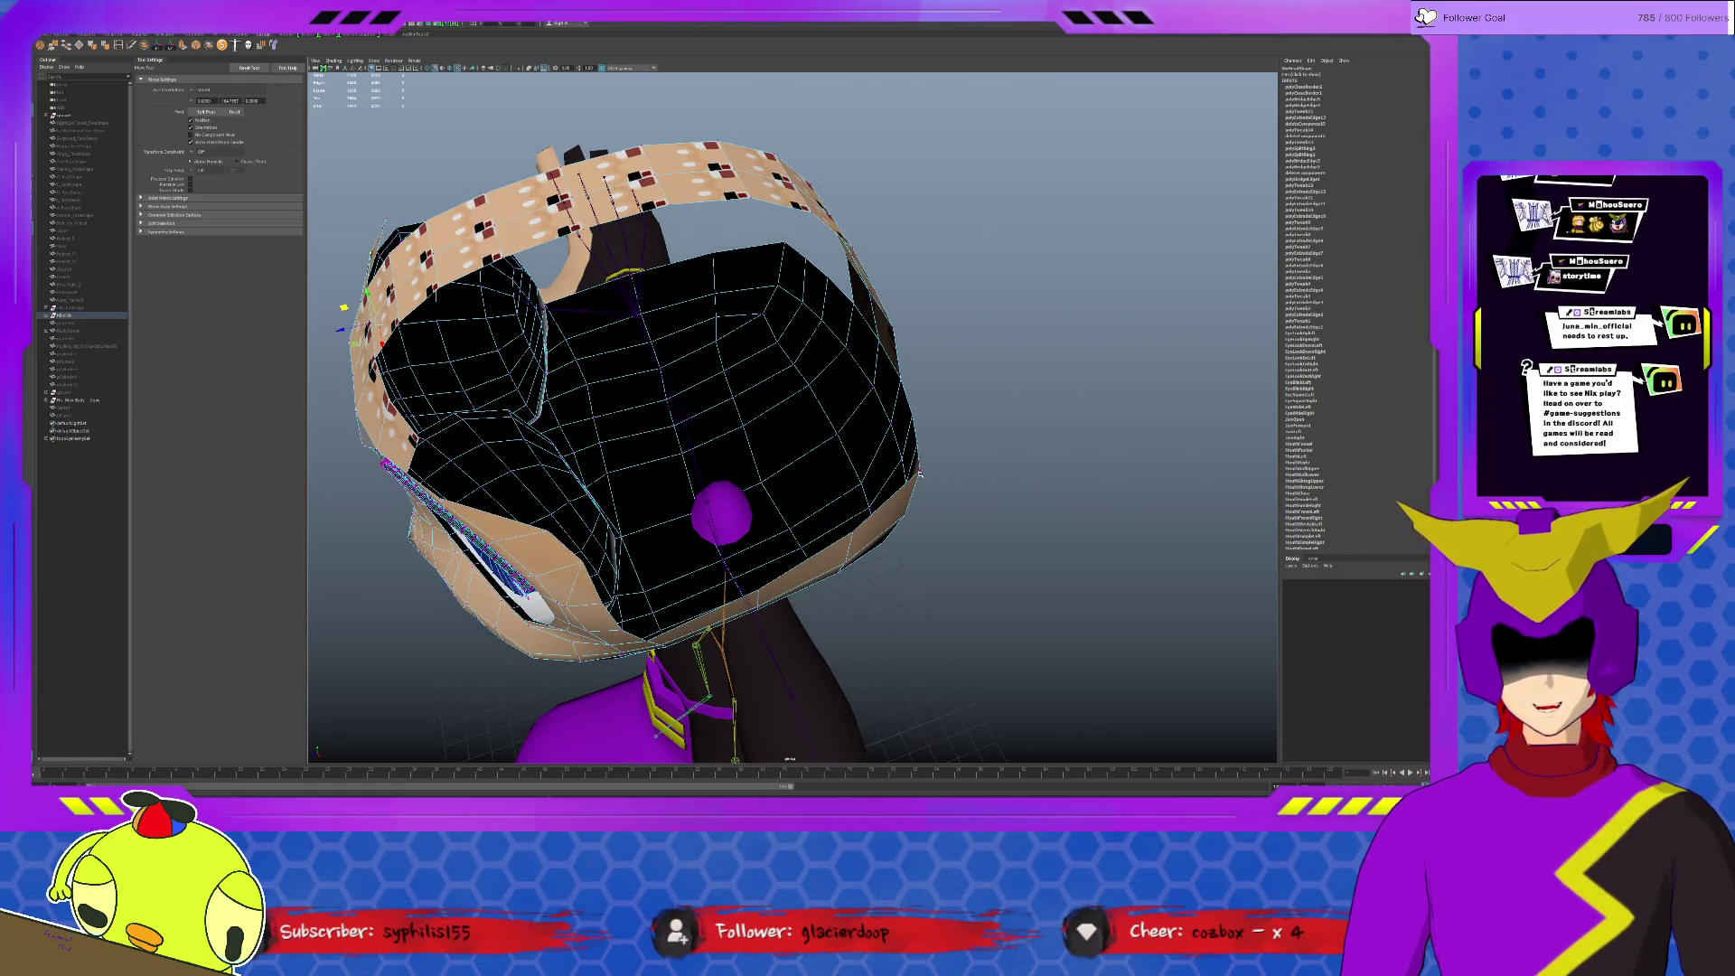
click(800, 352)
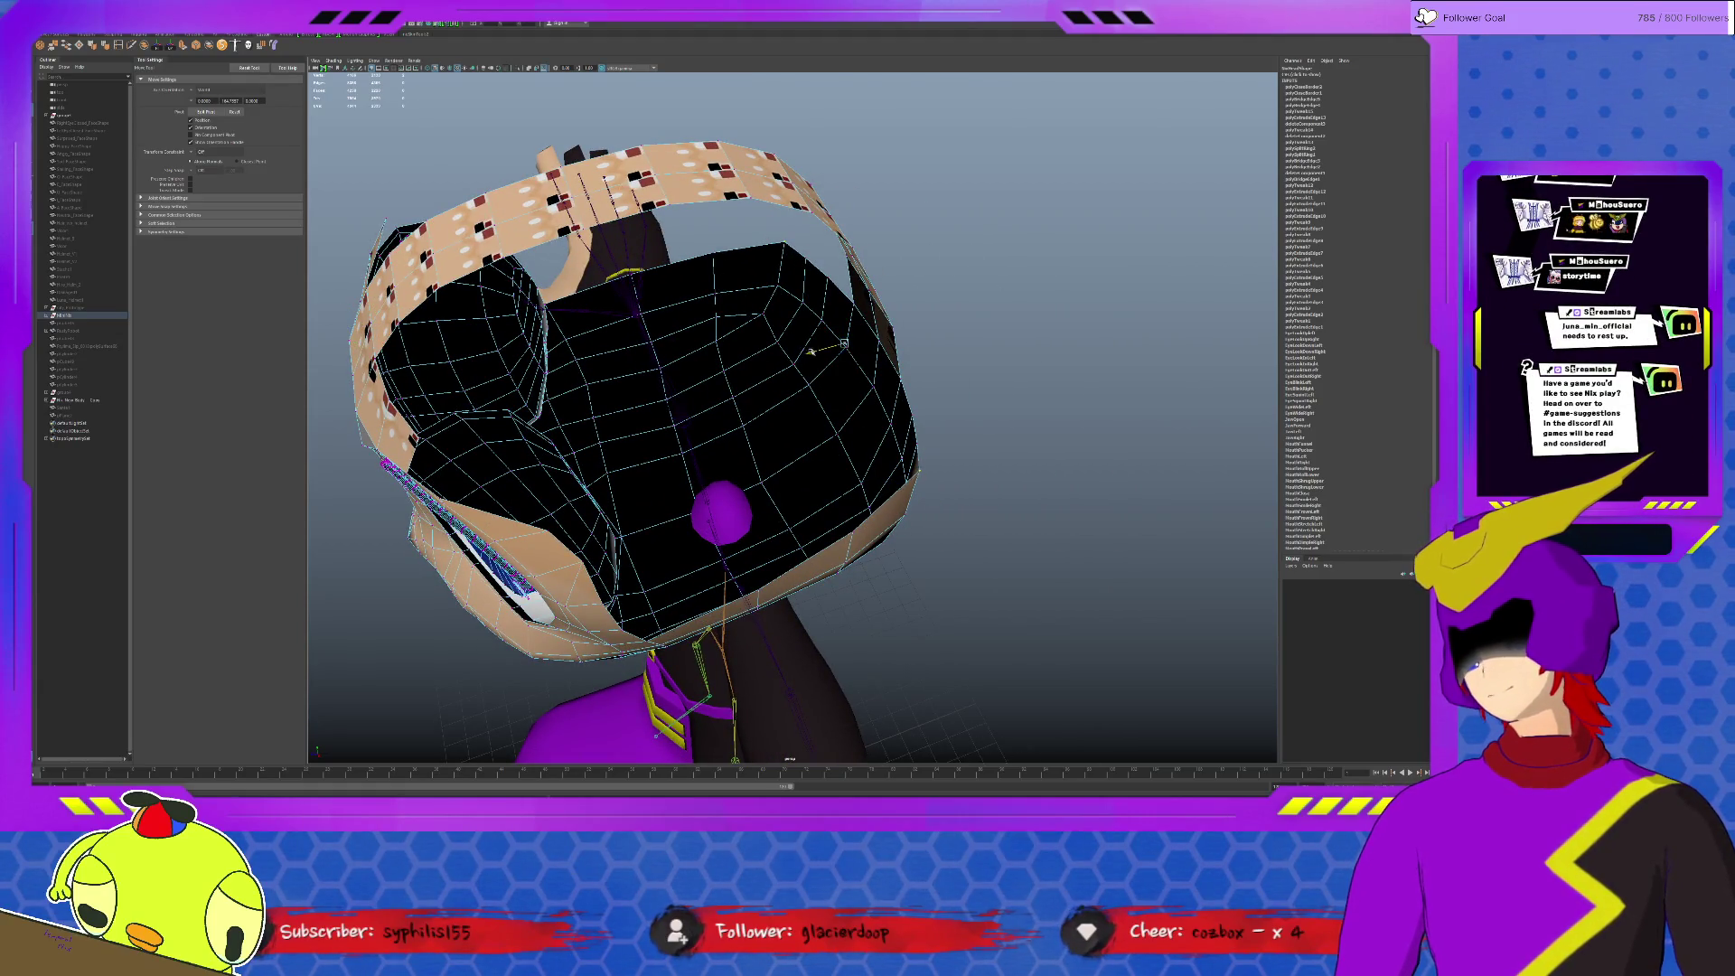
key(r)
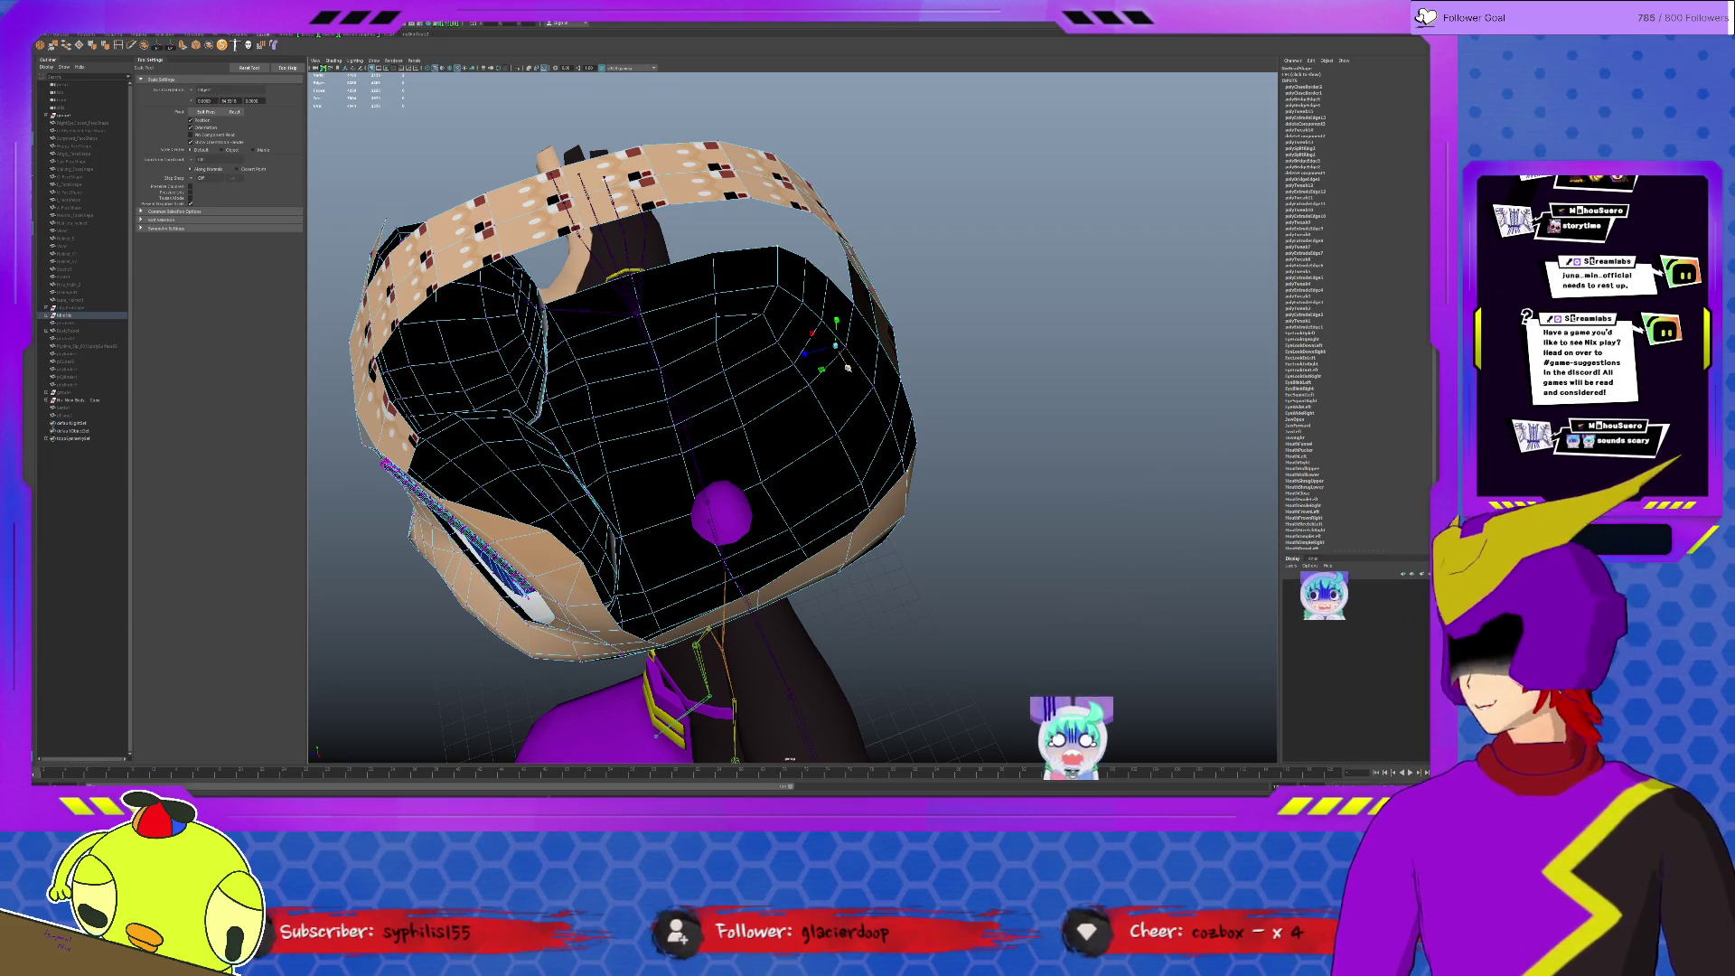
click(696, 274)
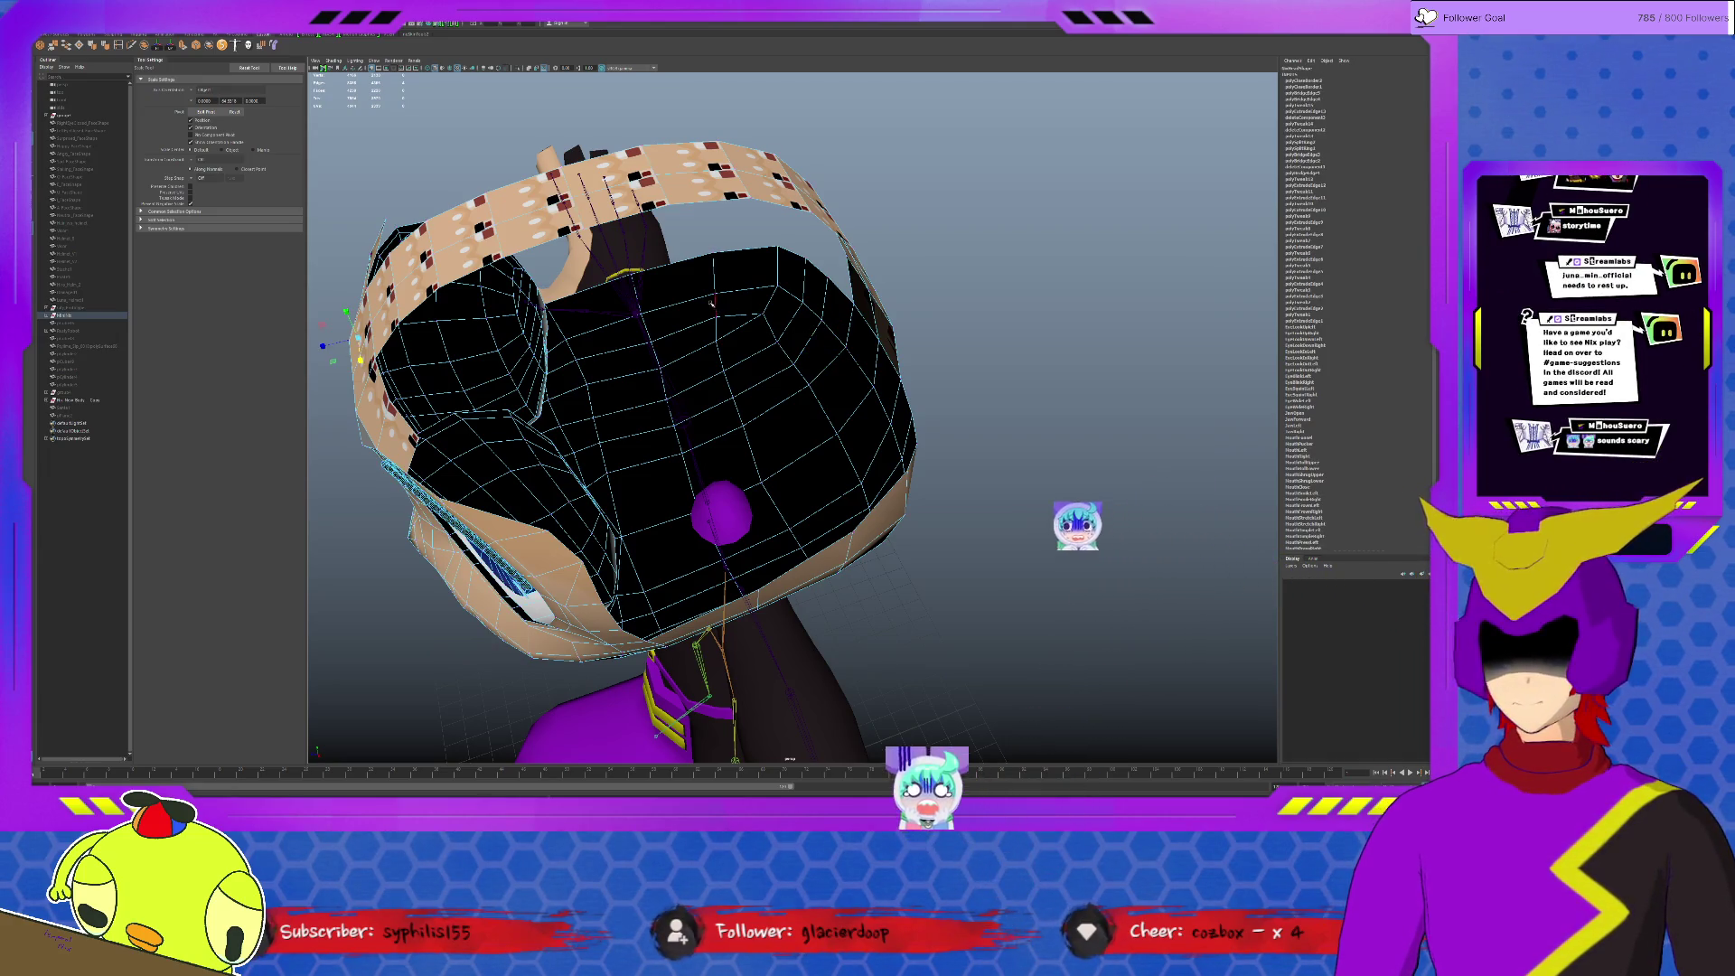
click(696, 274)
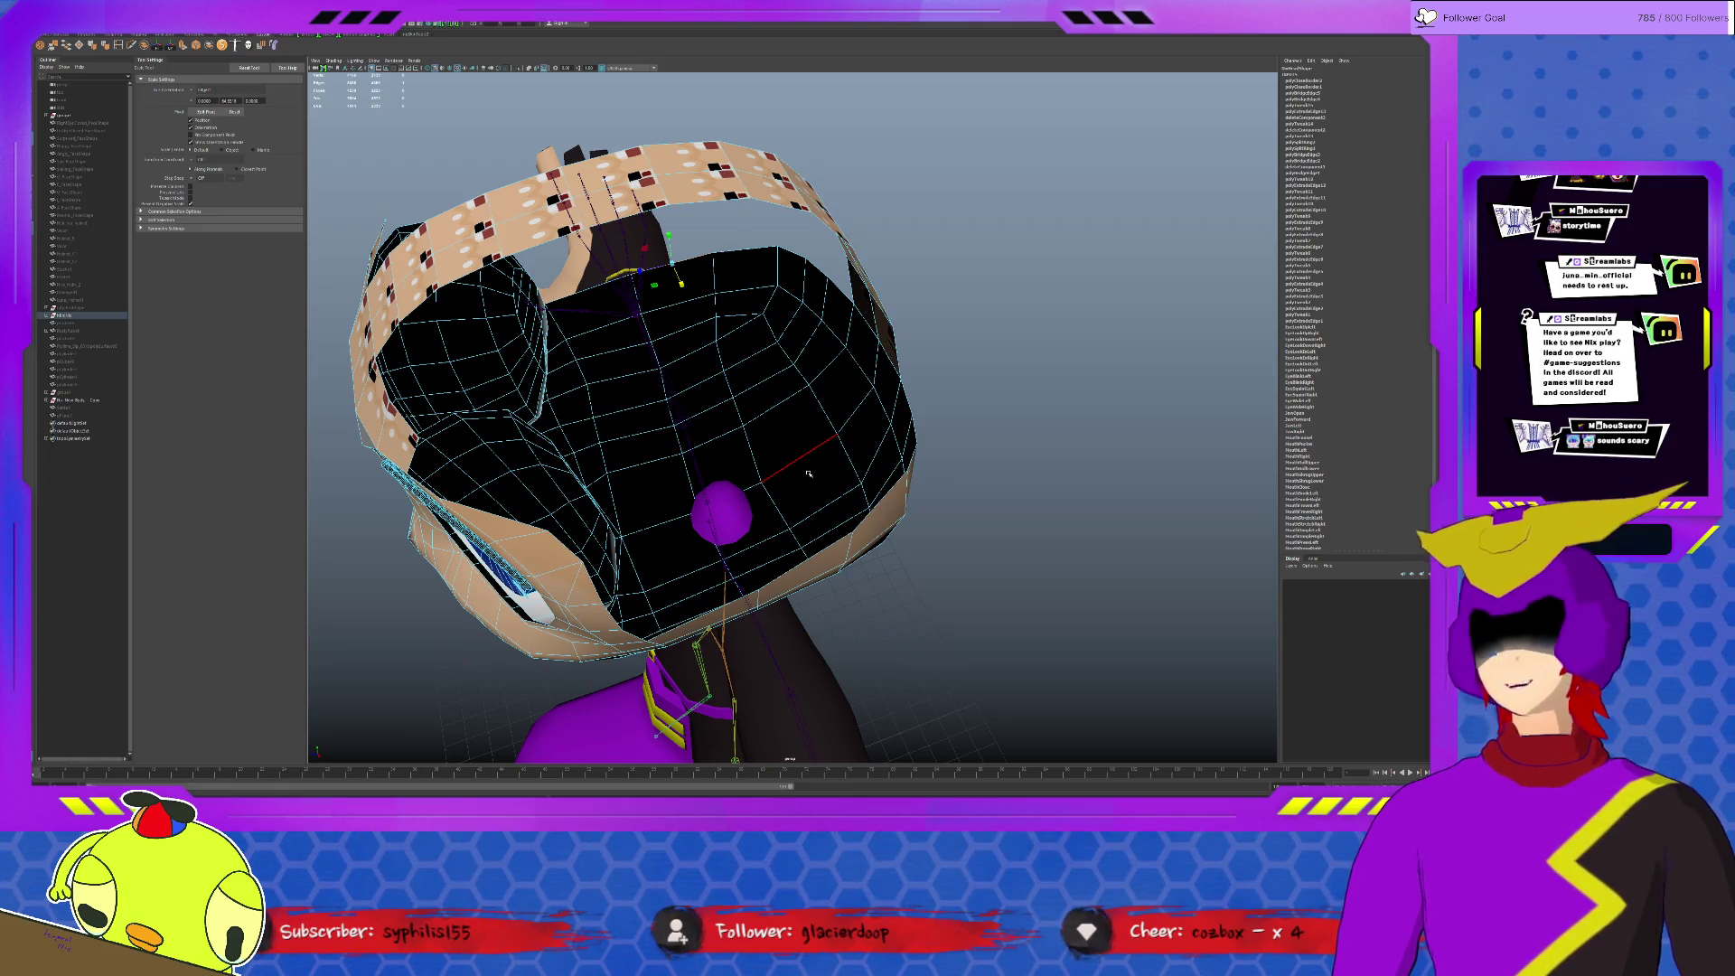
alt+drag(809, 473, 643, 425)
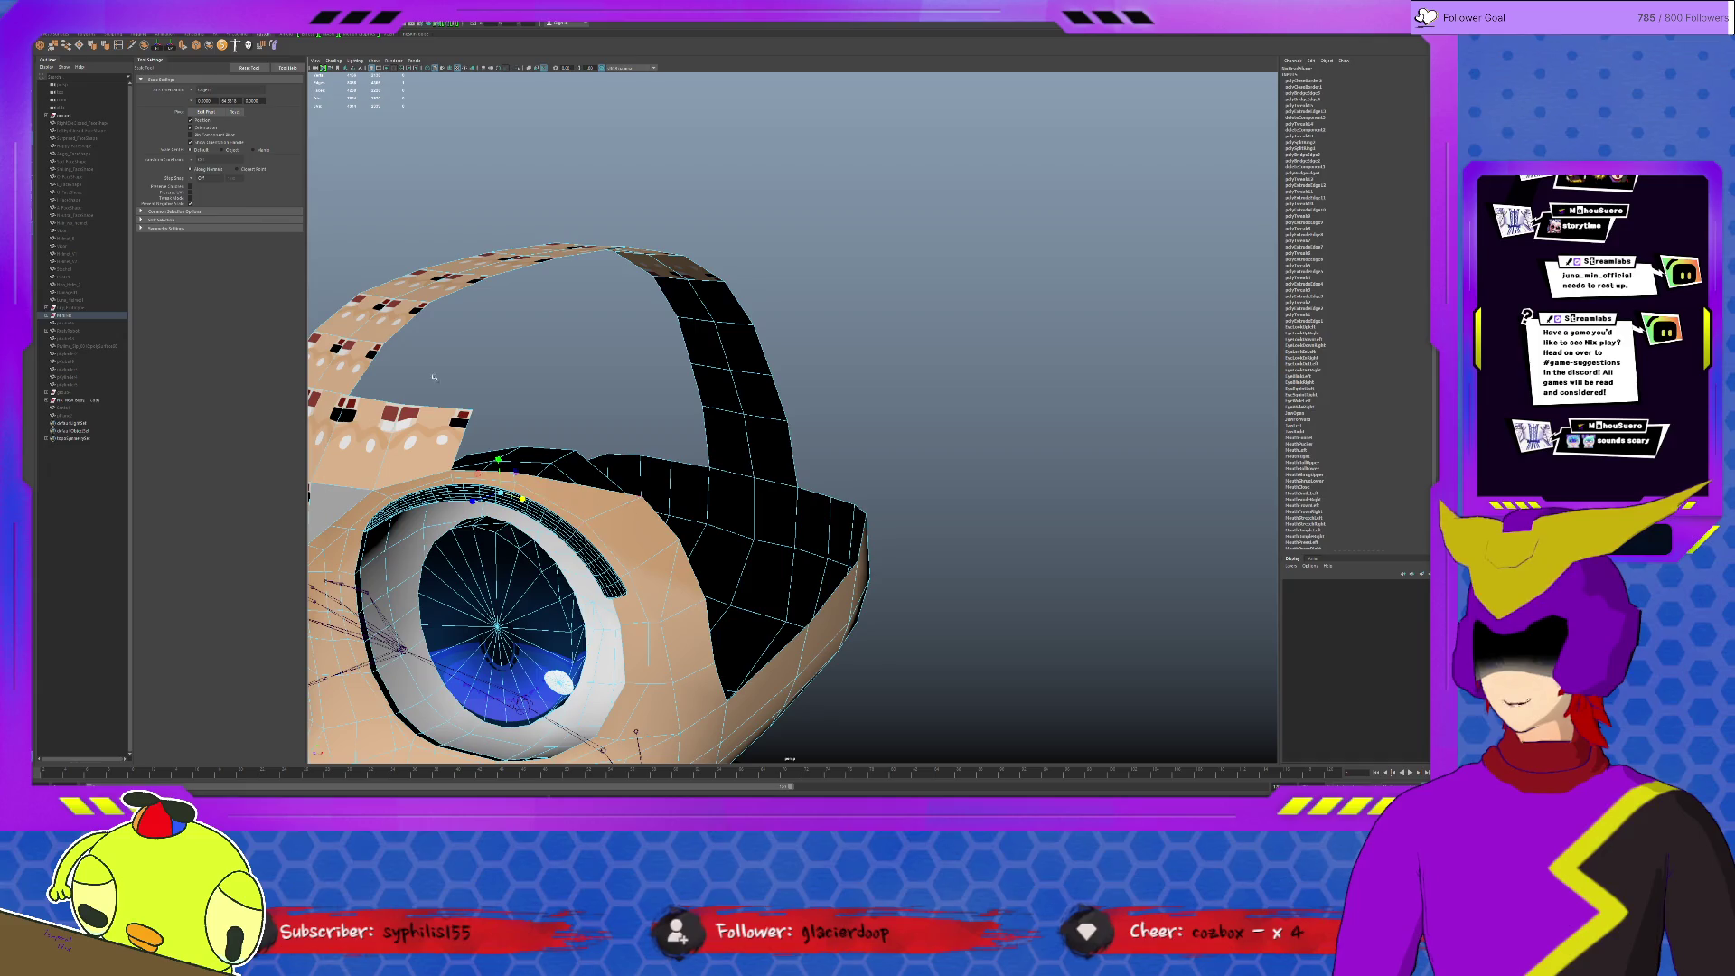
Step: Select the head mesh beside the eye socket and adjust it with move and scale
click(133, 45)
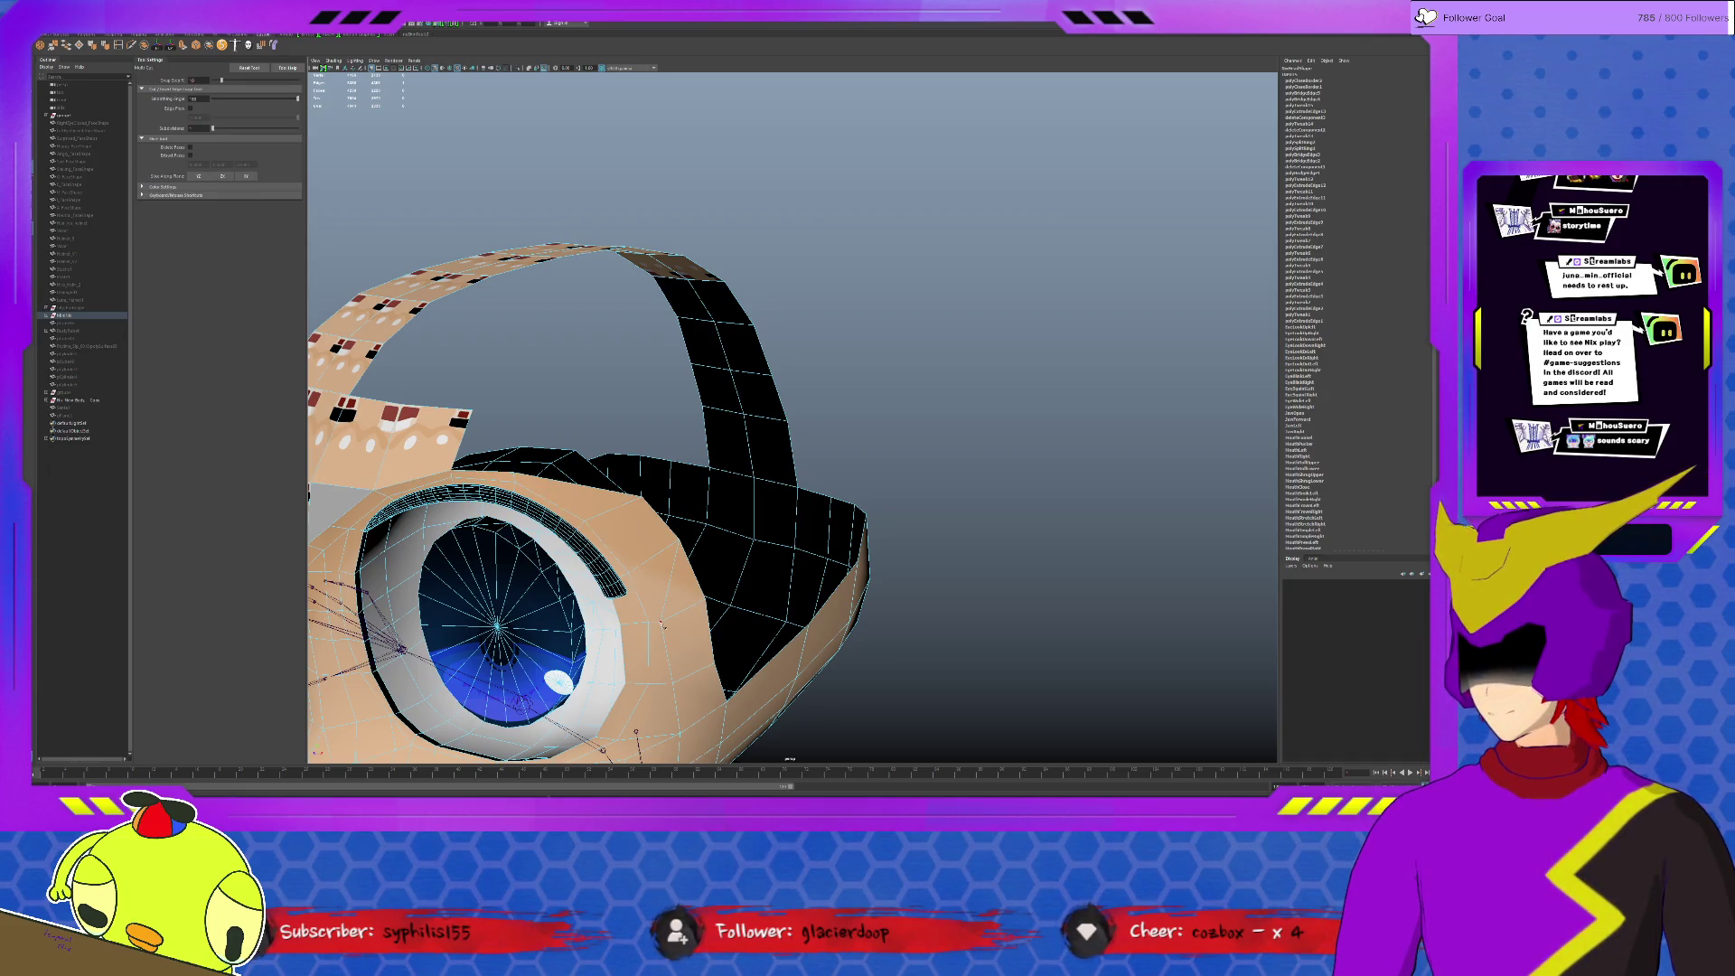
key(q)
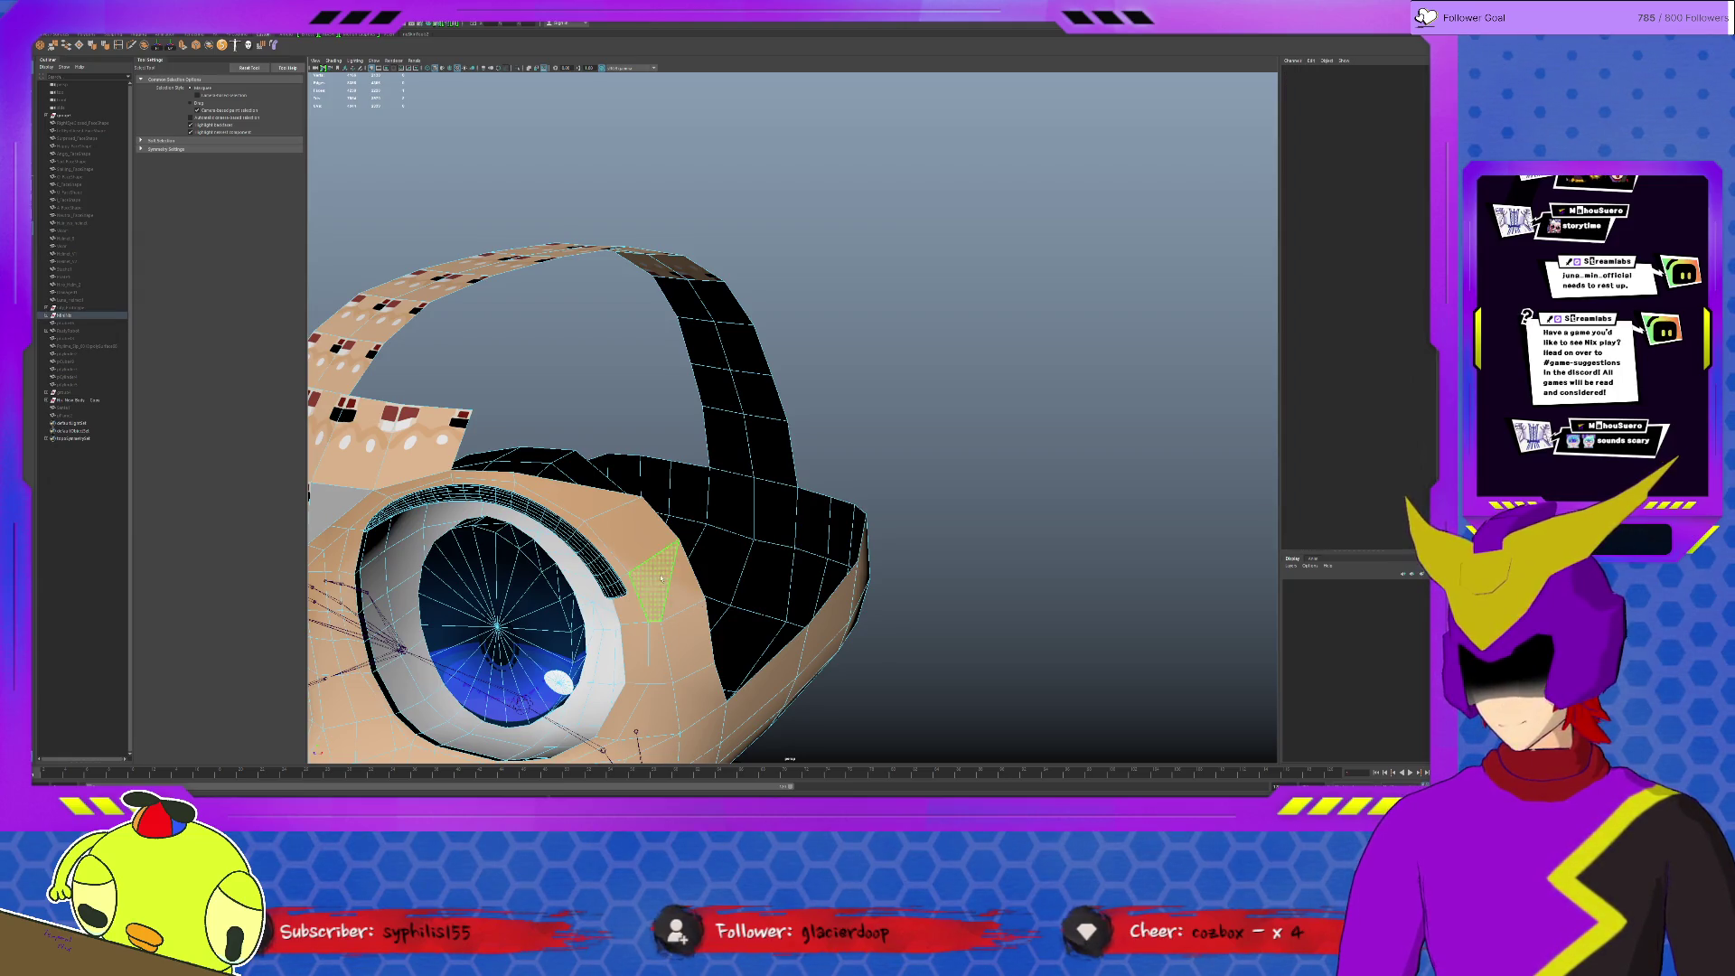
alt+drag(692, 588, 644, 563)
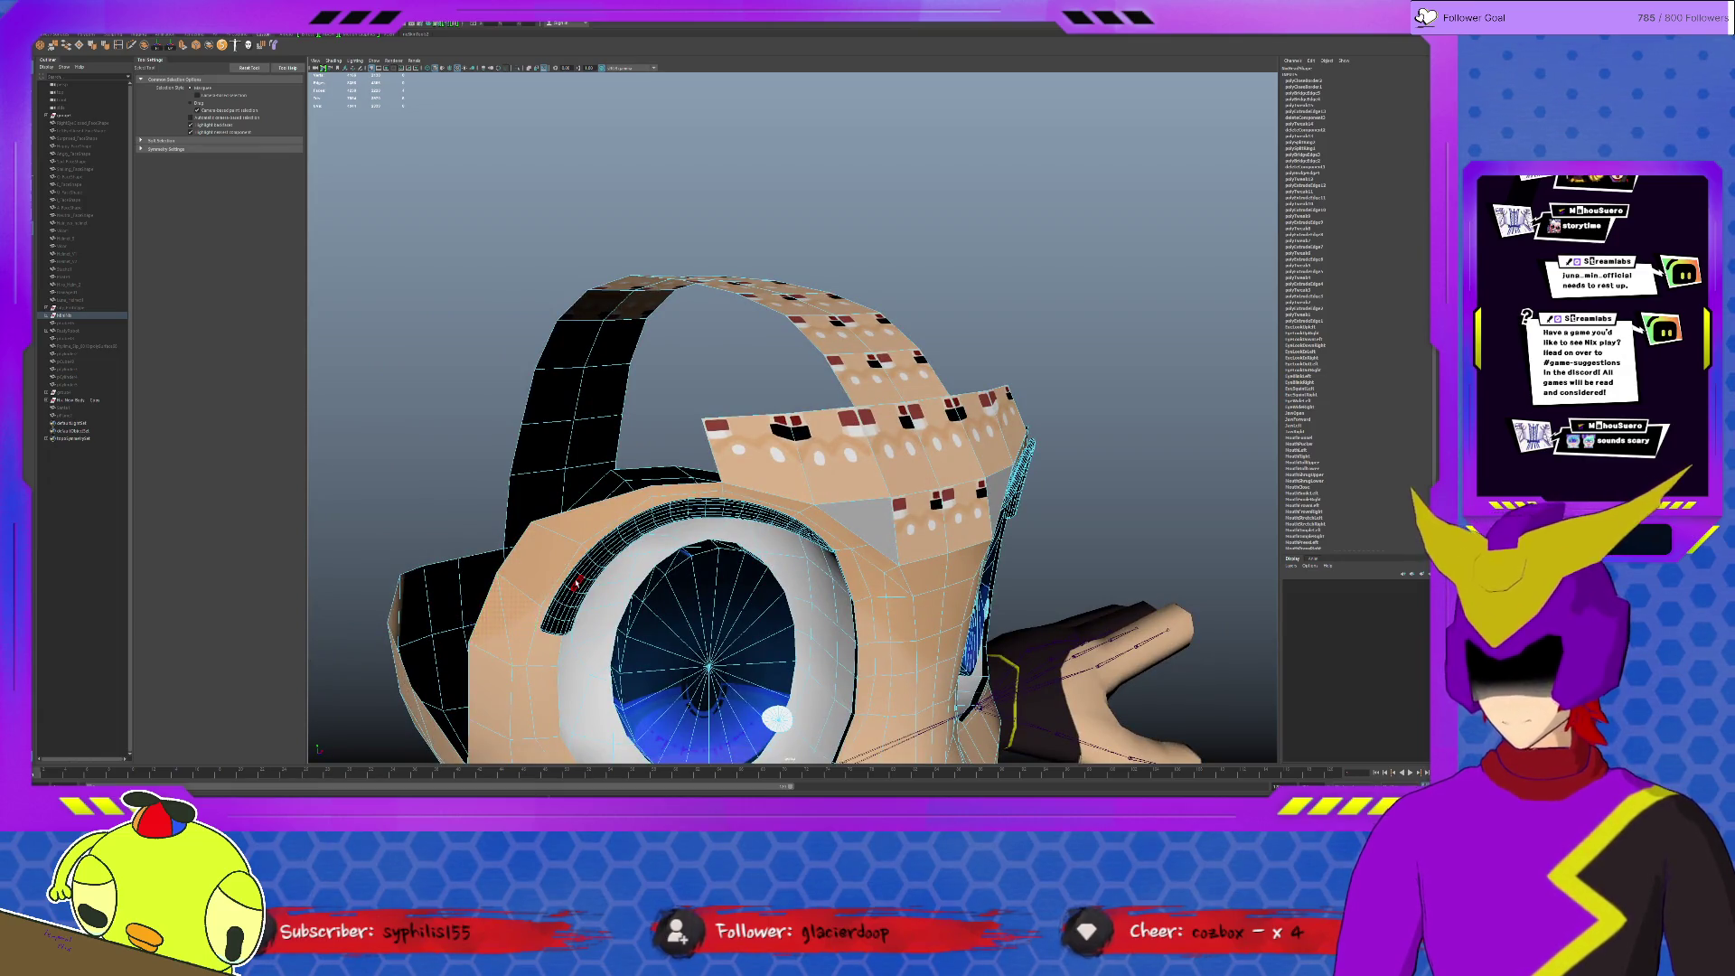
click(565, 552)
click(533, 546)
mouse_move(533, 547)
alt+mouse_down()
mouse_move(840, 516)
mouse_move(787, 530)
mouse_move(687, 362)
mouse_move(709, 343)
mouse_move(661, 353)
mouse_move(881, 445)
alt+mouse_up()
key(w)
scroll(663, 303, up, 5)
key(r)
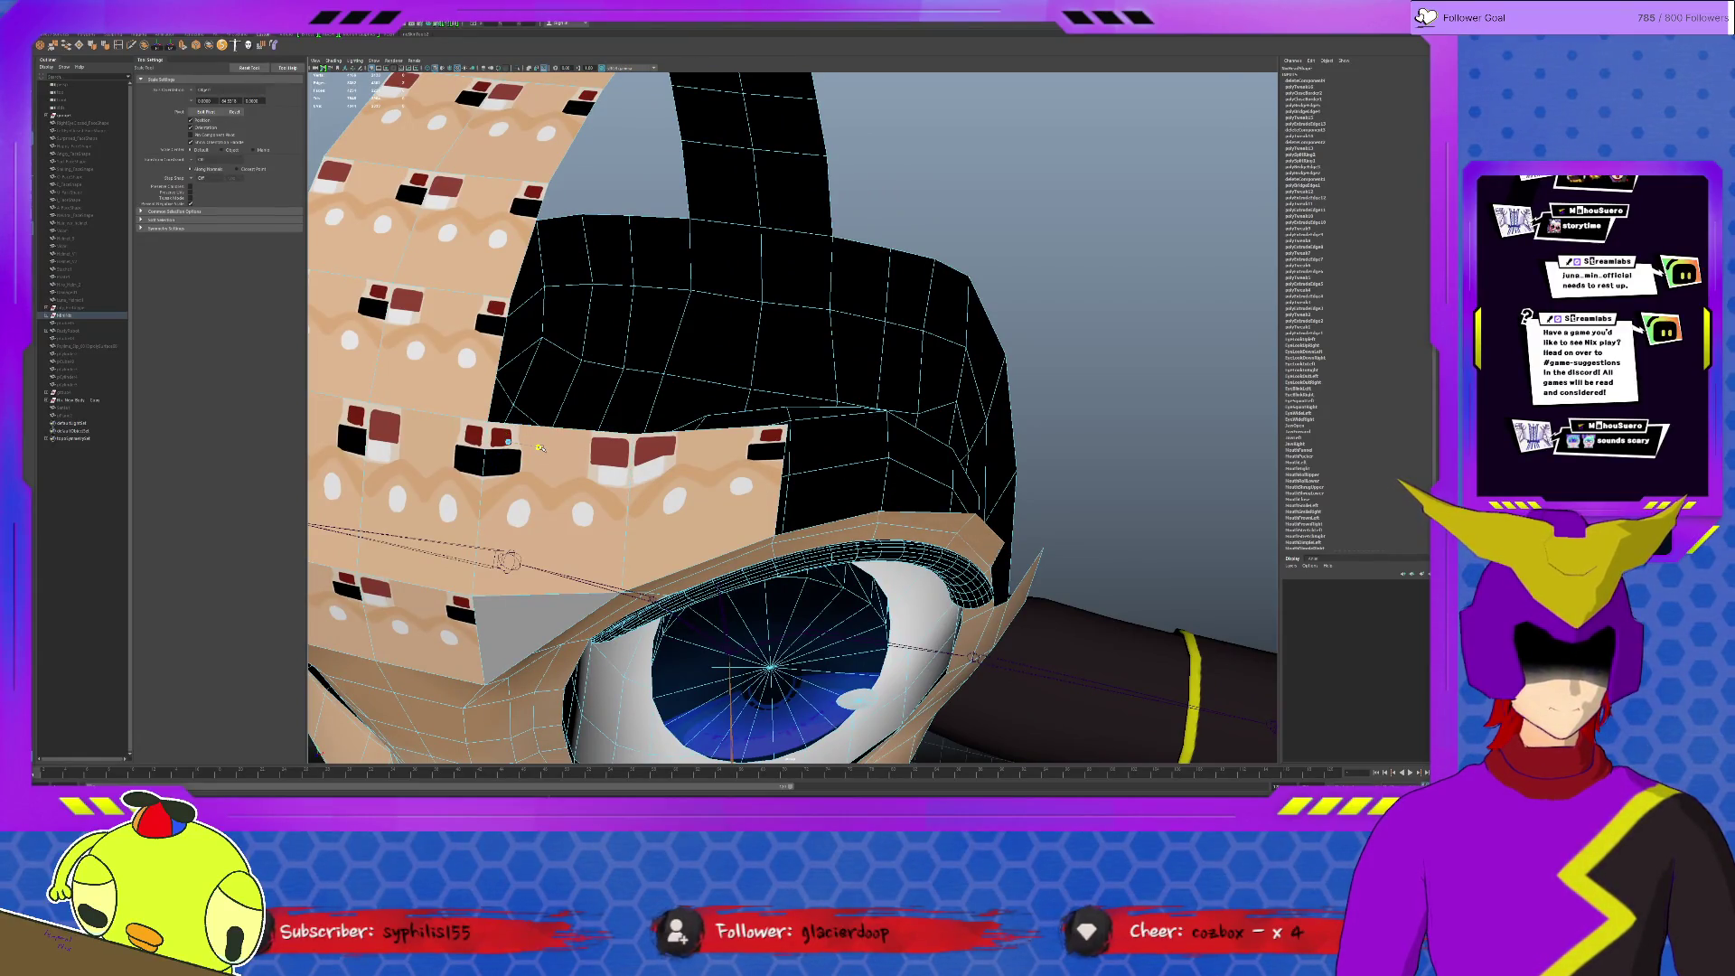
Step: Bridge the open border edges beside the eye socket to fill the gap with a face
alt+drag(553, 453, 838, 507)
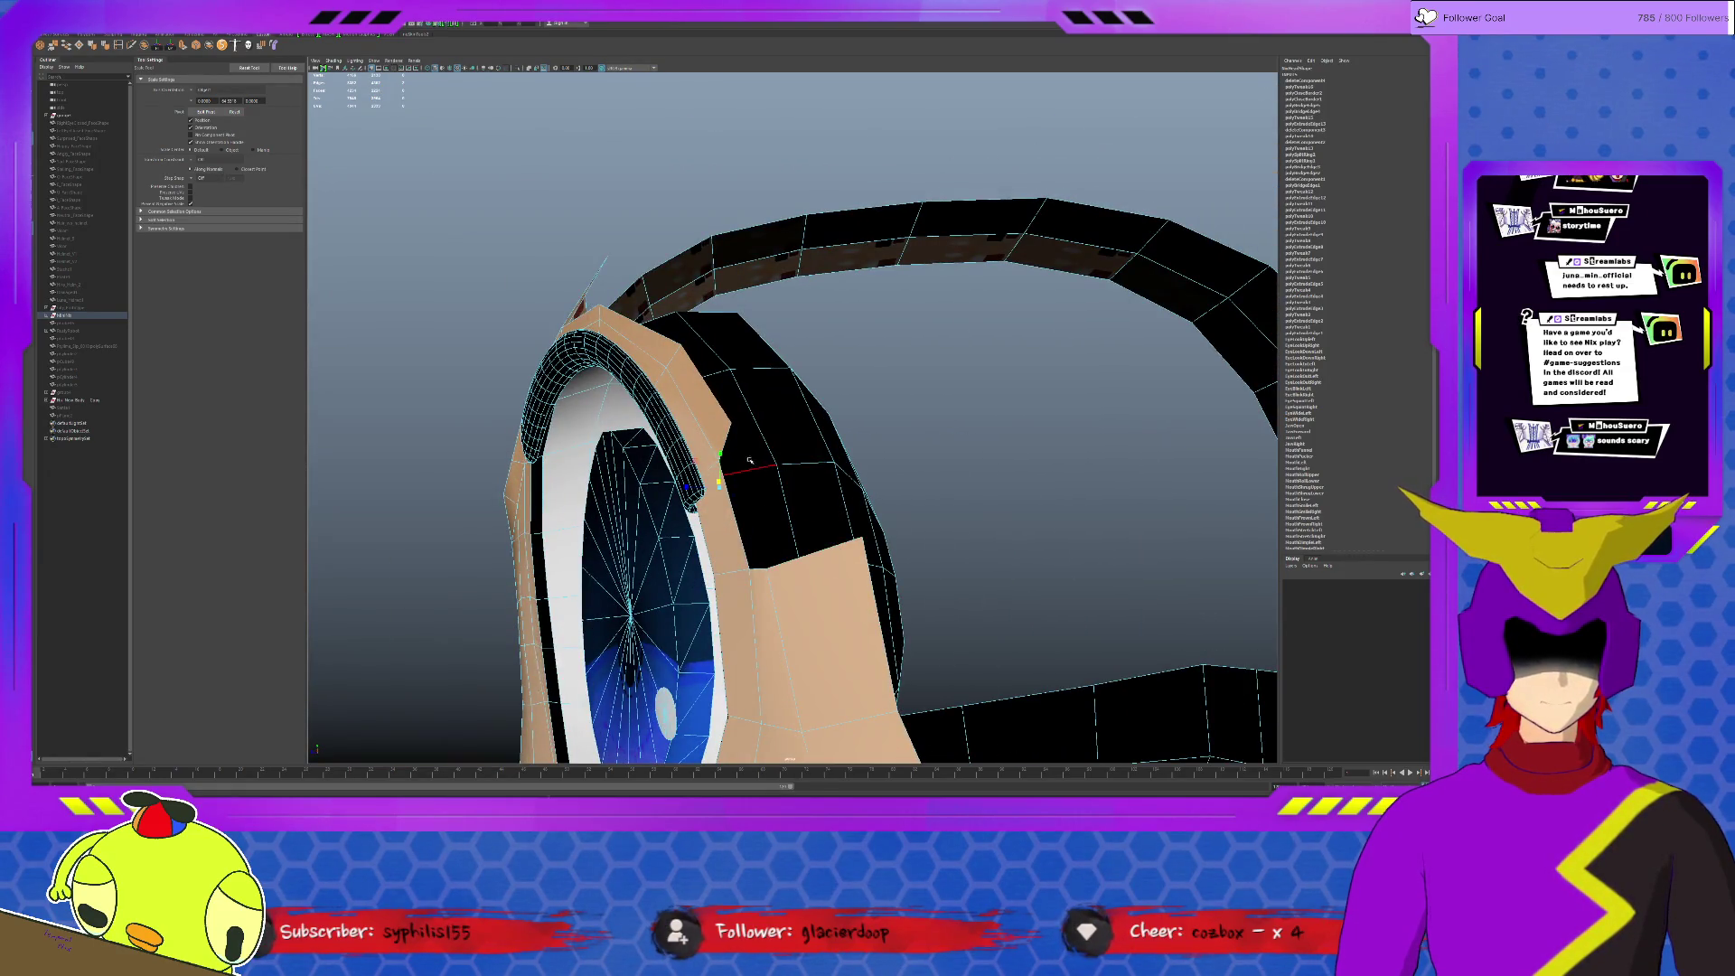
scroll(733, 440, down, 3)
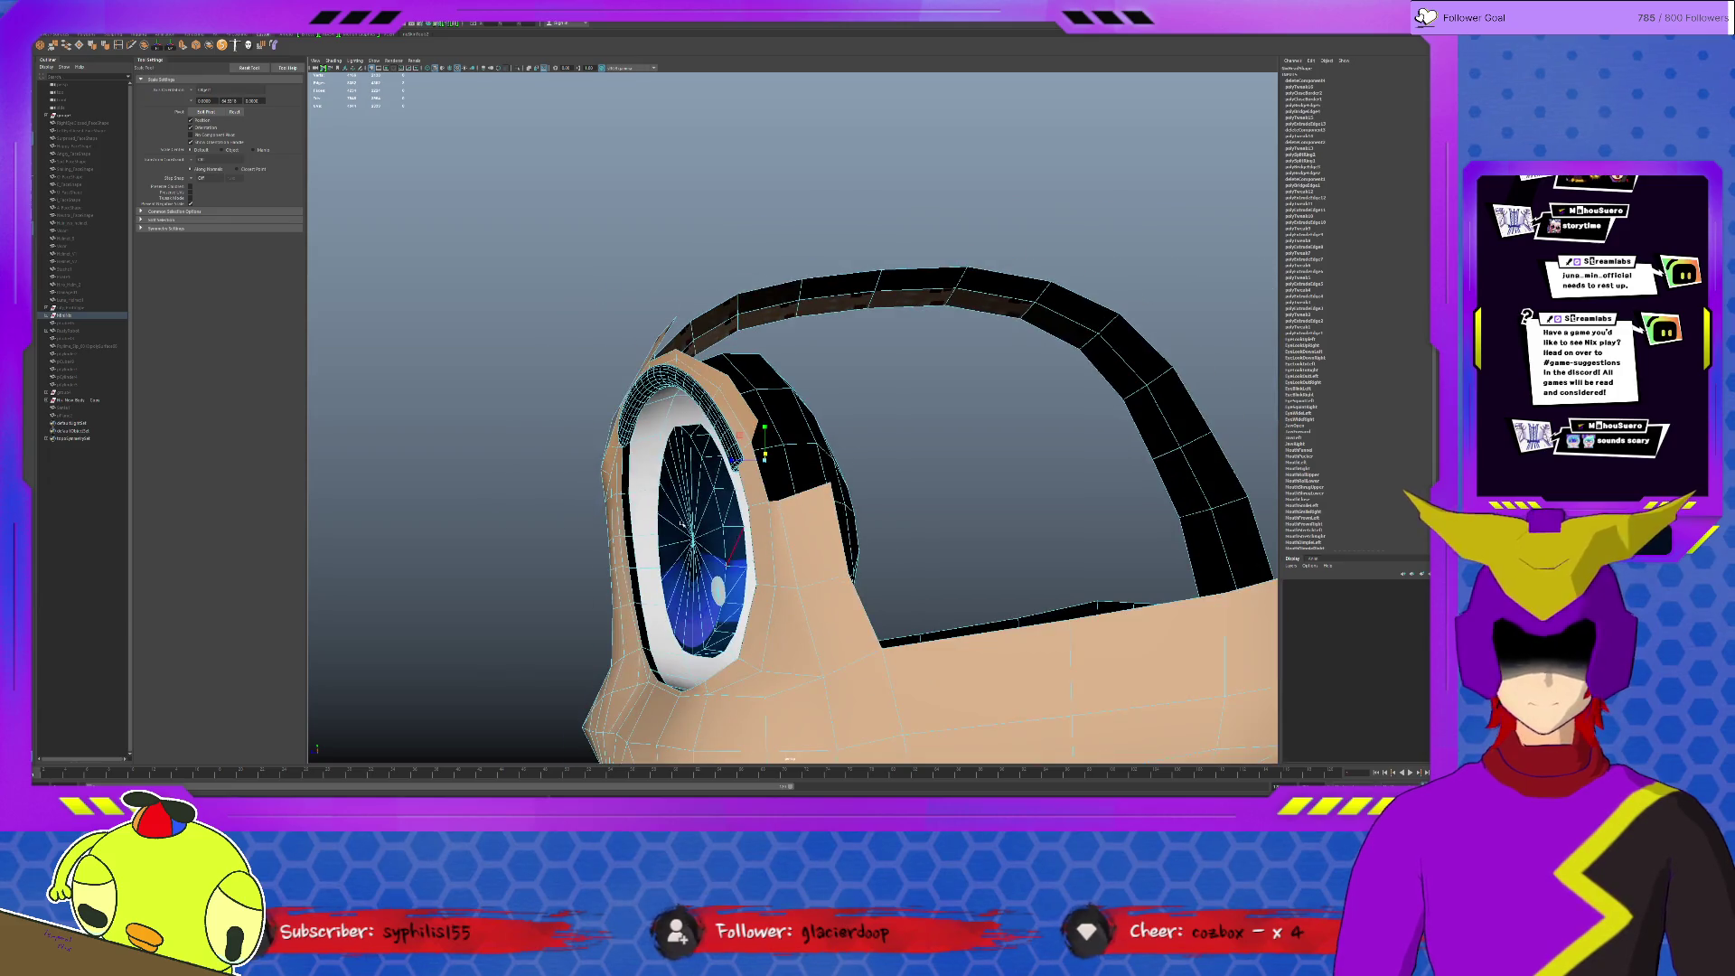
shift+right_drag(750, 443, 759, 487)
mouse_move(759, 488)
alt+mouse_down()
mouse_move(893, 516)
mouse_move(584, 320)
alt+mouse_up()
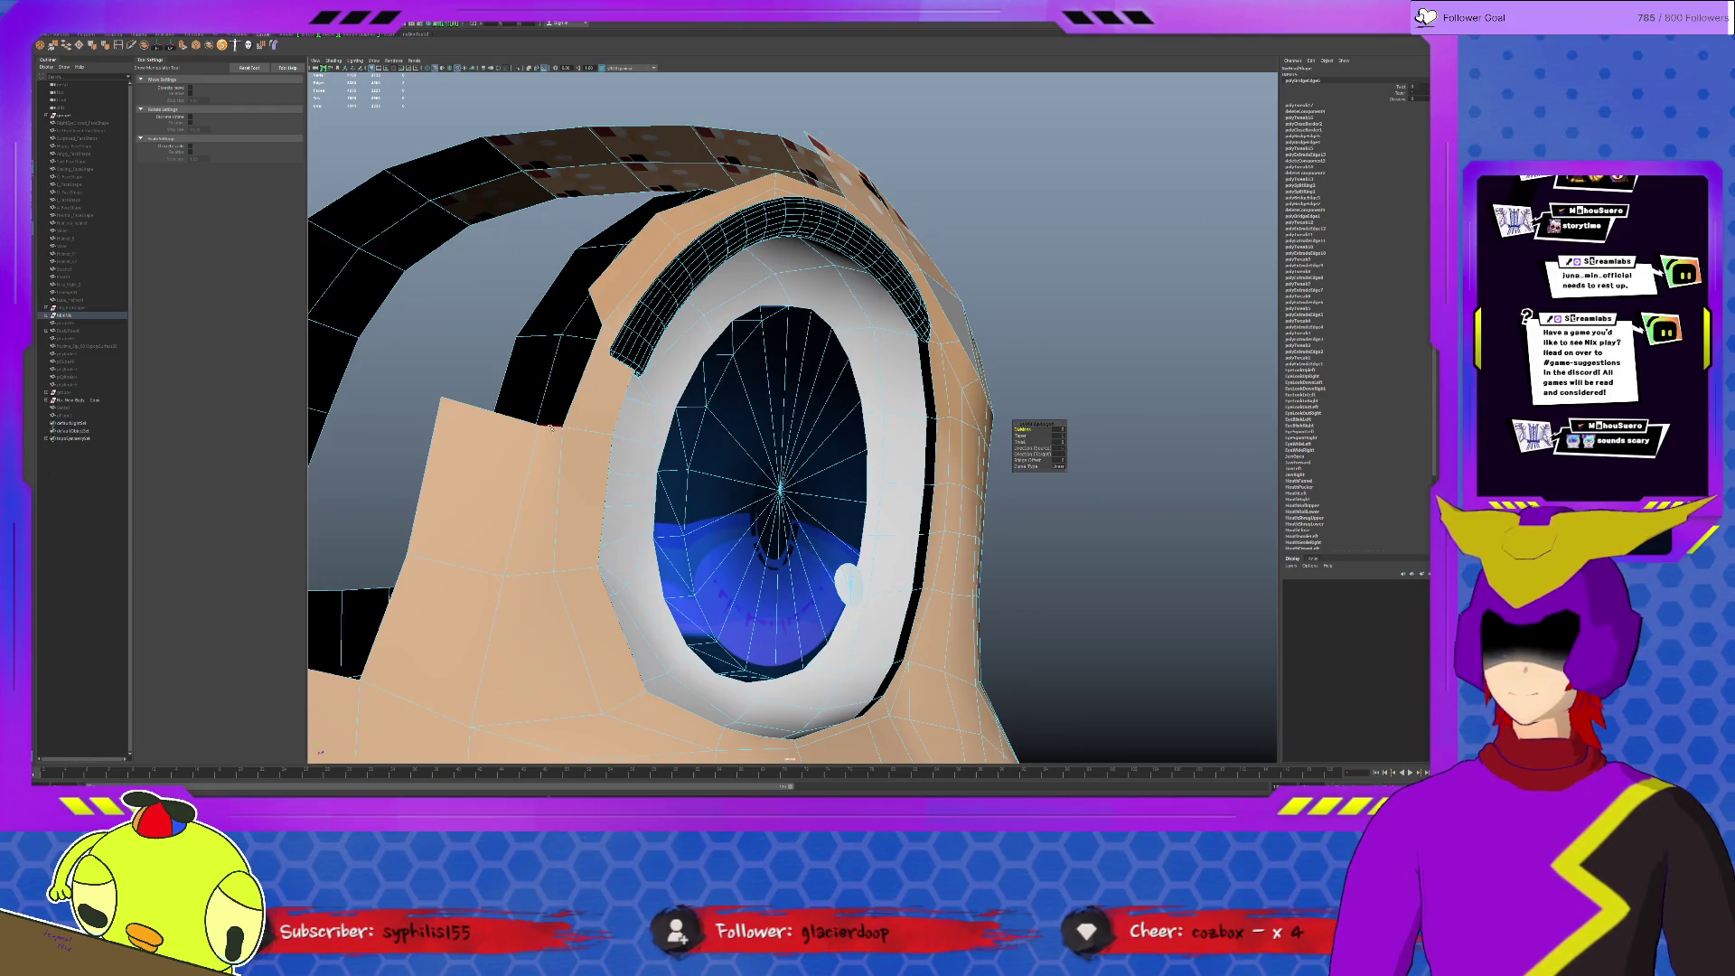
key(g)
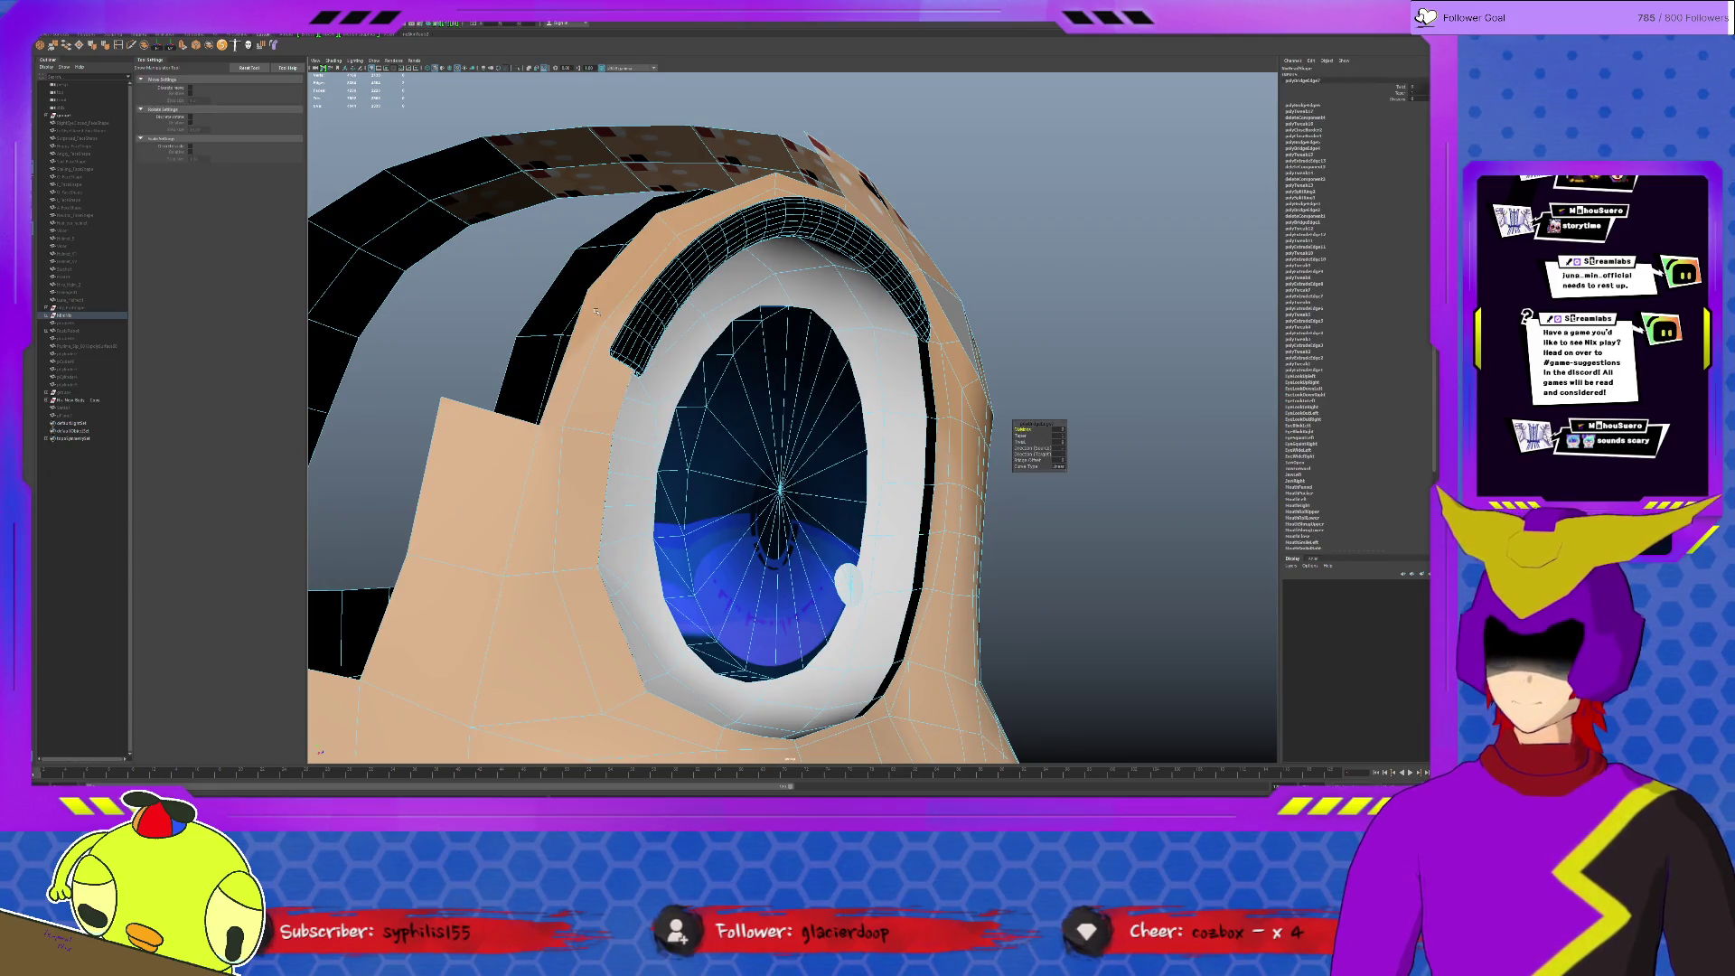
mouse_move(594, 329)
alt+mouse_down()
mouse_move(651, 404)
mouse_move(719, 440)
mouse_move(716, 276)
mouse_move(721, 367)
alt+mouse_up()
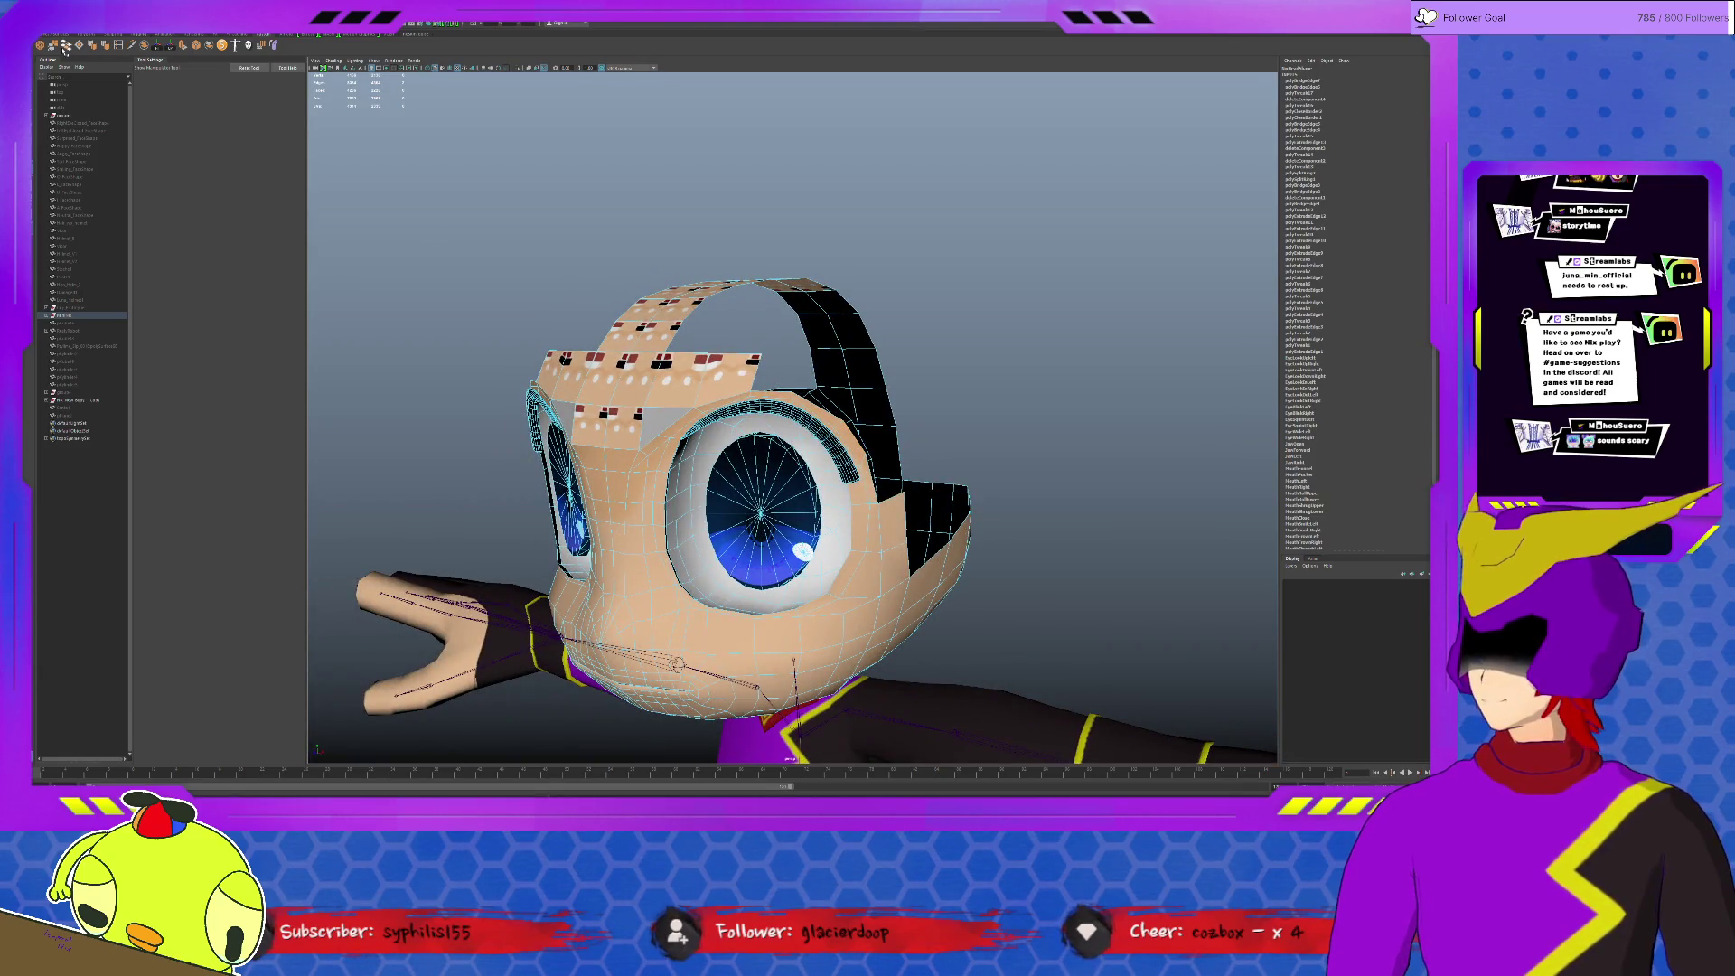
Step: Extrude the edges beside the eye, then move and scale the new edges into place
click(184, 48)
mouse_move(504, 414)
alt+mouse_down()
mouse_move(814, 444)
mouse_move(851, 472)
mouse_move(711, 460)
alt+mouse_up()
key(w)
key(r)
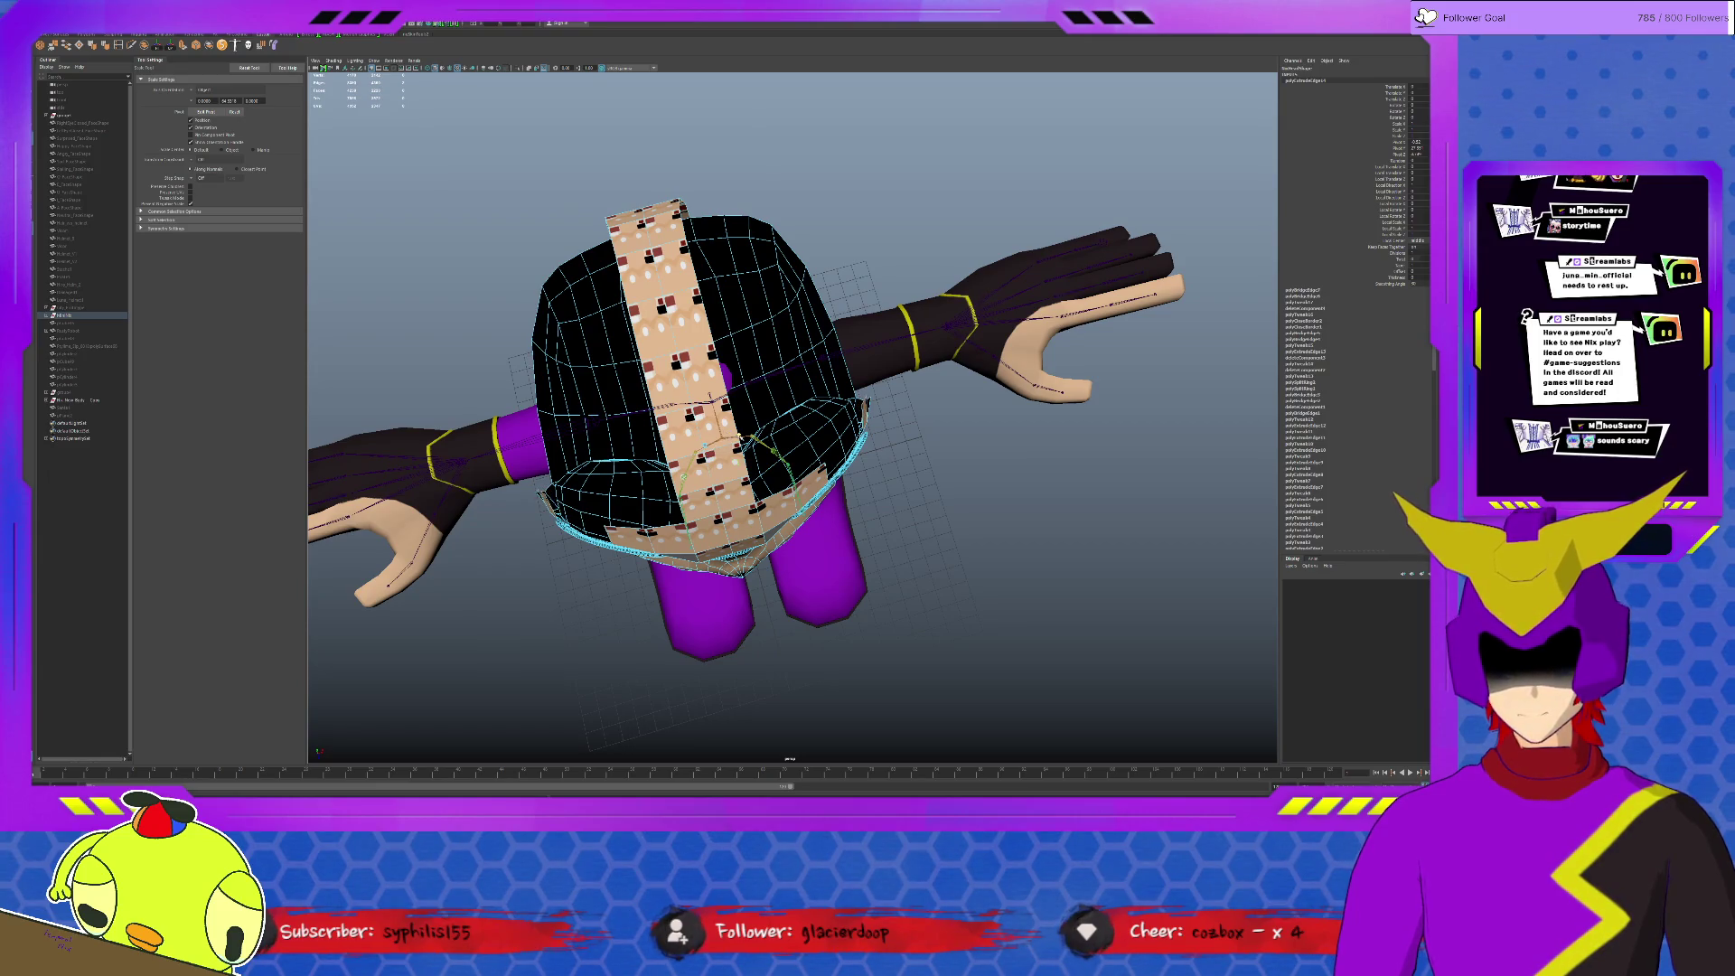
alt+drag(652, 523, 759, 560)
key(w)
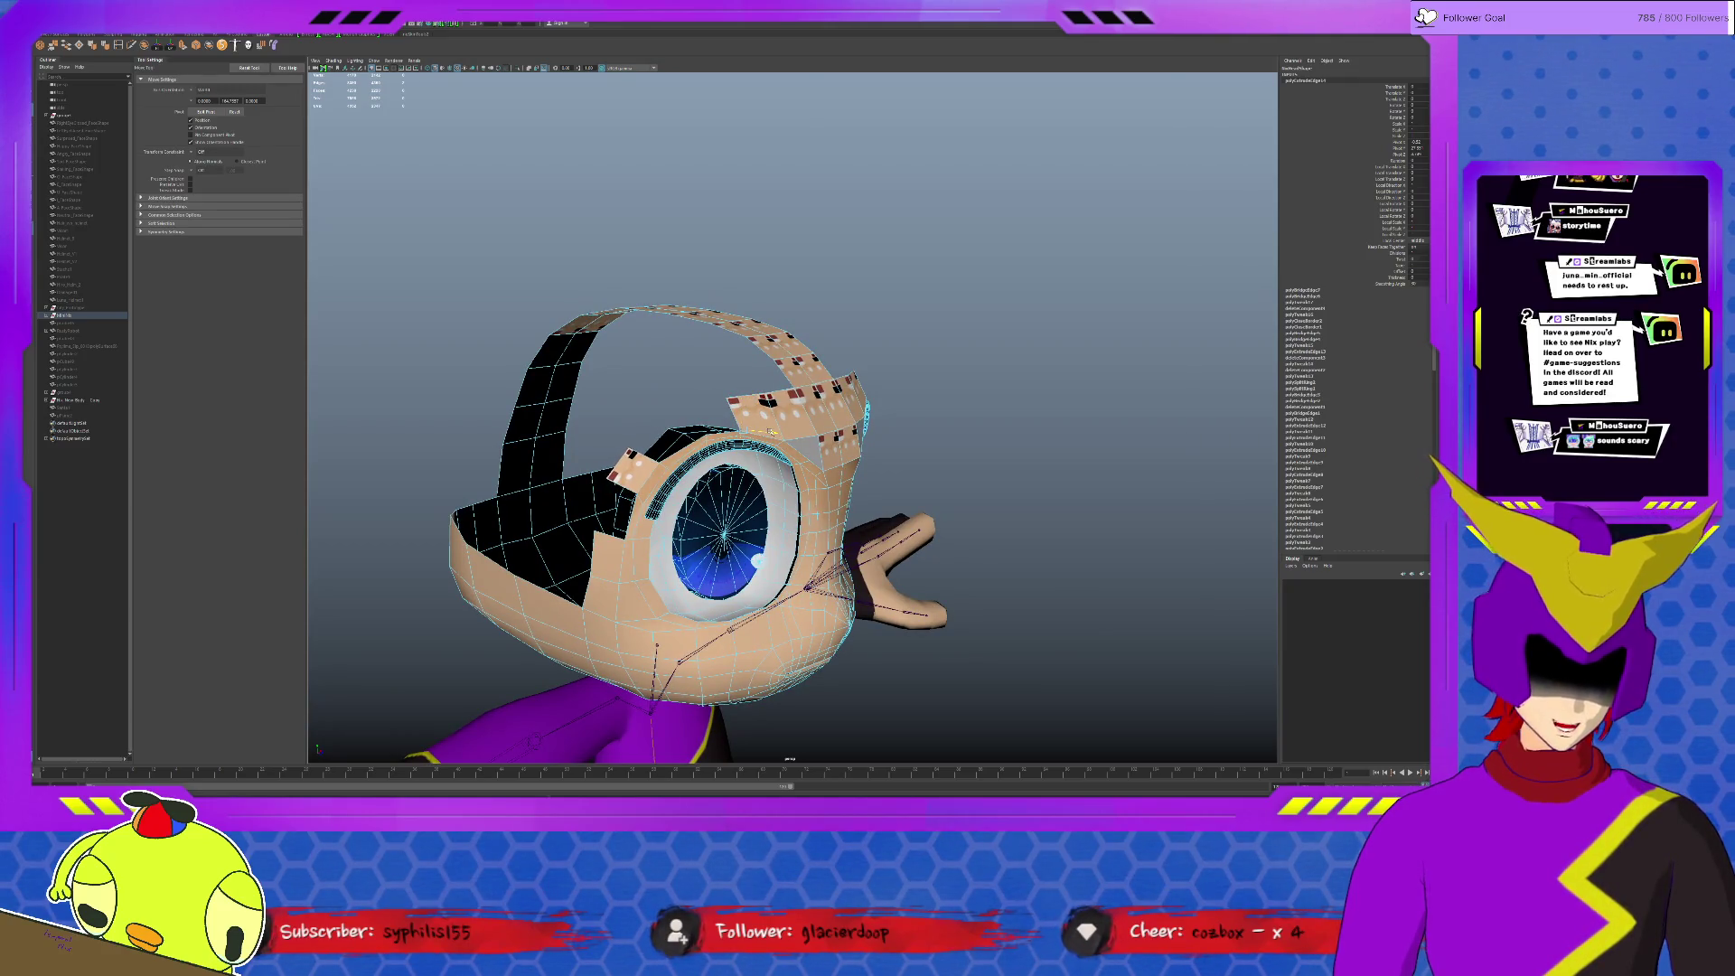
alt+drag(763, 434, 795, 416)
scroll(791, 417, up, 3)
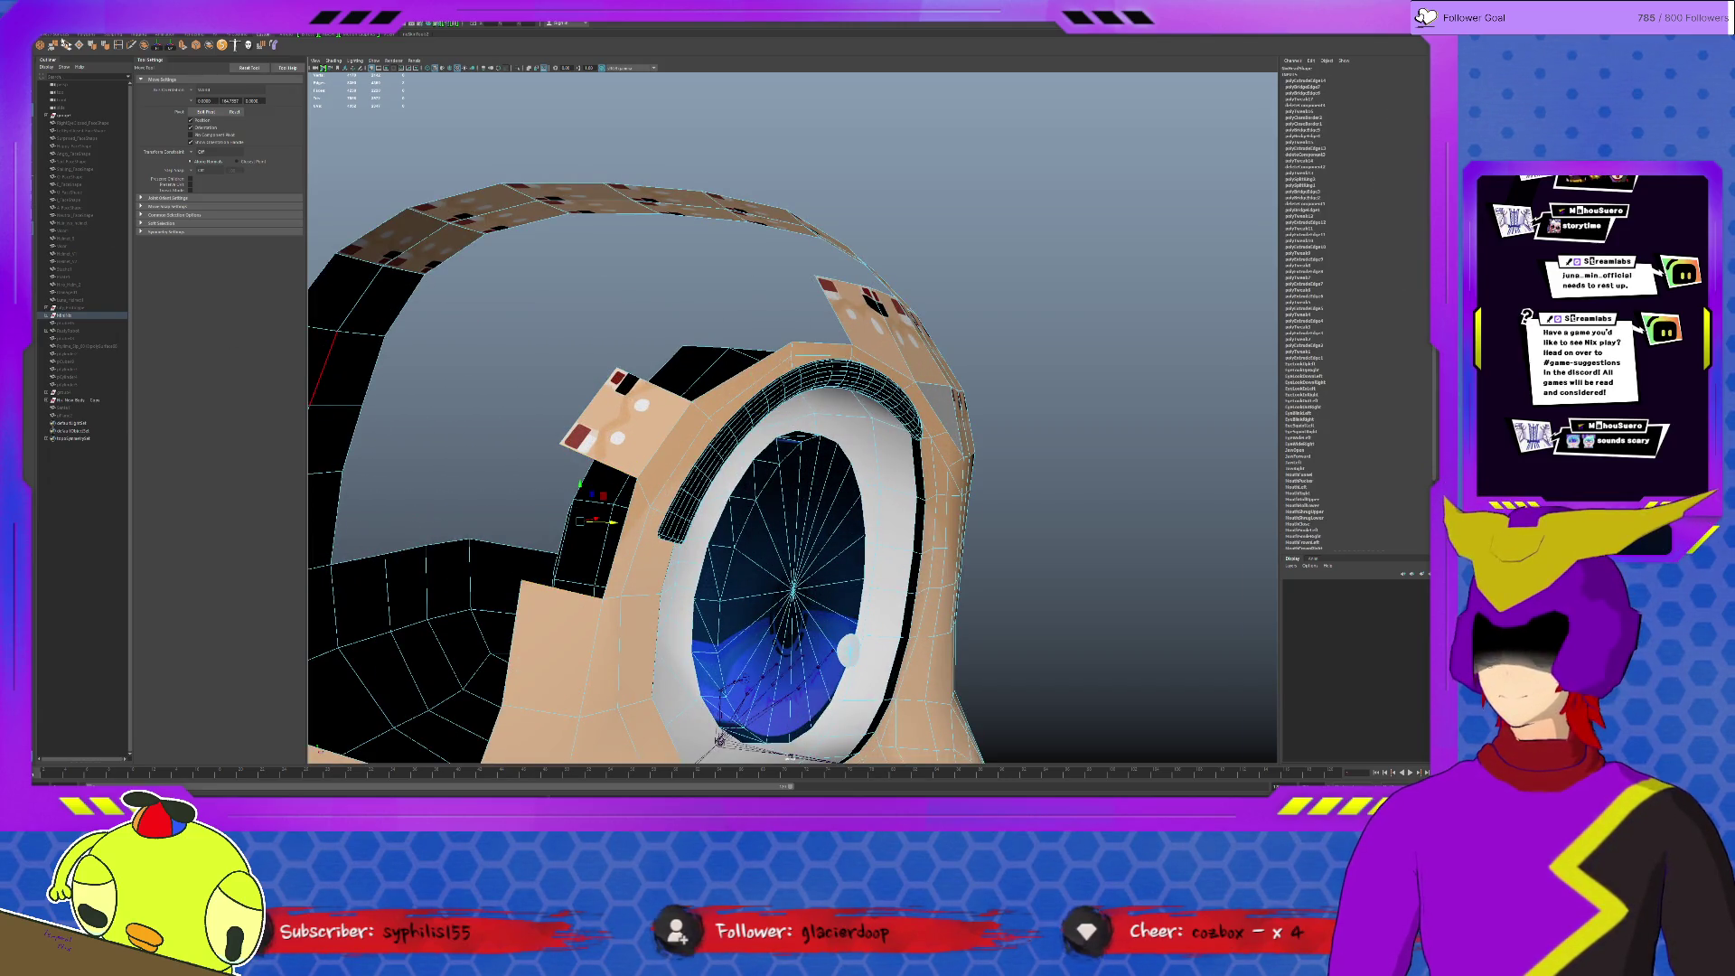
Step: Bridge the extruded edges to the head, repeating the bridge on the new edges
key(t)
alt+drag(1039, 492, 871, 495)
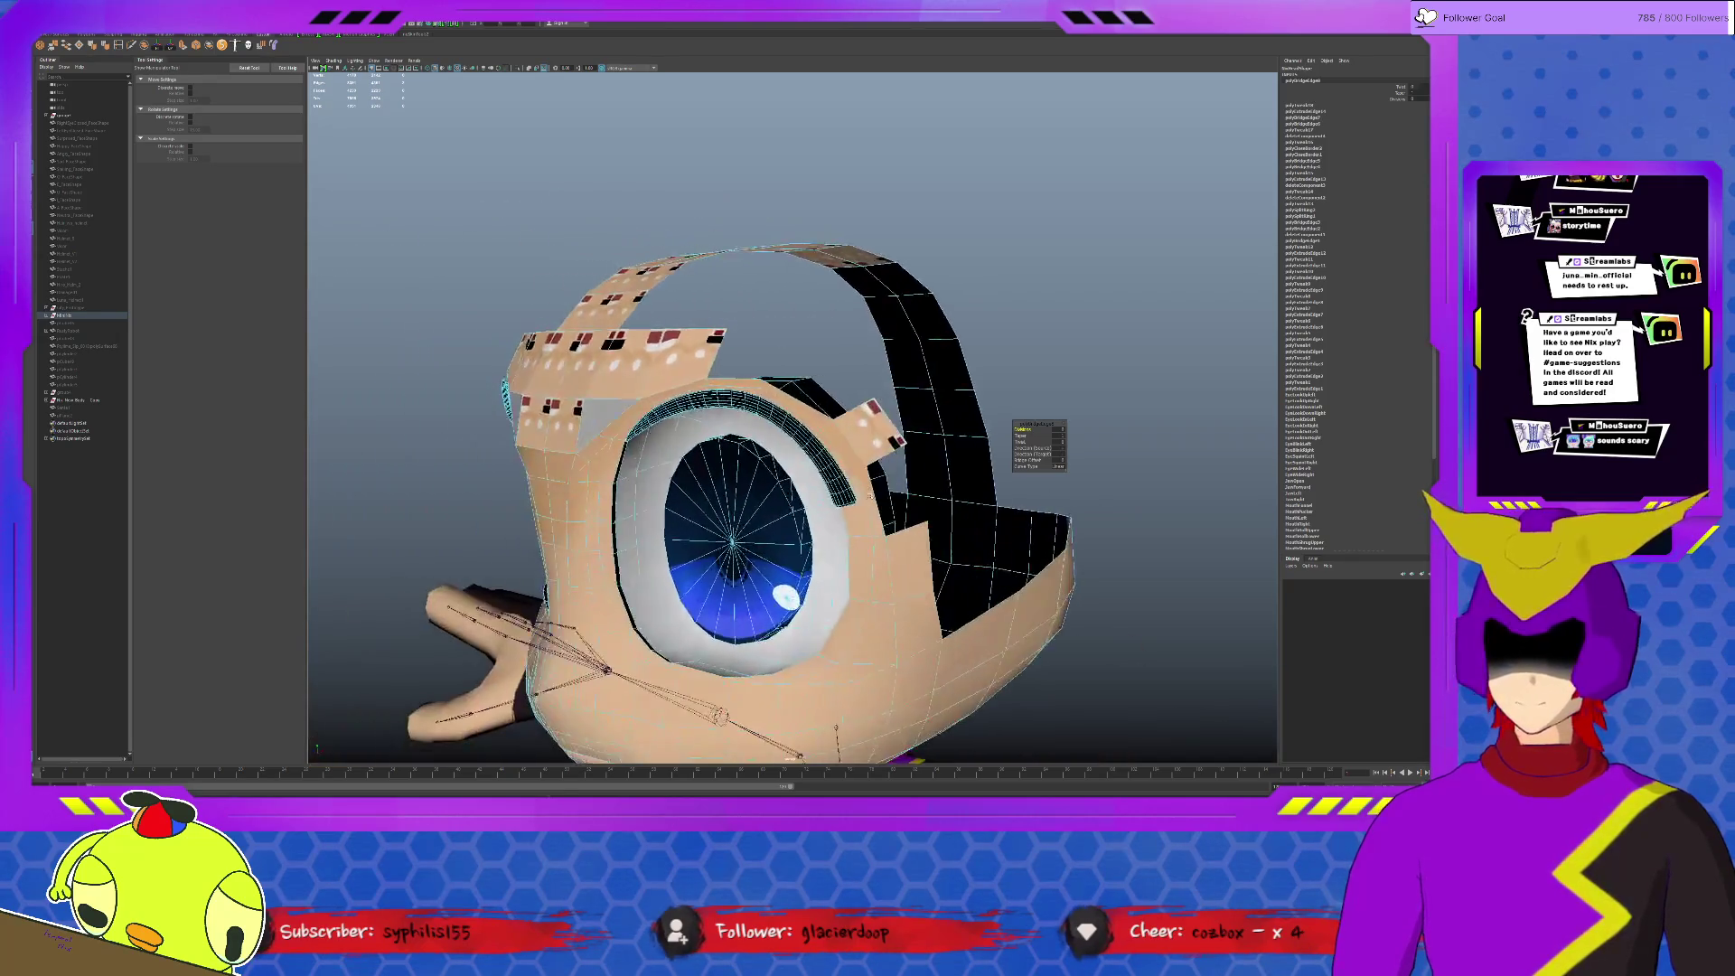
click(903, 488)
key(g)
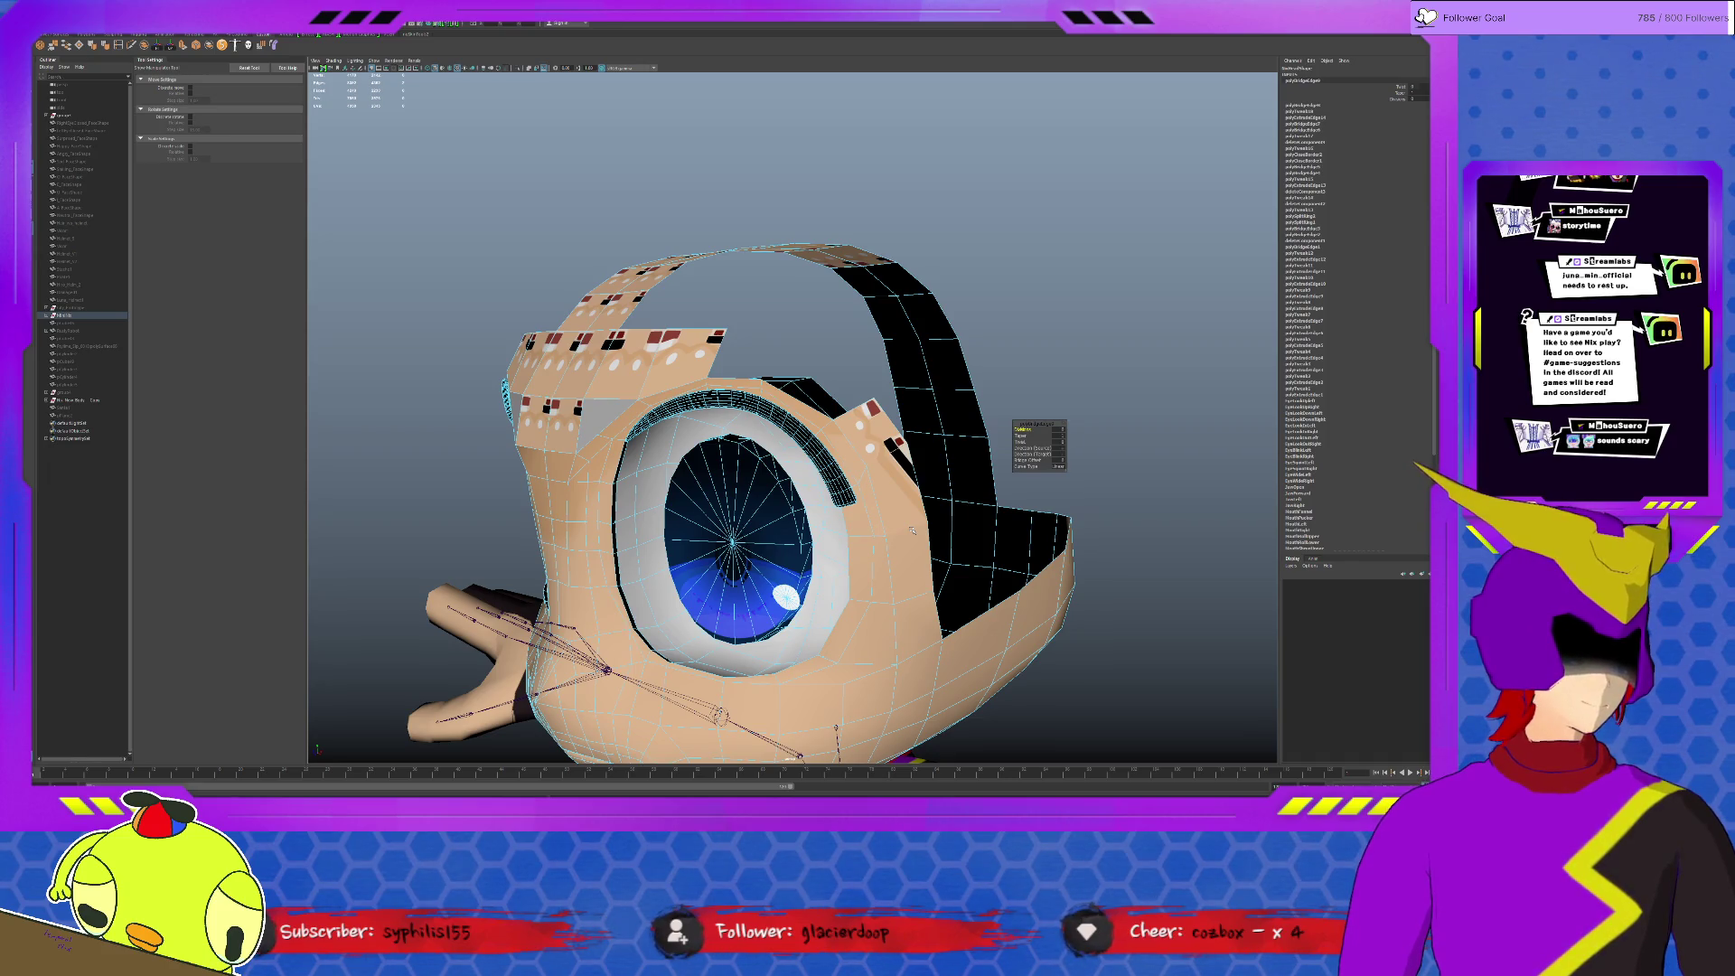
scroll(910, 529, up, 2)
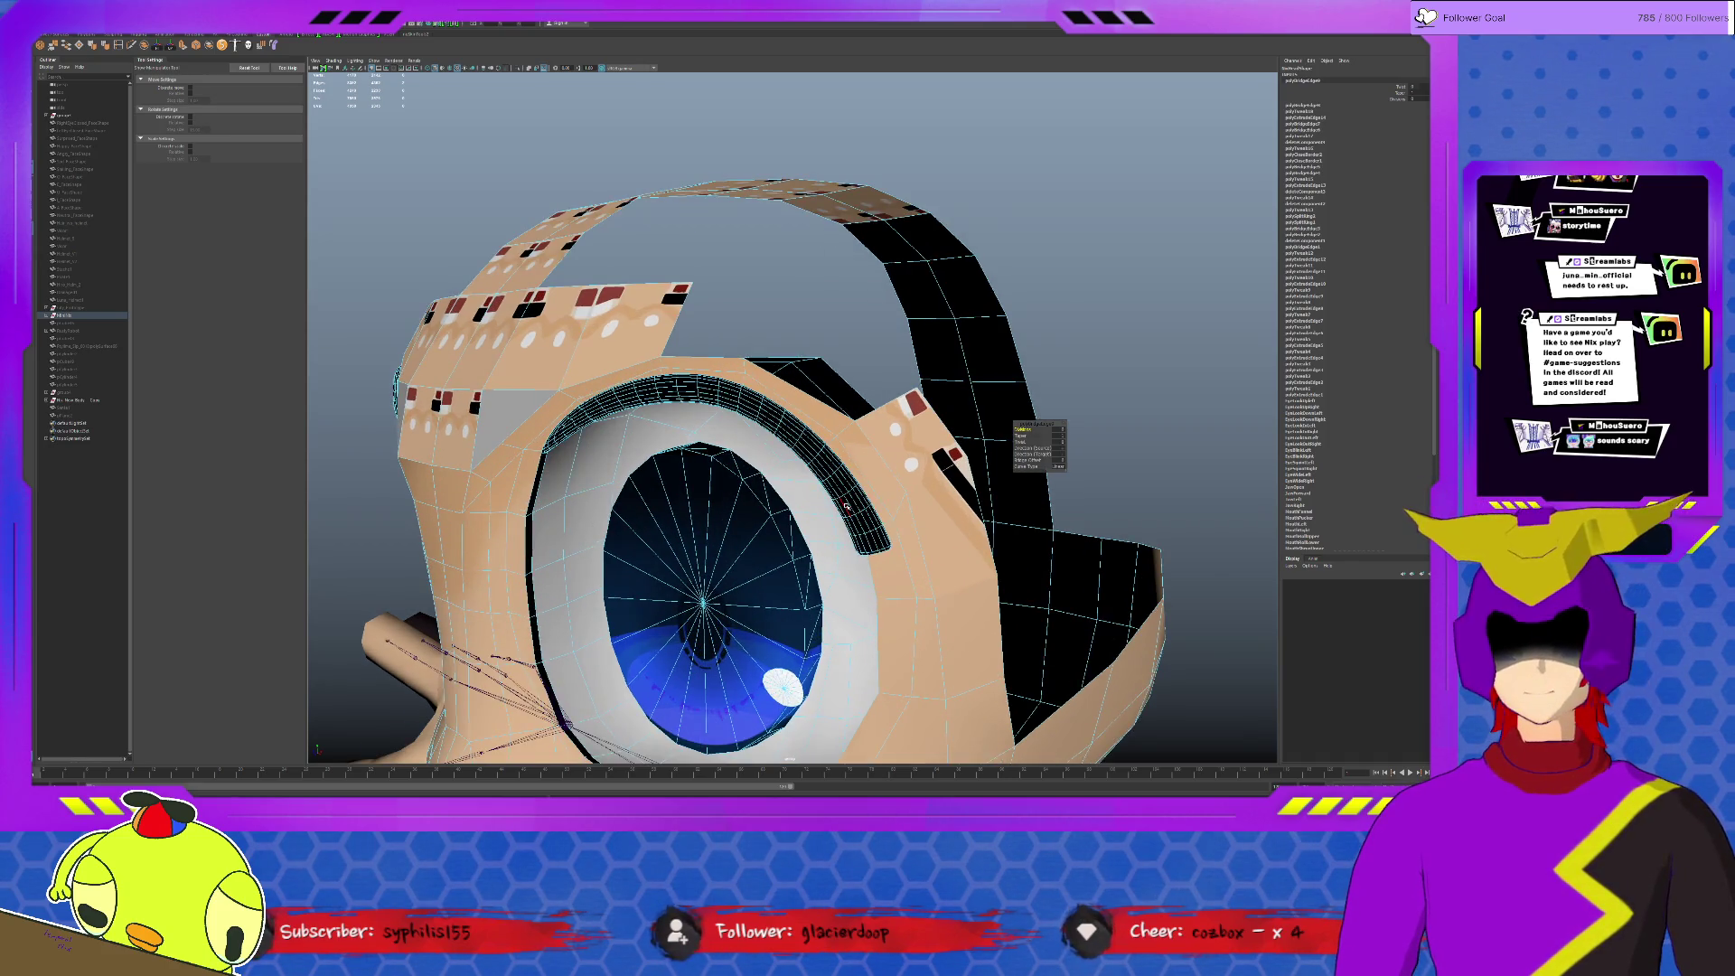
scroll(713, 402, up, 2)
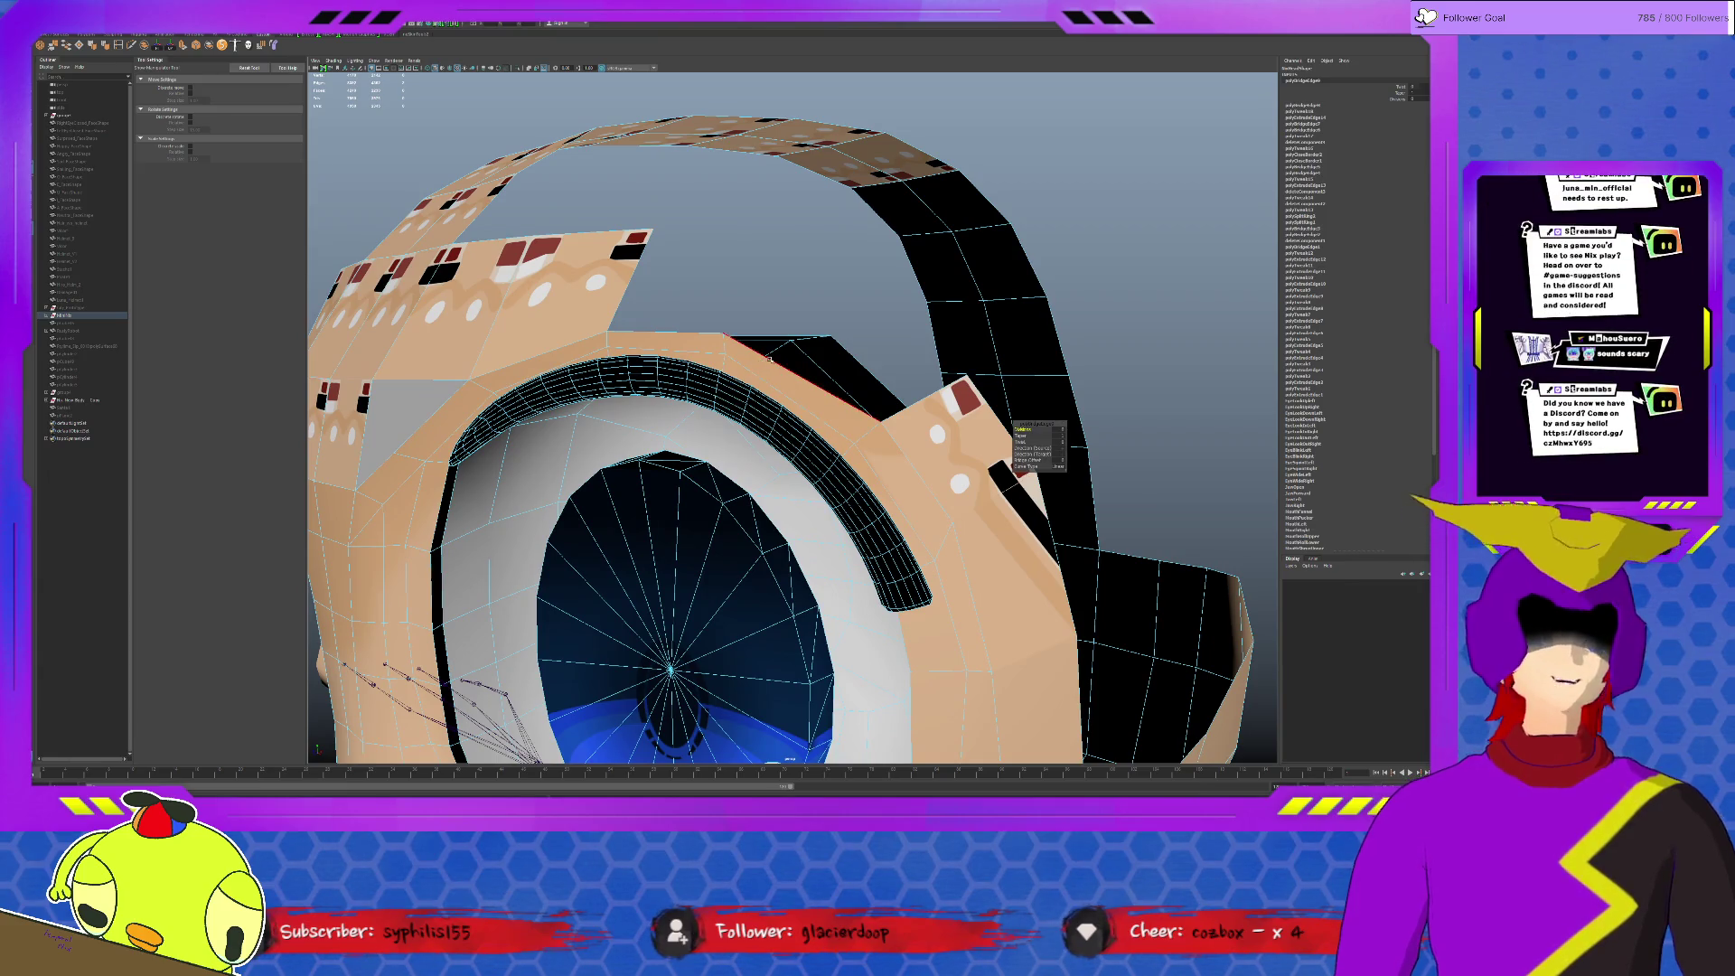
click(693, 301)
mouse_move(637, 291)
alt+mouse_down()
mouse_move(654, 400)
mouse_move(722, 433)
alt+mouse_up()
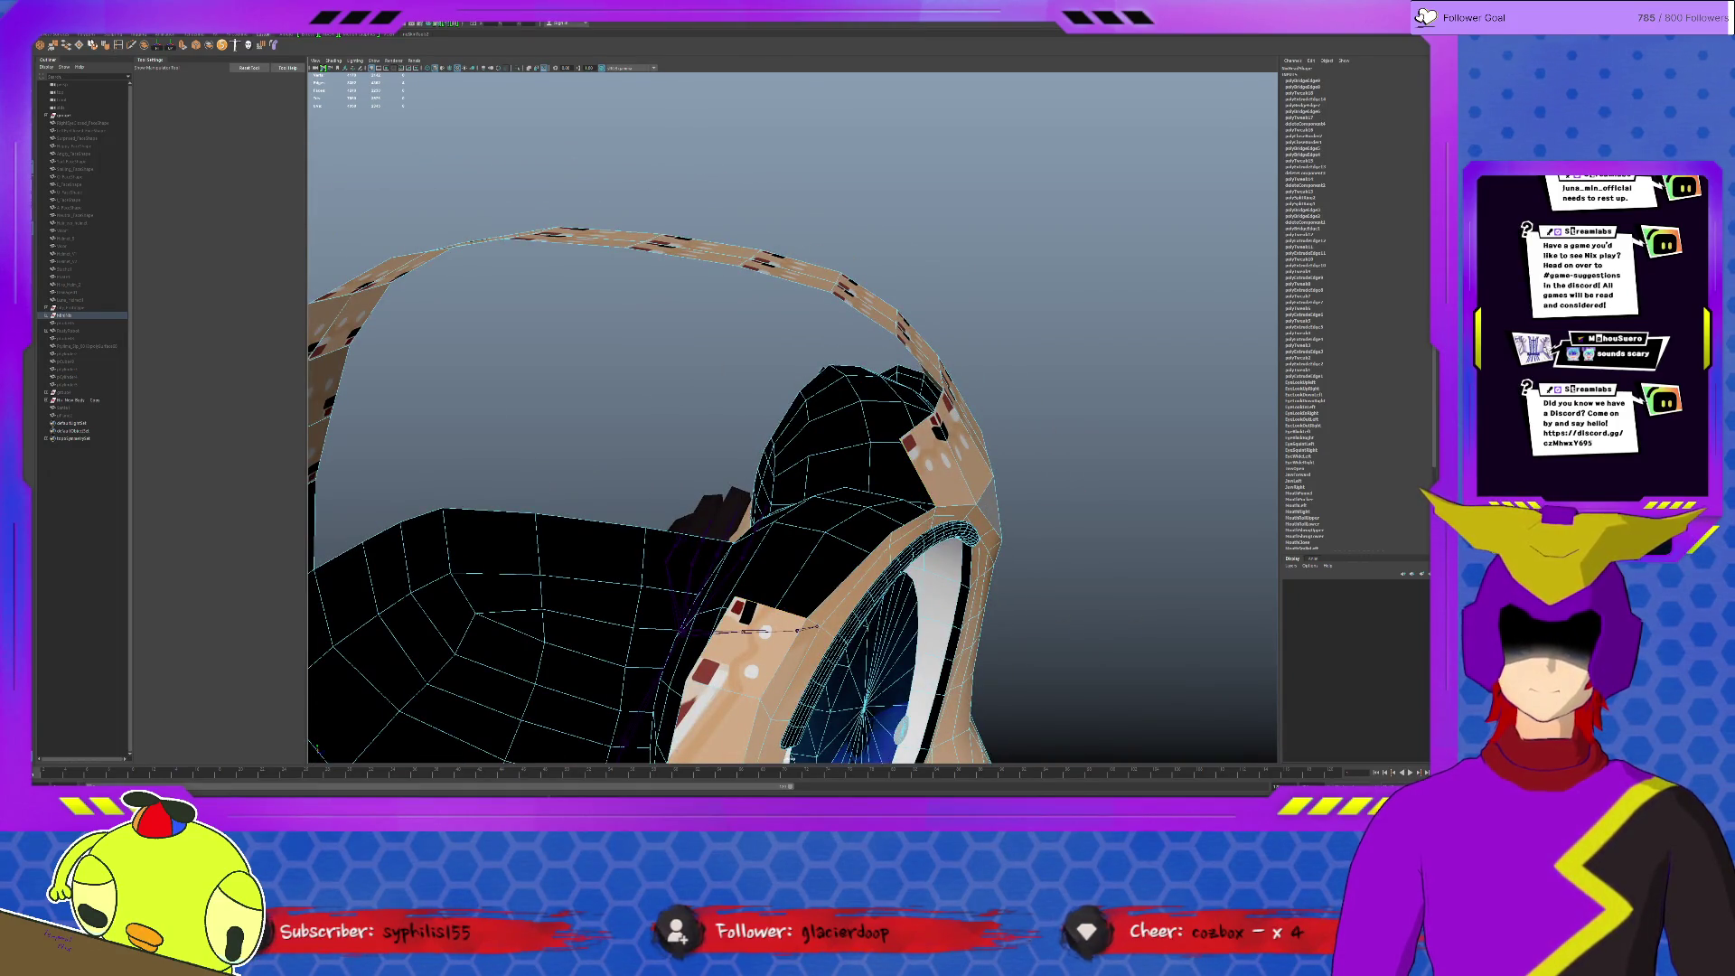
Step: Bridge the ear strip piece to the top of the head
click(67, 46)
alt+drag(798, 421, 695, 420)
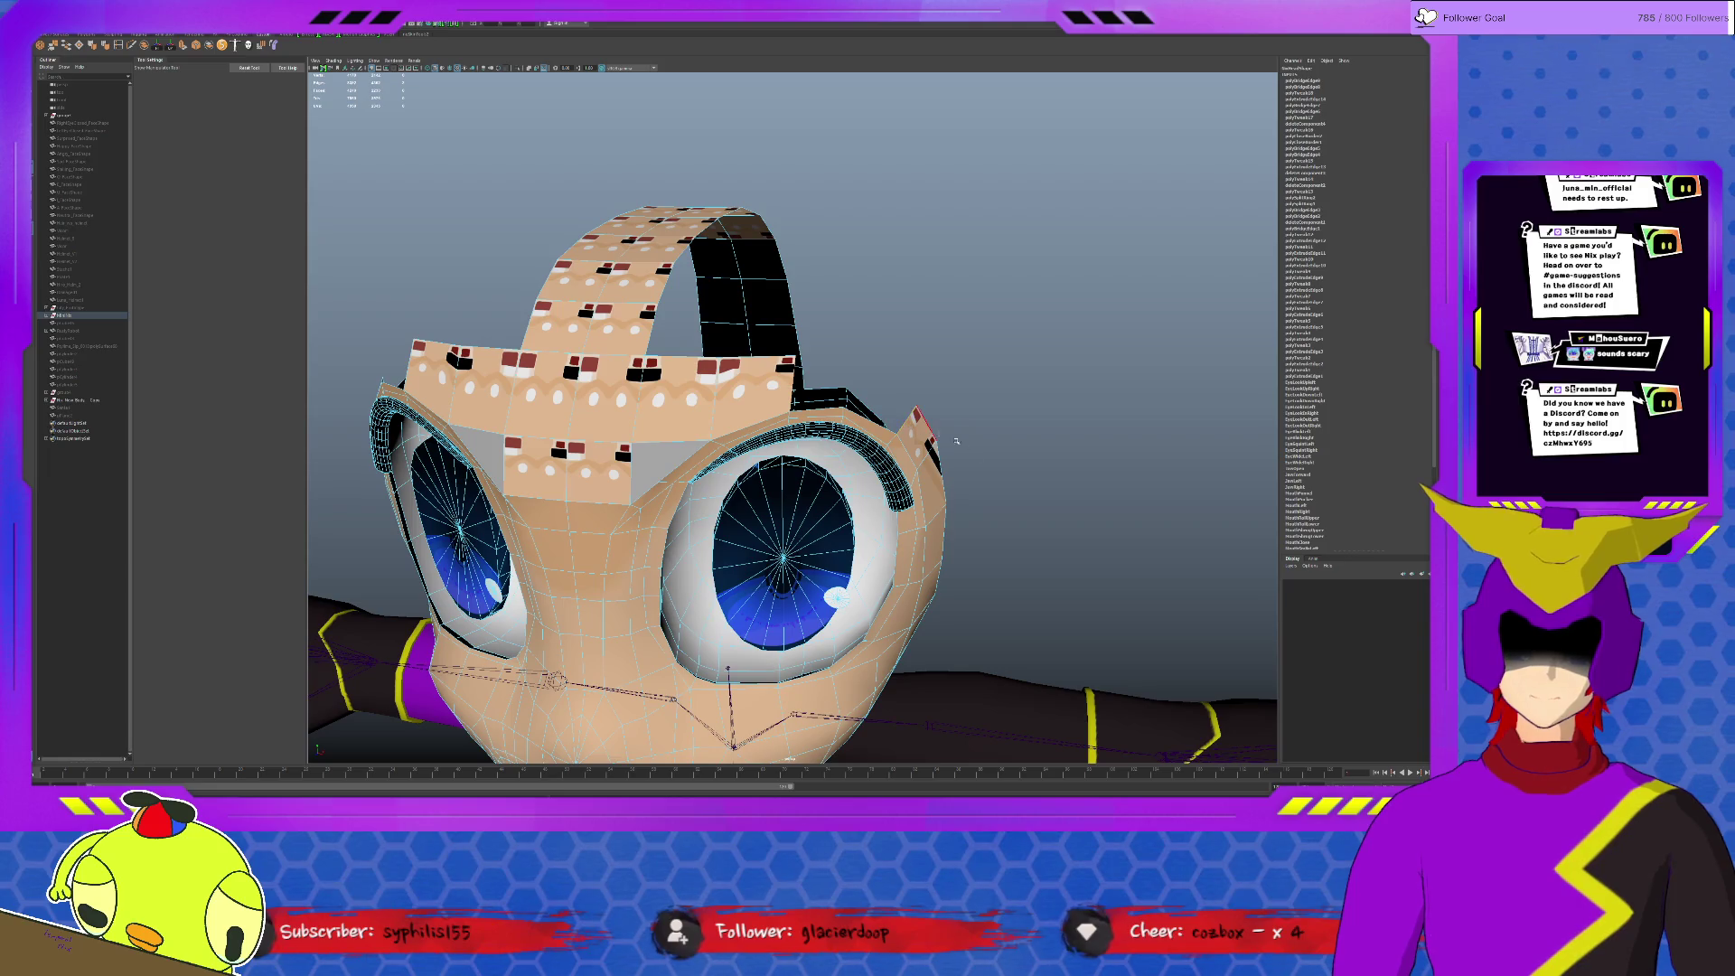
key(g)
alt+drag(813, 370, 716, 351)
click(632, 363)
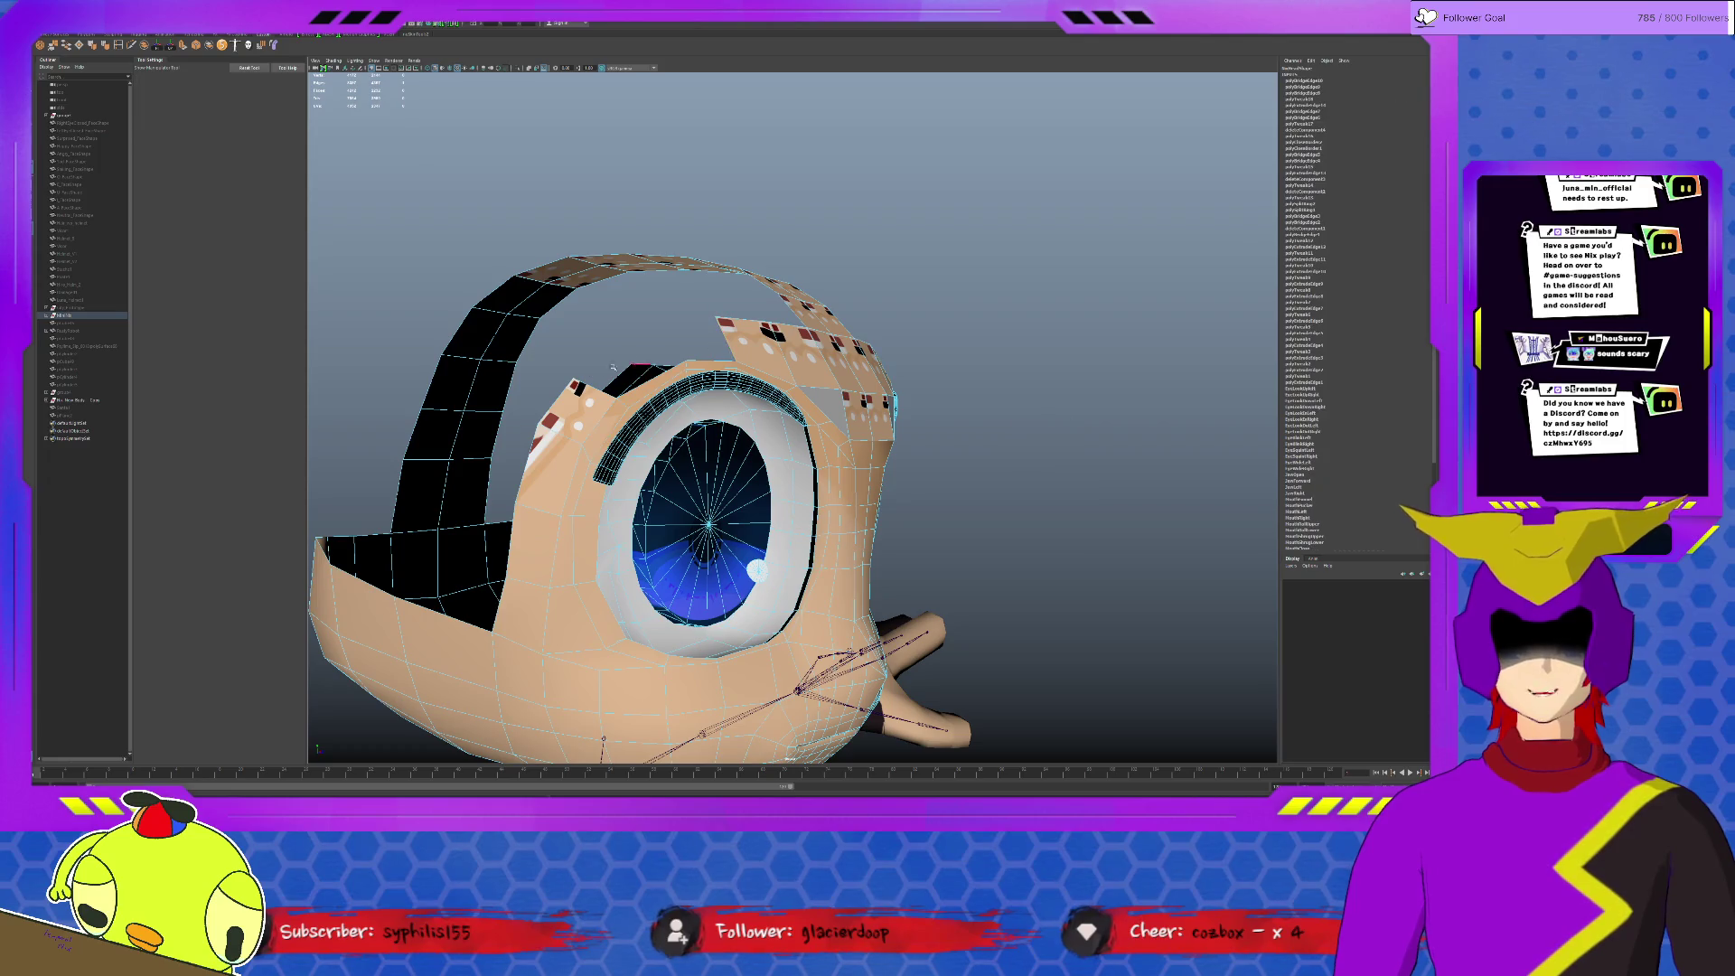
Step: Bridge the strip to the eye-top edge and raise the new geometry slightly
key(g)
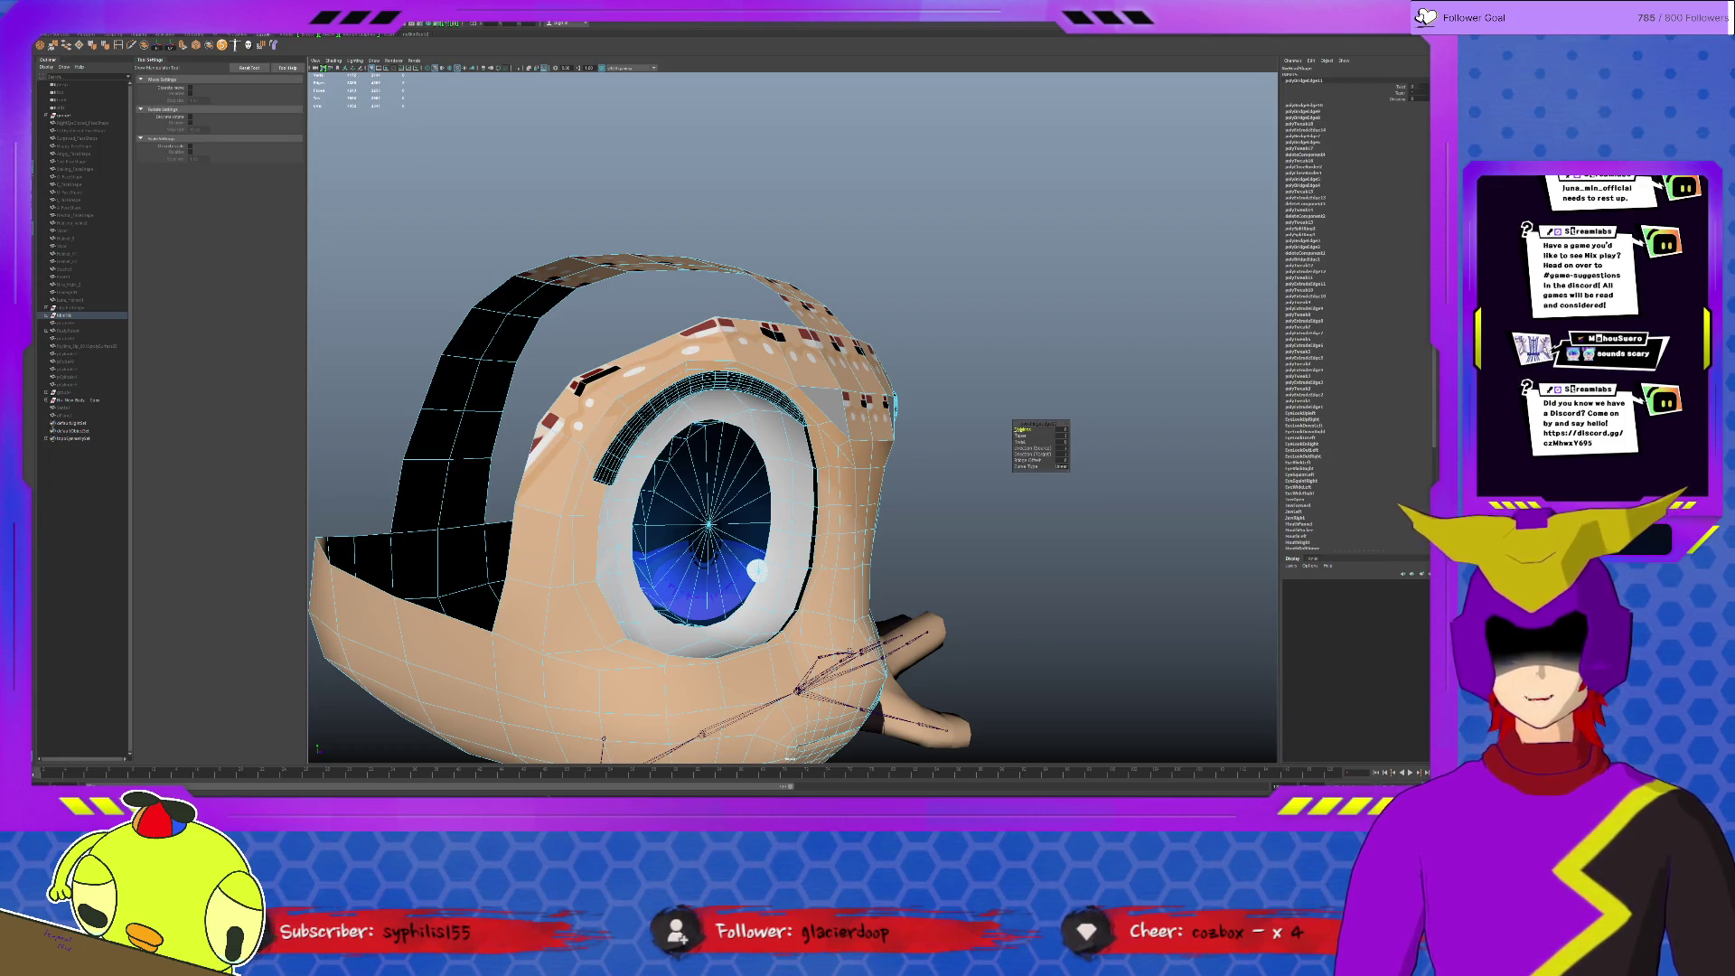
mouse_move(854, 408)
alt+mouse_down()
mouse_move(786, 414)
mouse_move(816, 425)
mouse_move(849, 569)
alt+mouse_up()
key(w)
mouse_move(908, 646)
mouse_down()
mouse_move(911, 617)
mouse_move(872, 626)
mouse_up()
Step: Scale the forehead band's edge inward toward the head
key(r)
key(w)
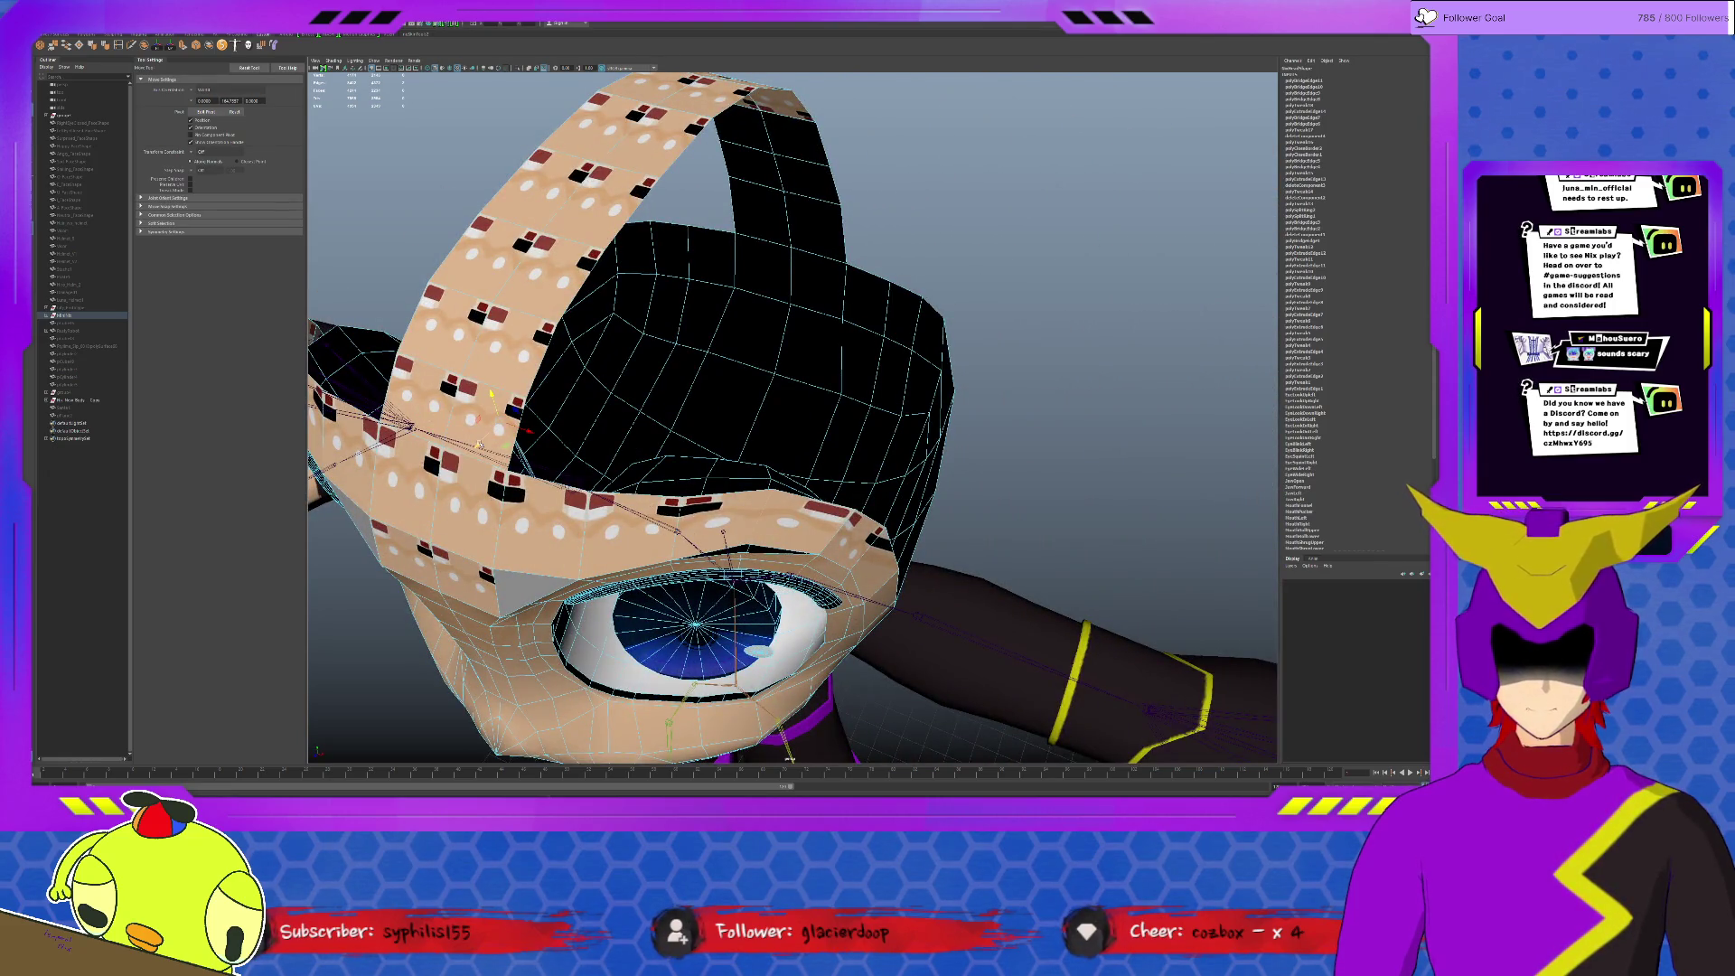
scroll(619, 440, up, 5)
alt+drag(618, 440, 811, 558)
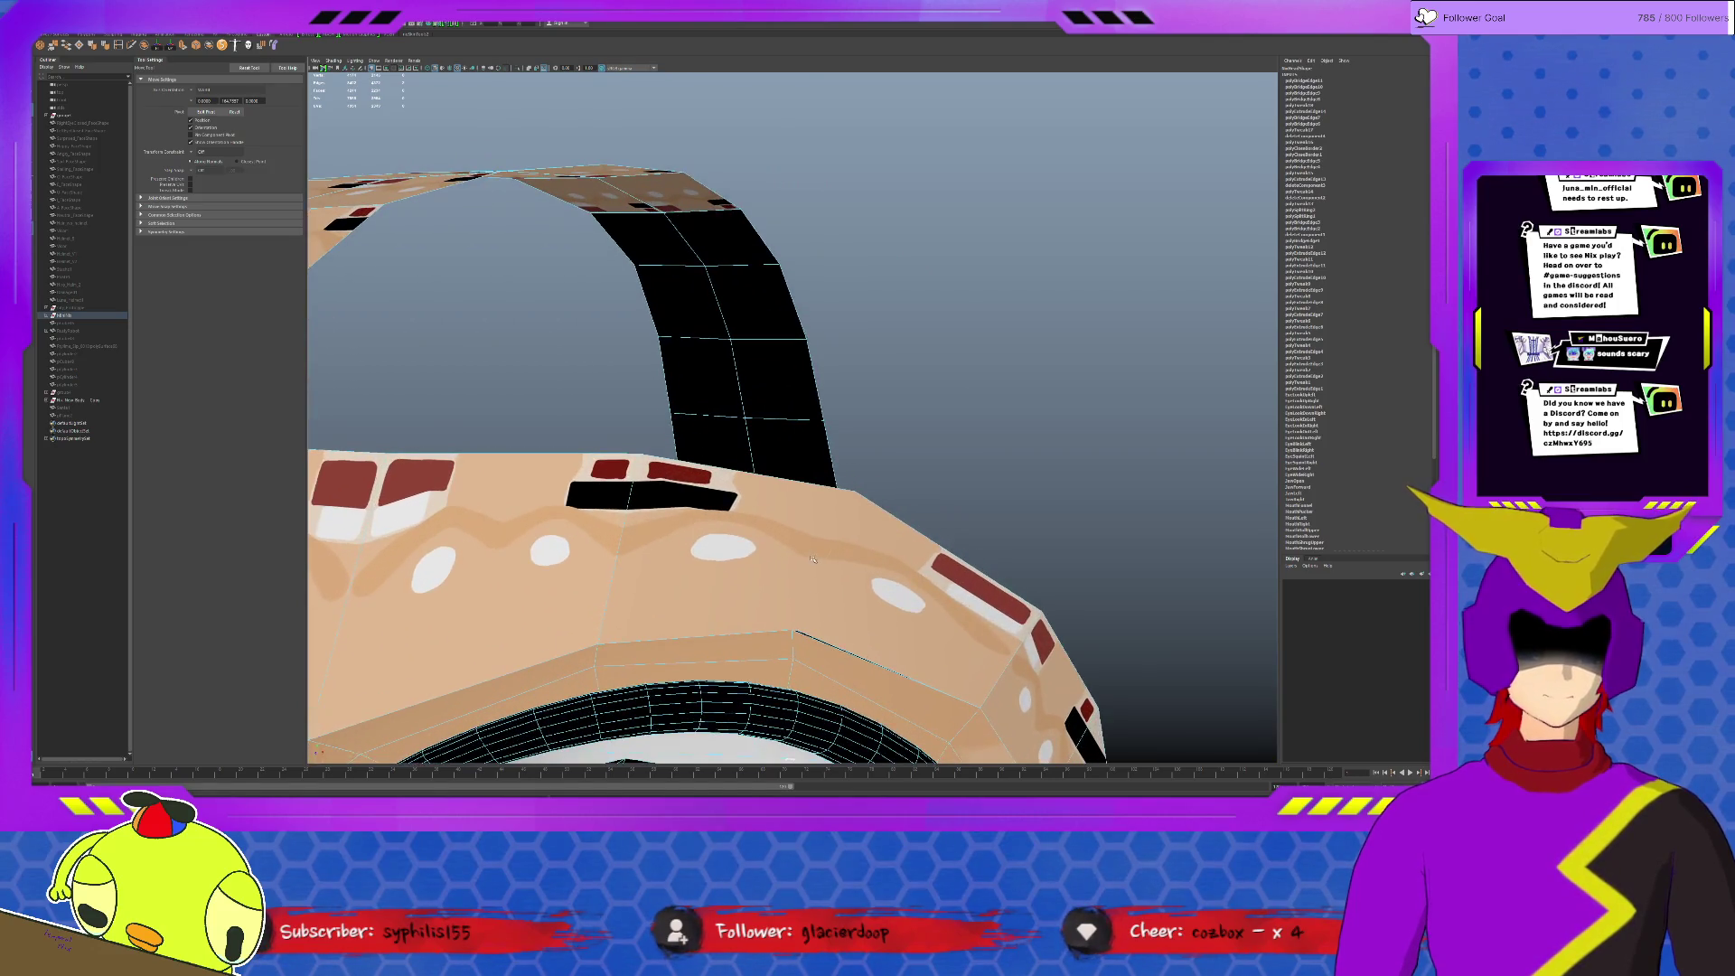
scroll(720, 543, down, 3)
key(r)
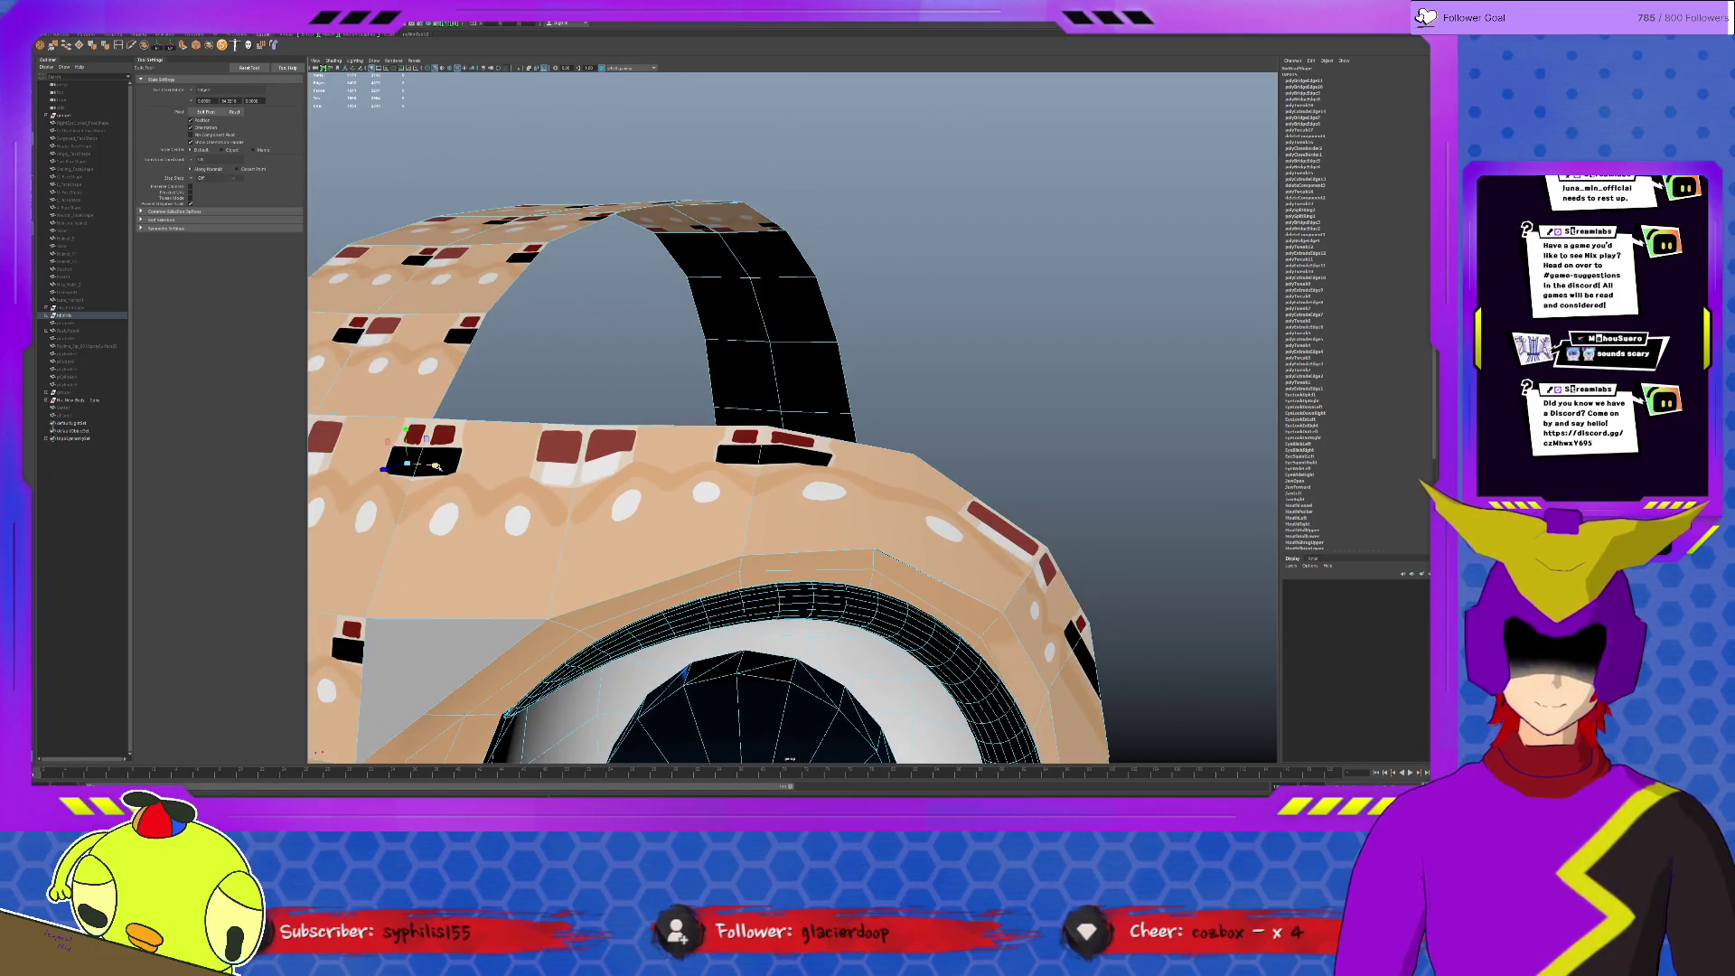
drag(435, 465, 432, 466)
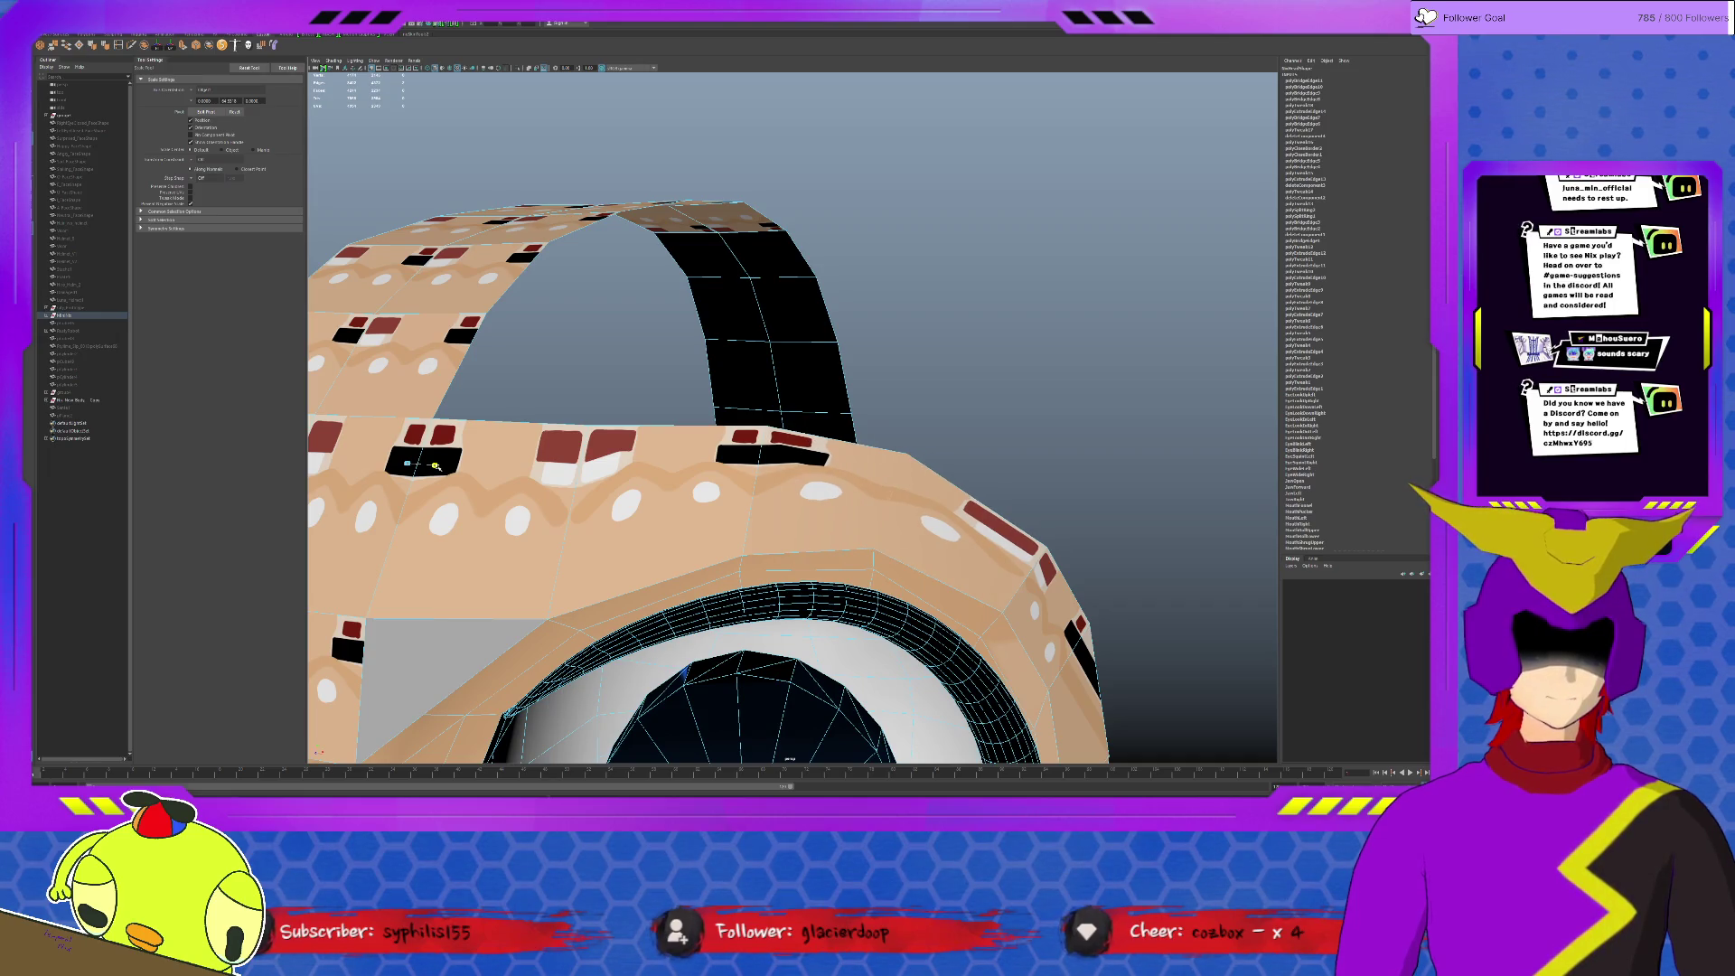
Step: Select a vertex on the band's edge and move it closer to the head
mouse_move(566, 524)
alt+mouse_down()
mouse_move(908, 626)
mouse_move(813, 596)
alt+mouse_up()
click(786, 578)
key(w)
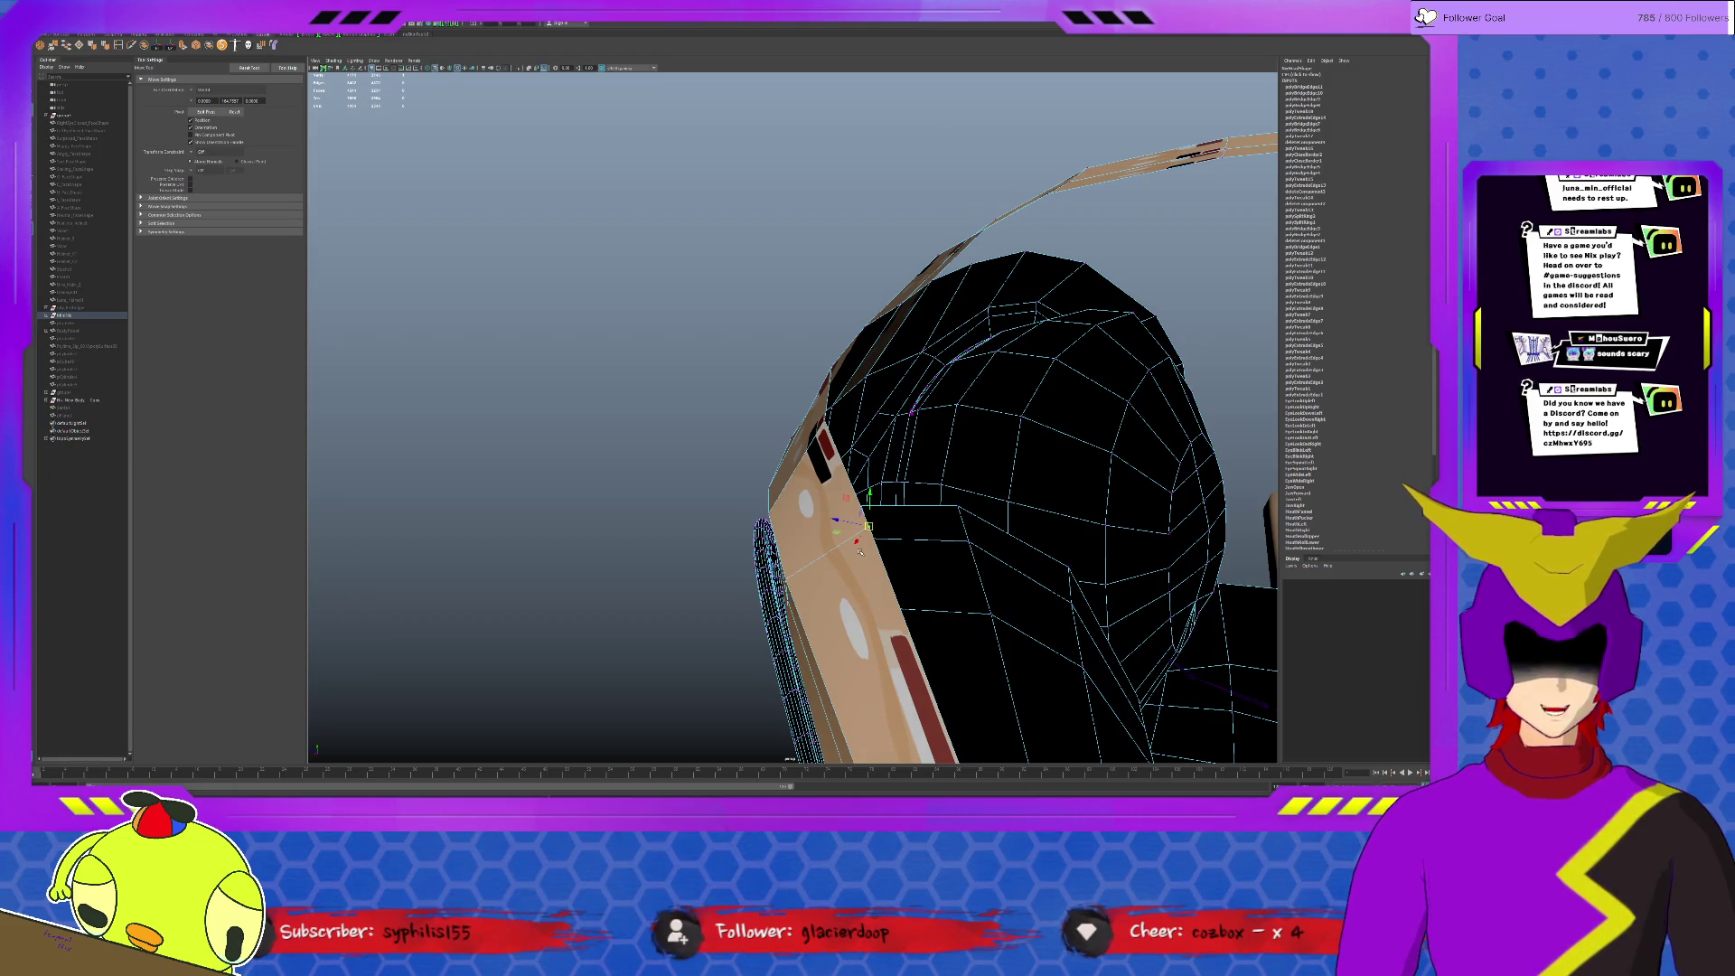
mouse_move(735, 460)
alt+mouse_down()
mouse_move(623, 502)
mouse_move(687, 479)
mouse_move(632, 483)
alt+mouse_up()
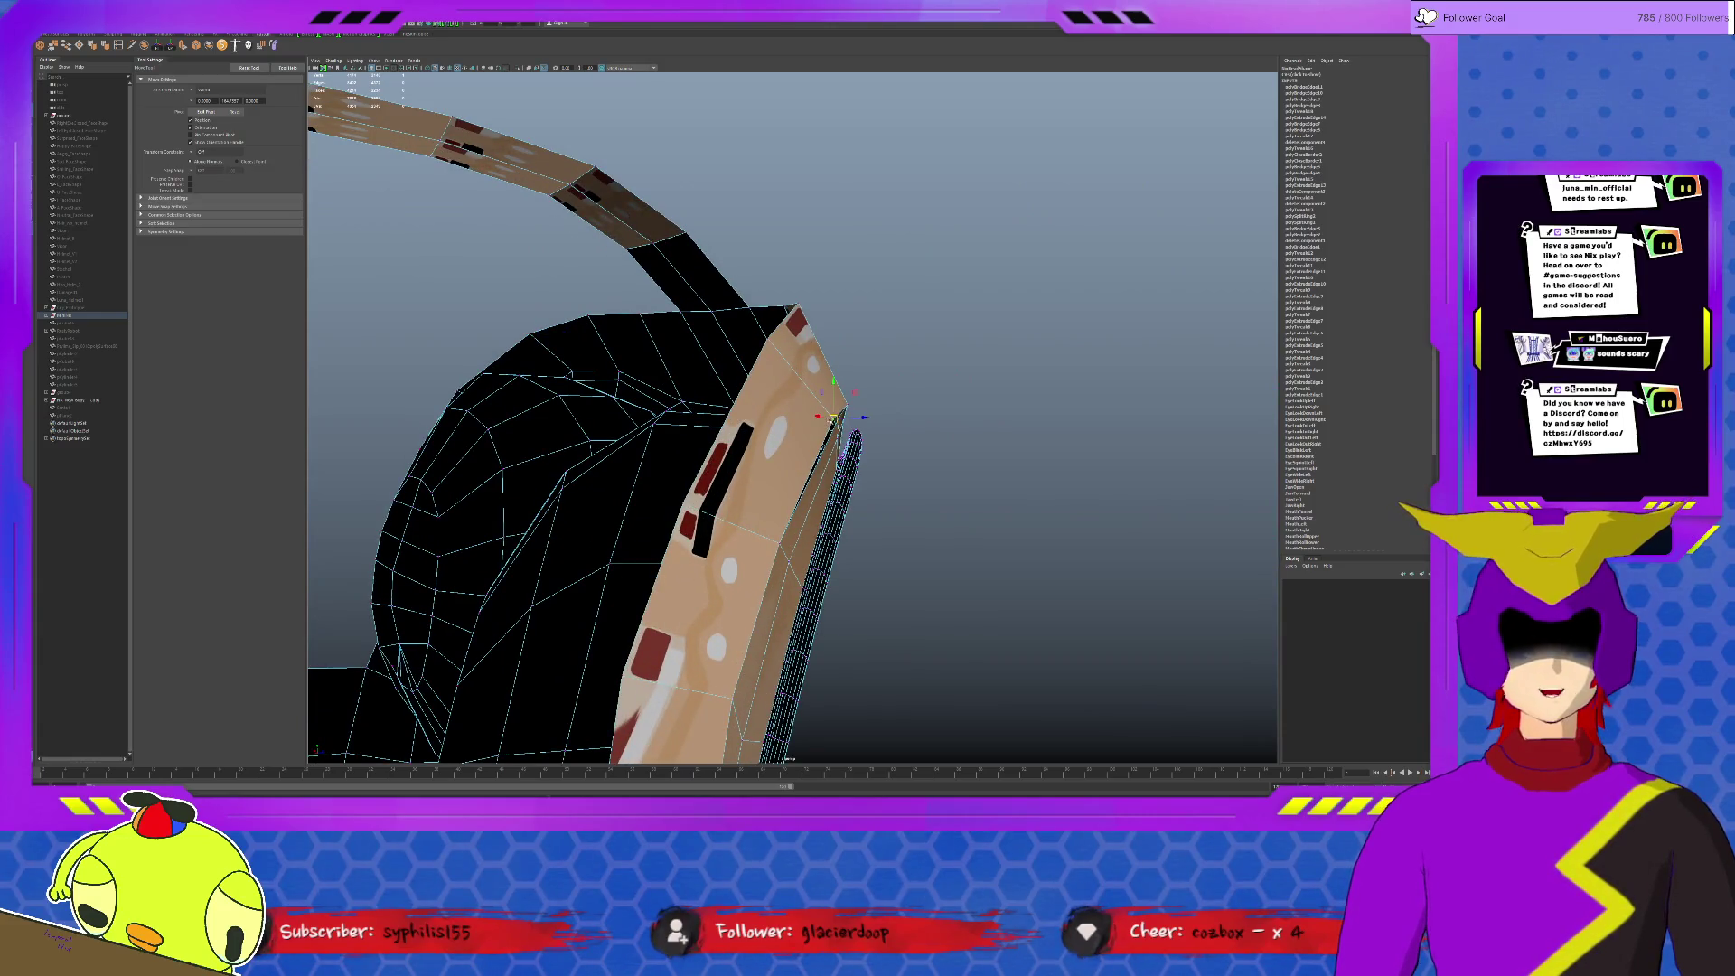
mouse_move(784, 372)
alt+mouse_down()
mouse_move(1031, 488)
mouse_move(1150, 454)
mouse_move(1128, 463)
mouse_move(1103, 411)
mouse_move(936, 440)
mouse_move(1125, 463)
mouse_move(869, 403)
alt+mouse_up()
scroll(903, 433, up, 5)
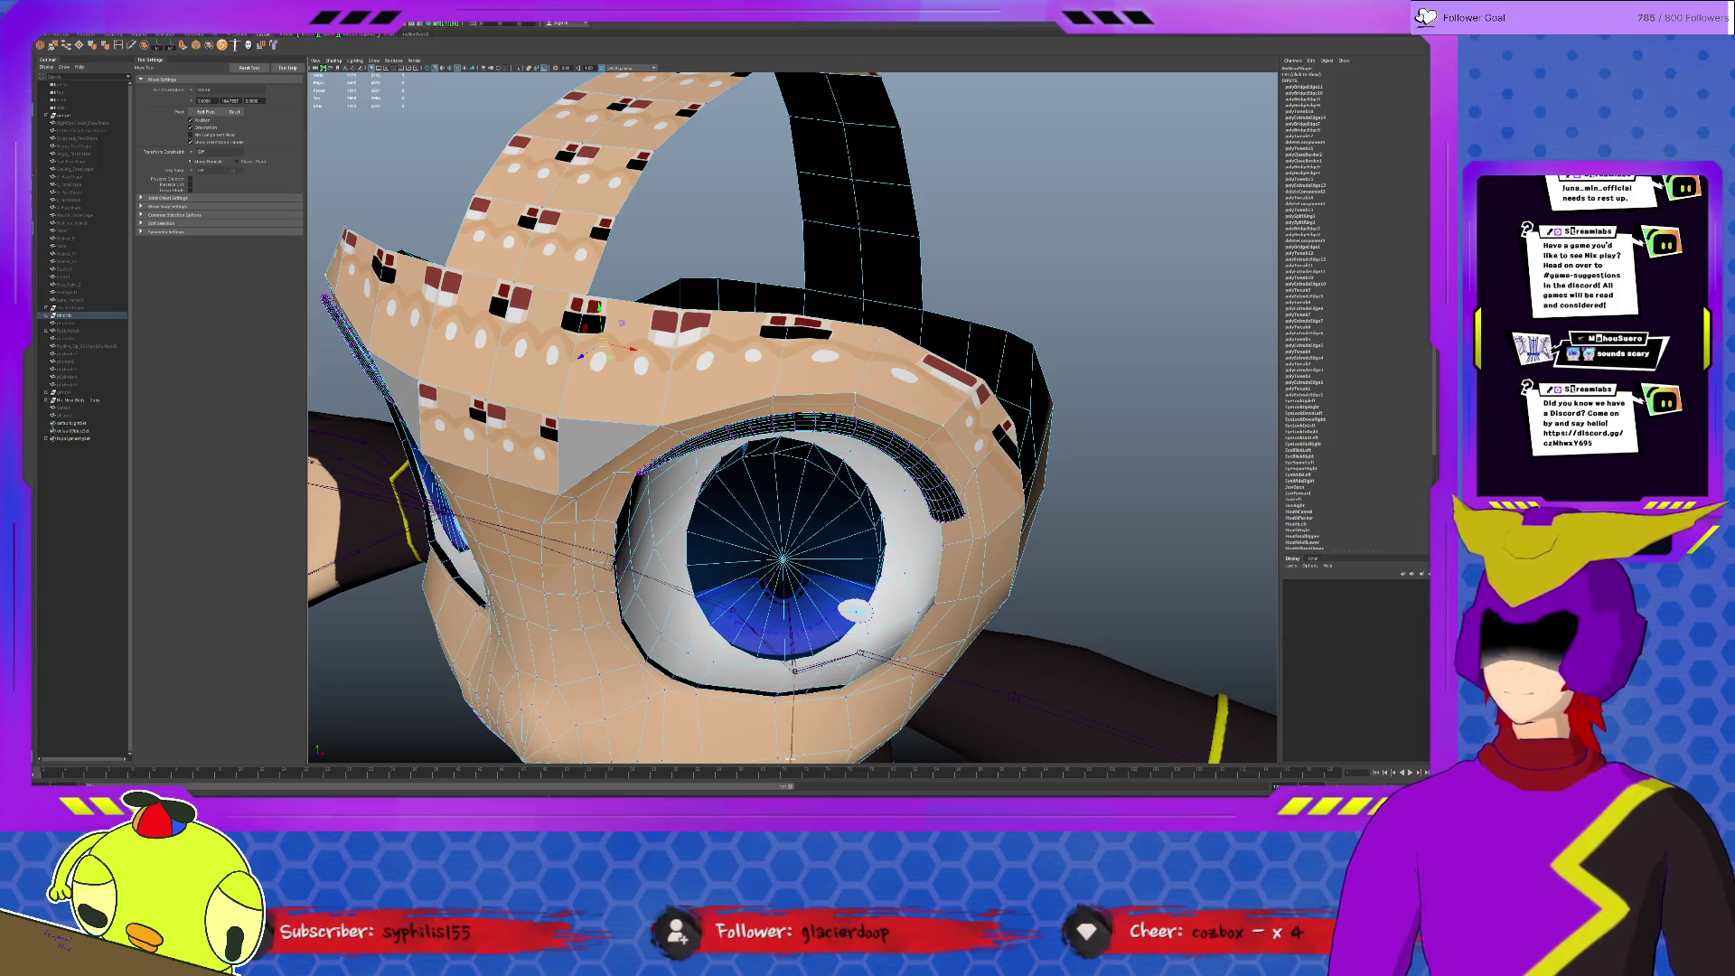
Step: Merge the close vertices where the strip meets the head edge with Ctrl+M
key(ctrl+m)
scroll(853, 362, down, 3)
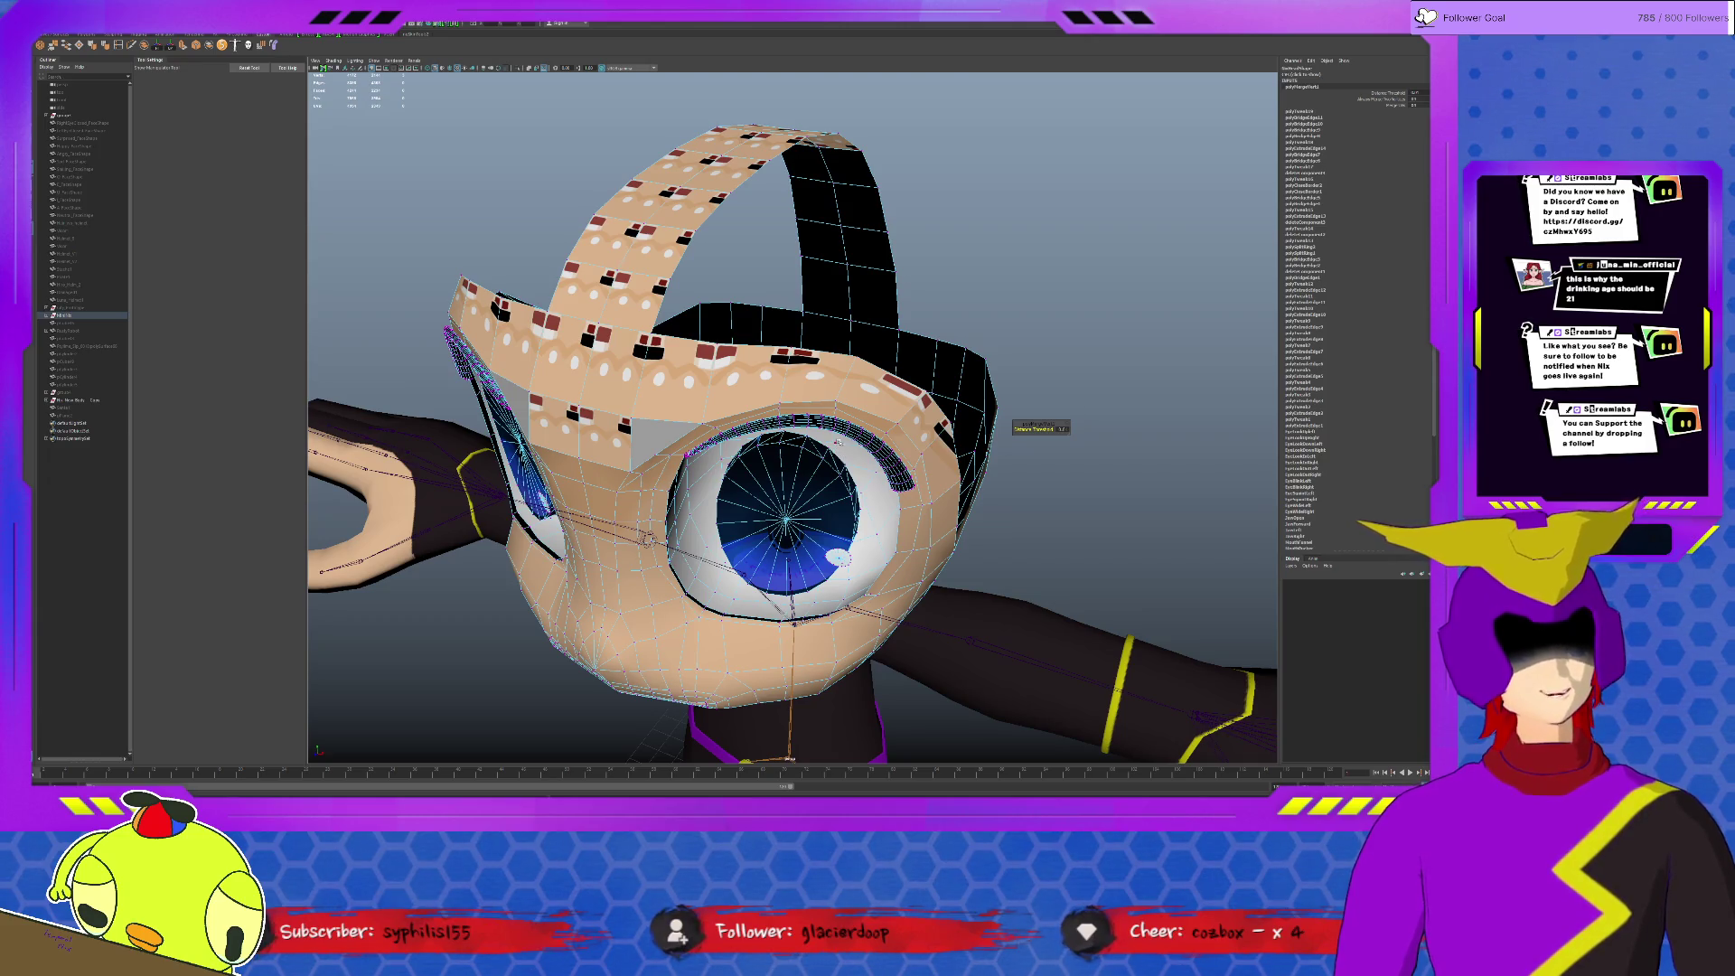
Step: Select the band's border edges and extrude them with Ctrl+E into a new row of faces
alt+drag(962, 491, 933, 594)
key(q)
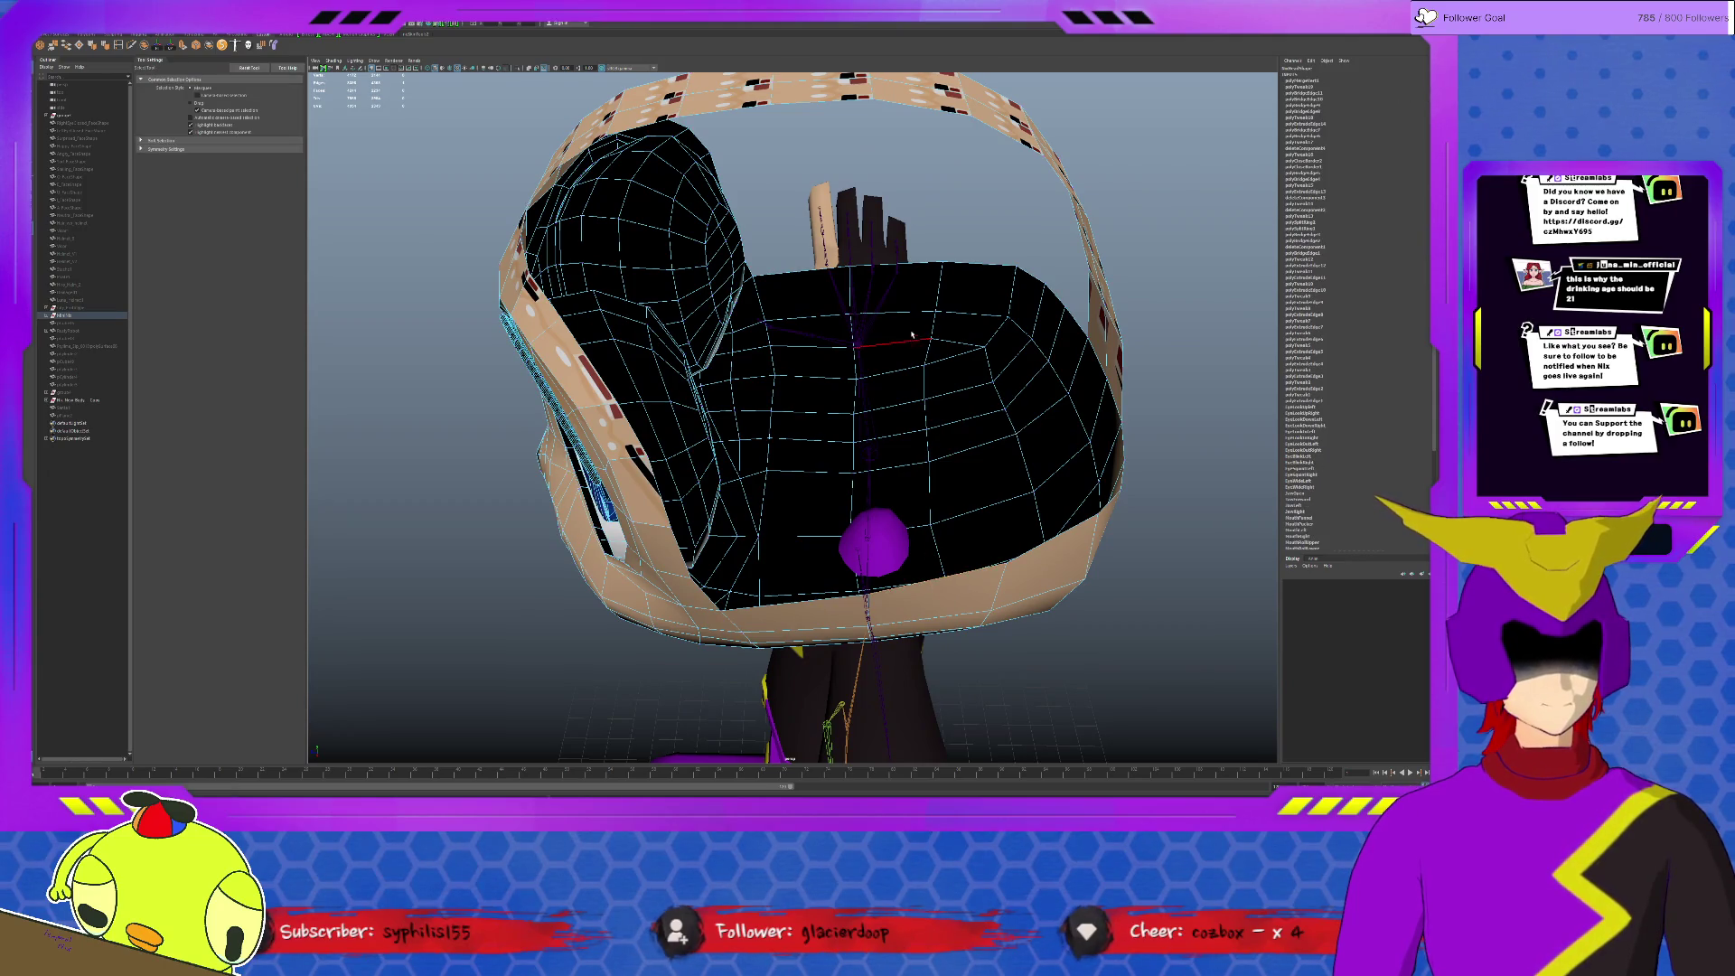
alt+drag(935, 271, 918, 431)
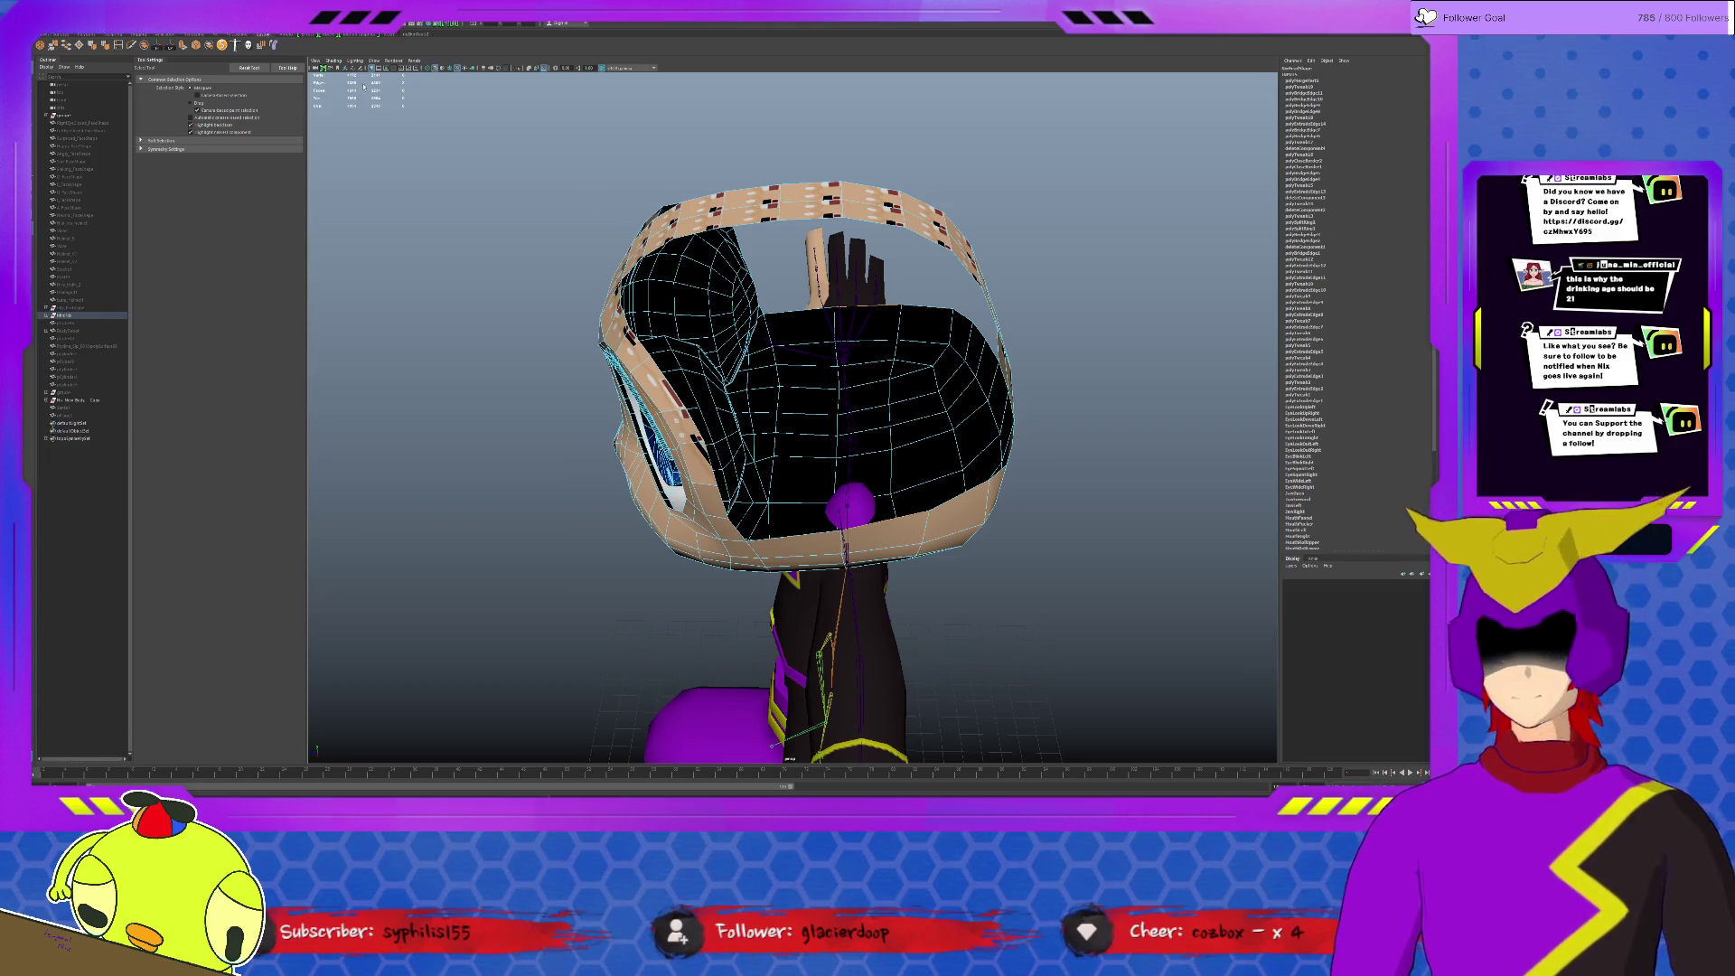
key(ctrl+e)
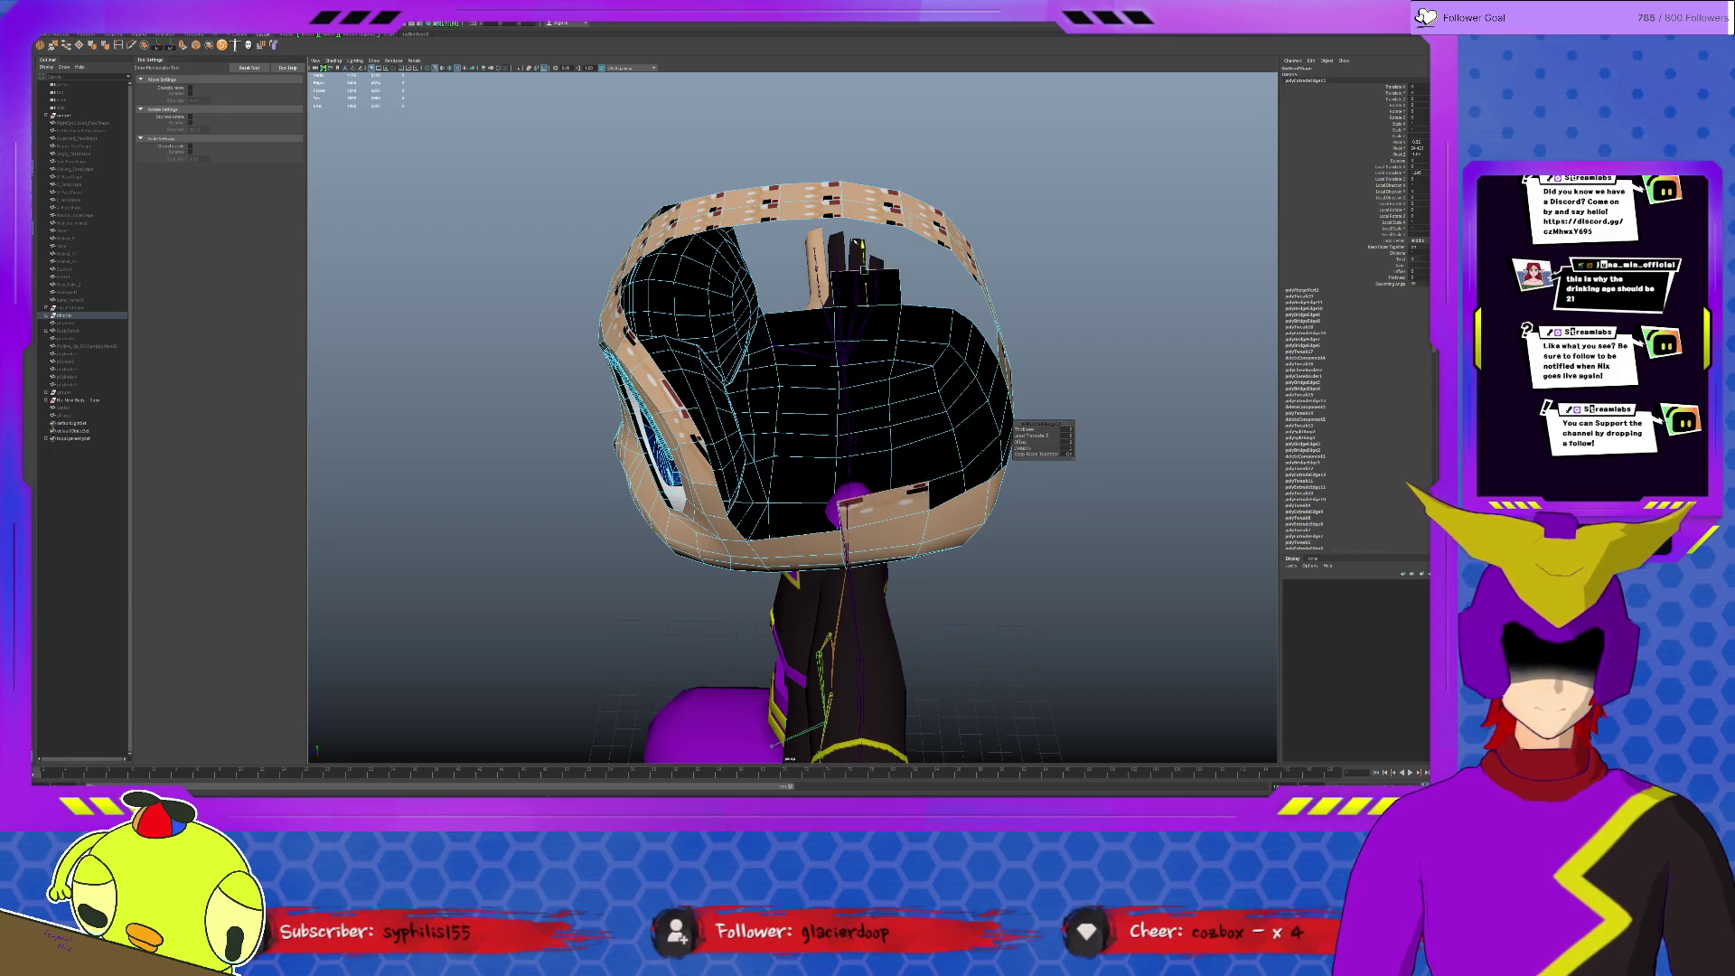
alt+drag(864, 282, 854, 264)
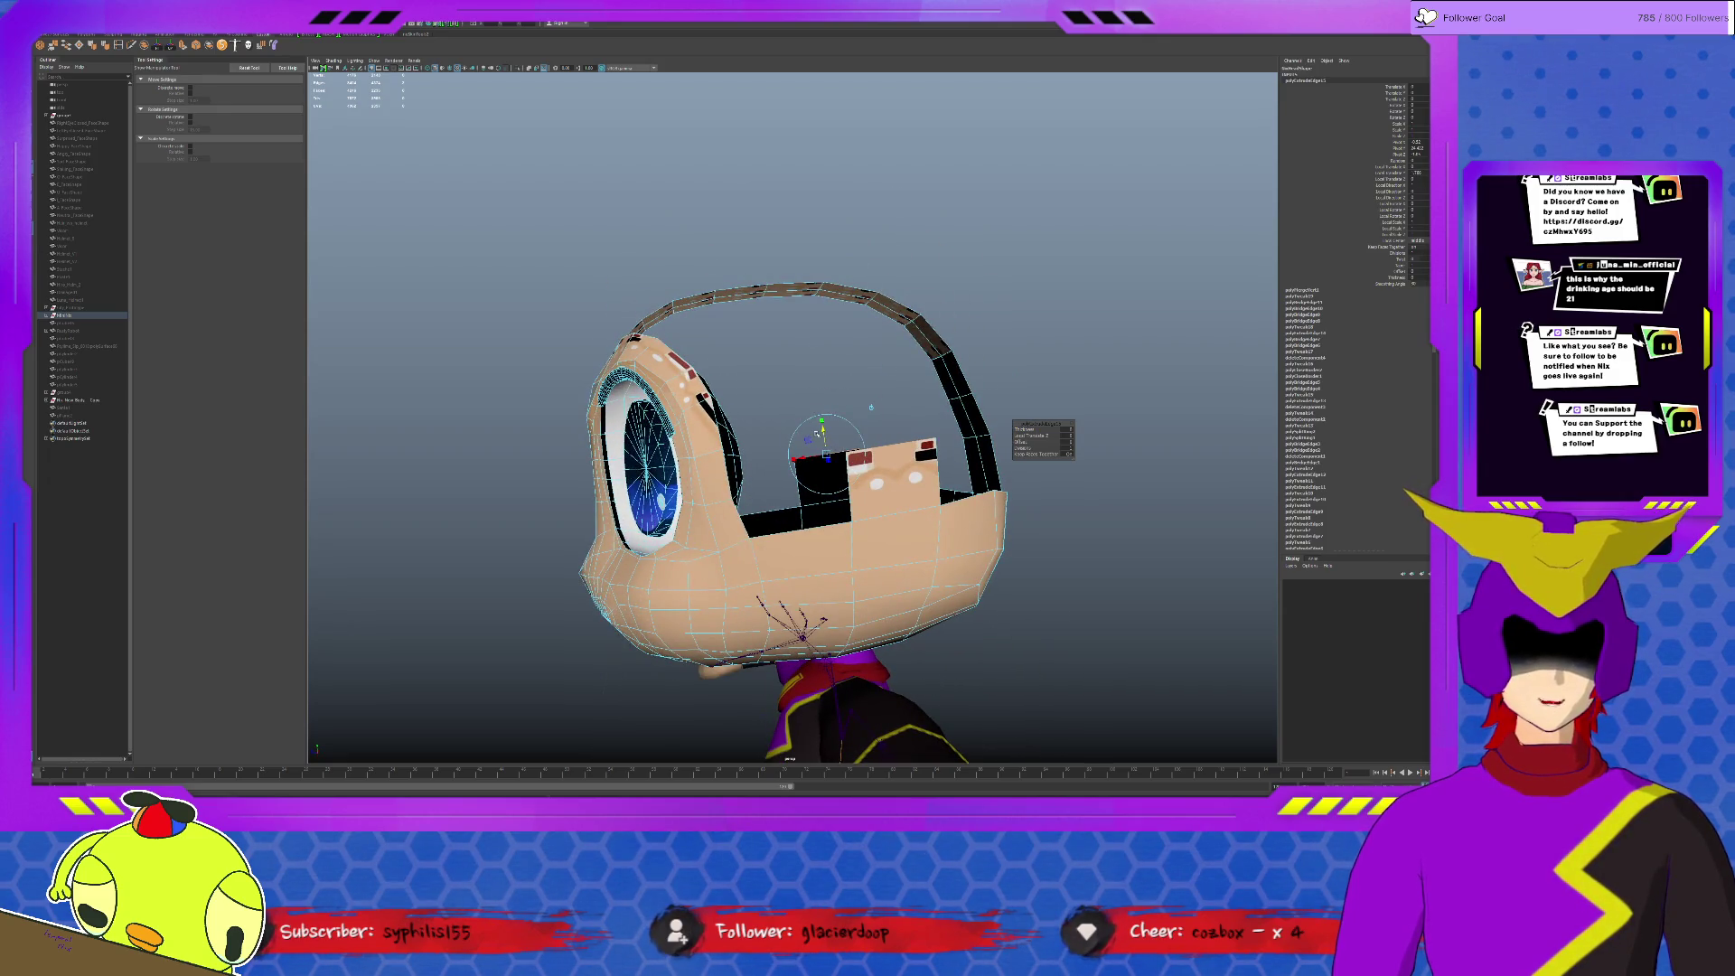
alt+drag(817, 434, 901, 443)
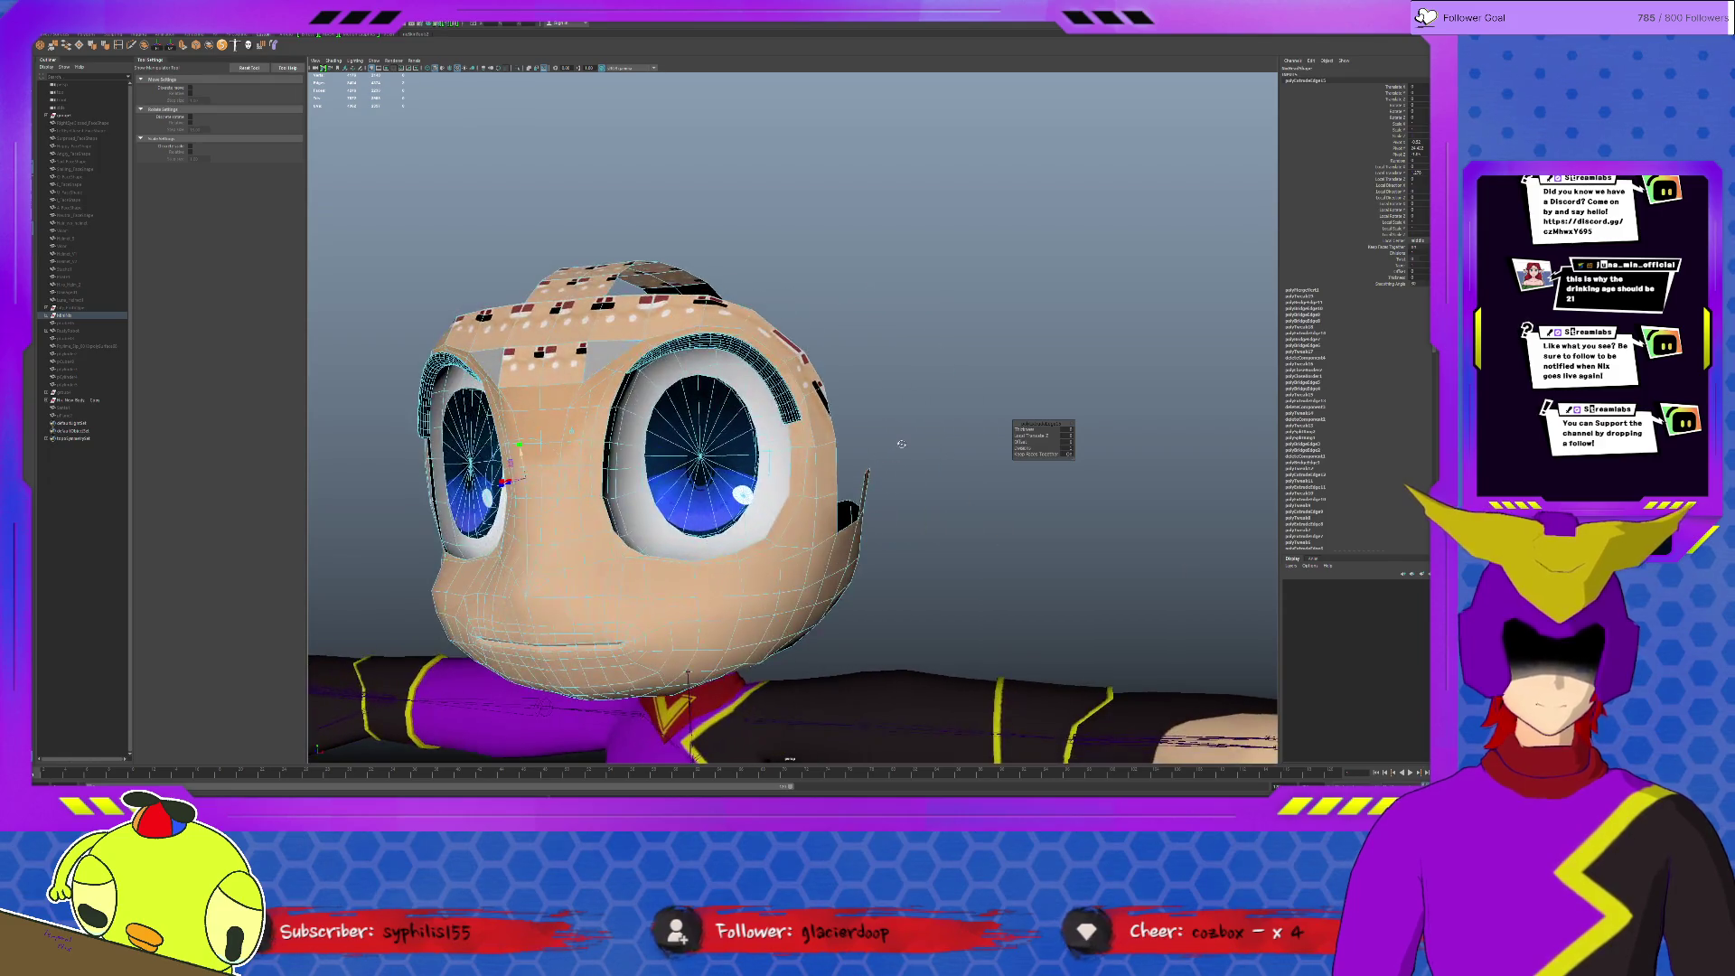
mouse_move(537, 479)
alt+mouse_down()
mouse_move(480, 443)
mouse_move(580, 489)
alt+mouse_up()
scroll(522, 477, up, 1)
scroll(580, 489, up, 2)
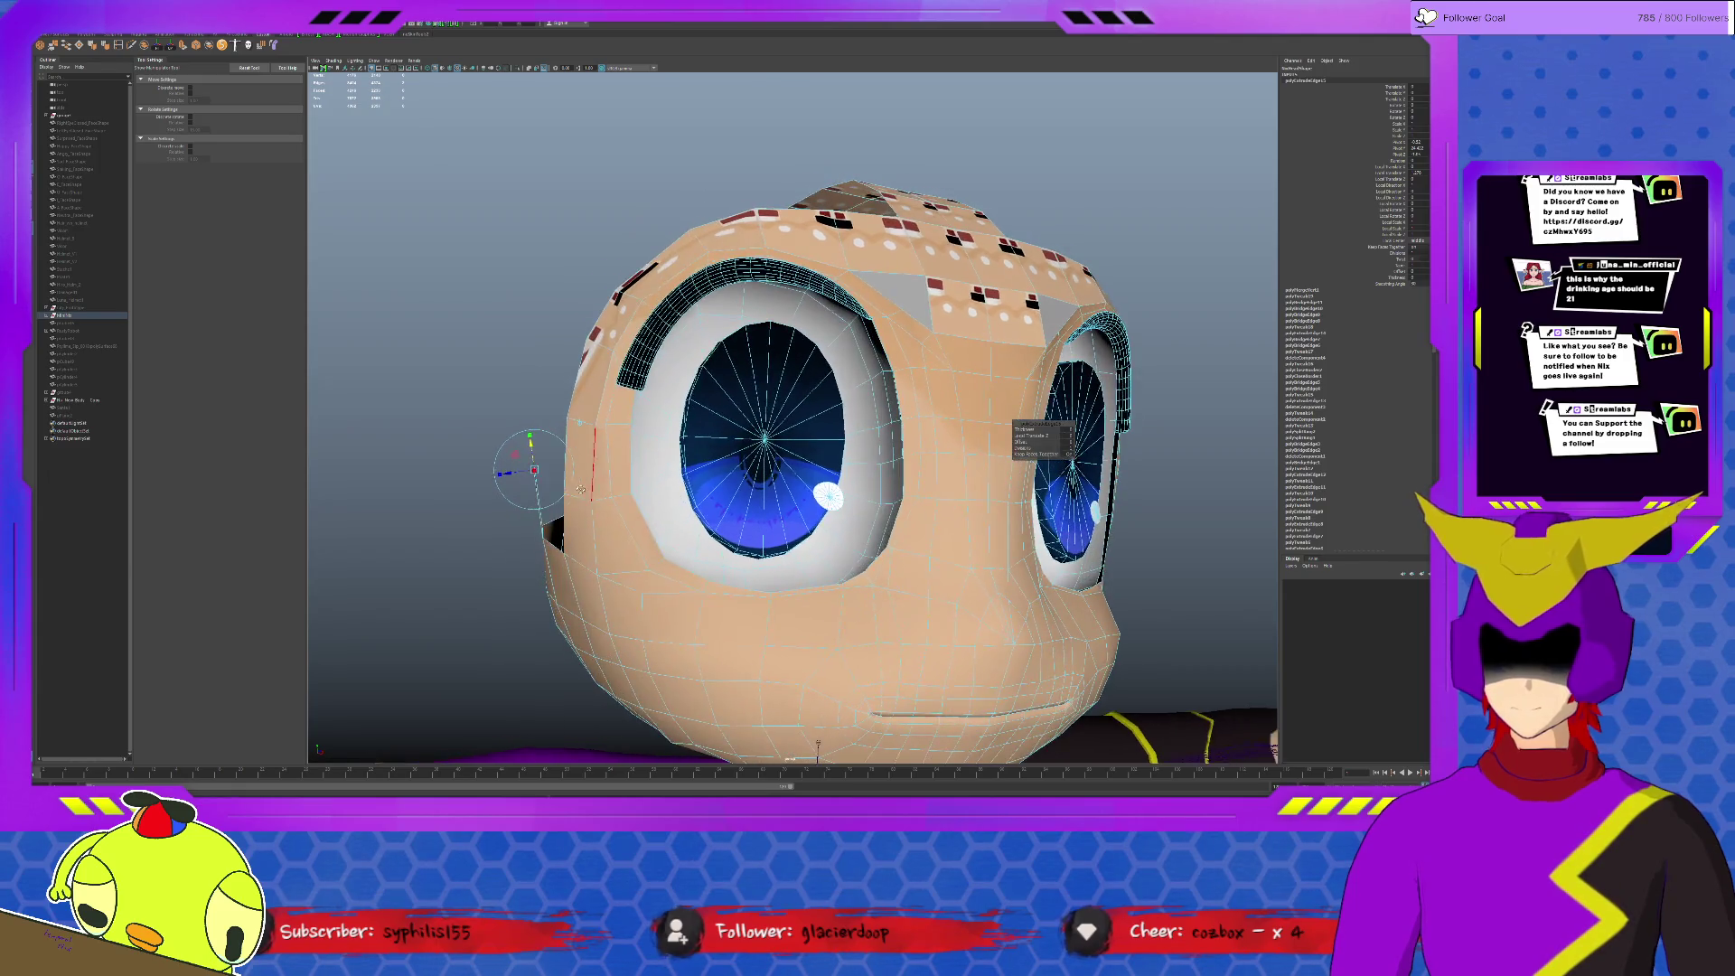
mouse_move(540, 495)
alt+mouse_down()
mouse_move(575, 493)
mouse_move(562, 472)
alt+mouse_up()
click(562, 471)
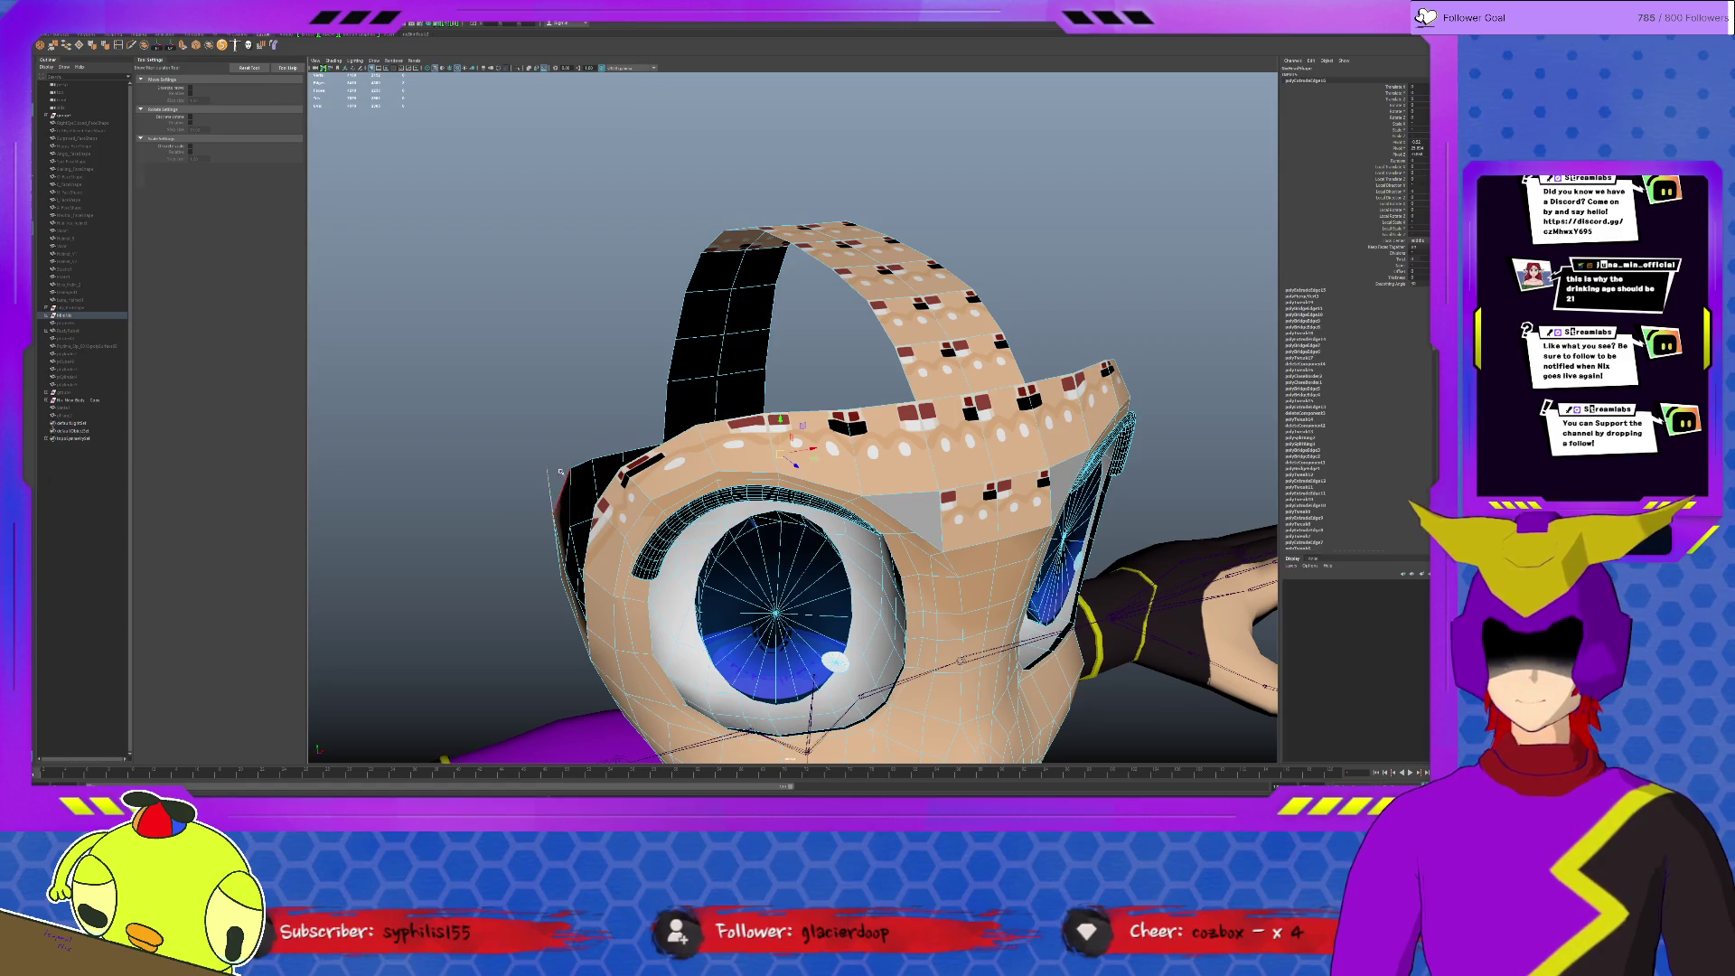
key(w)
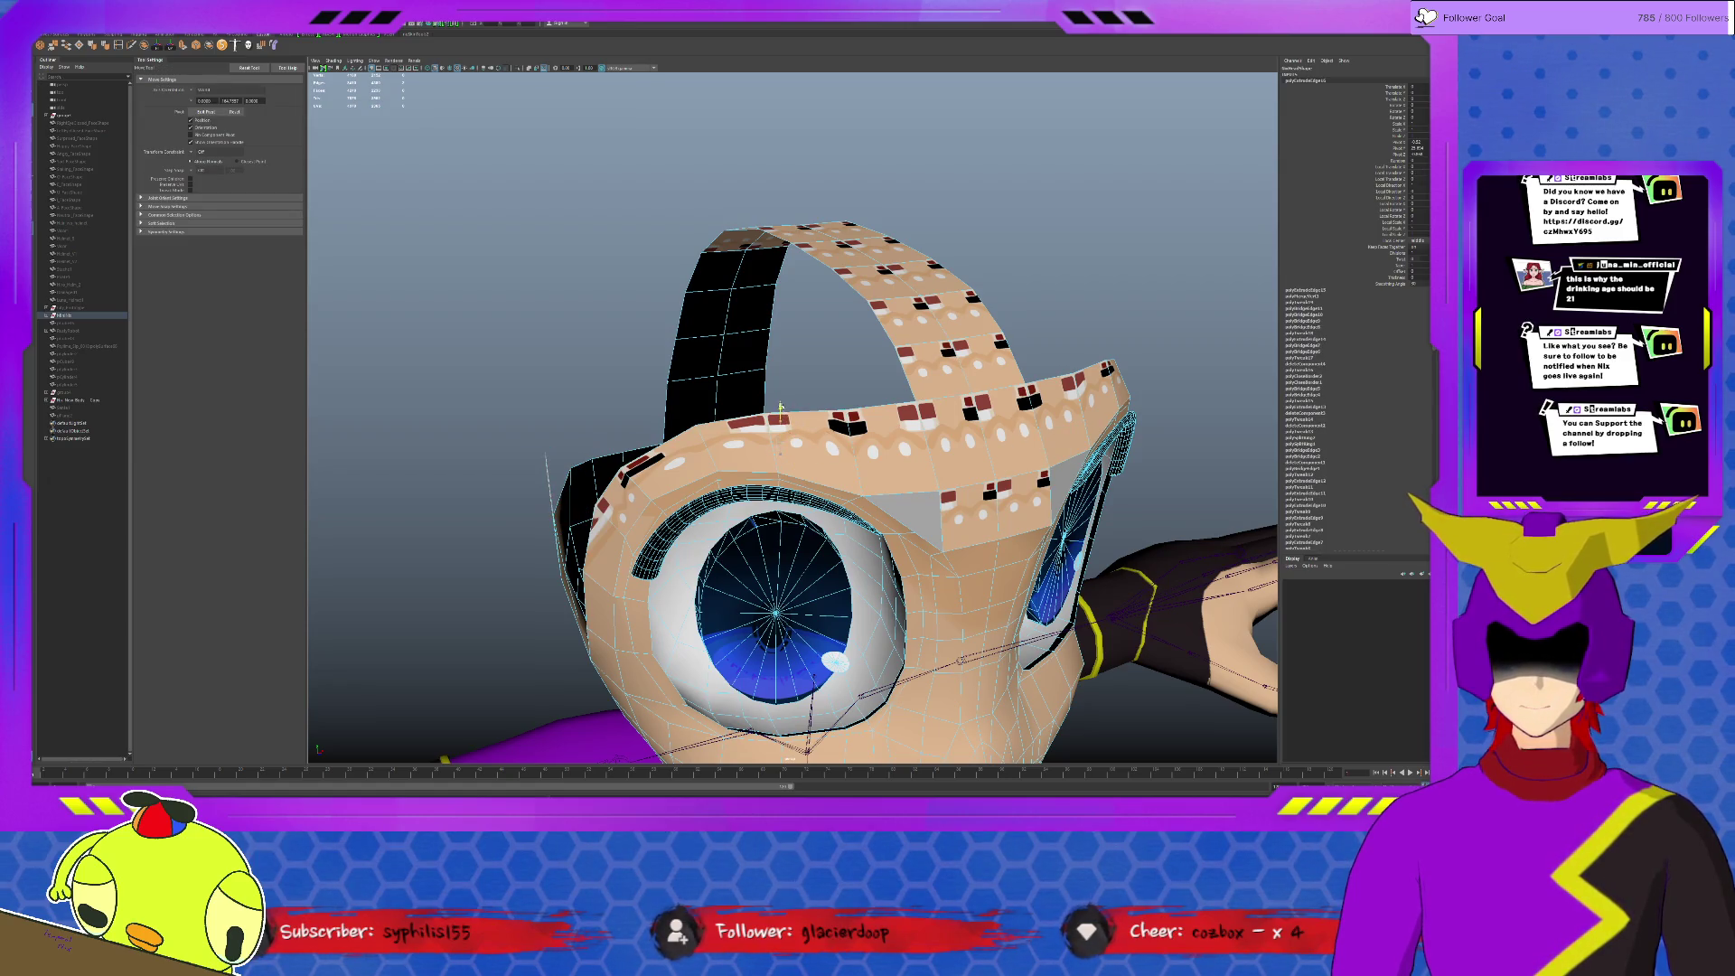
alt+drag(780, 408, 831, 378)
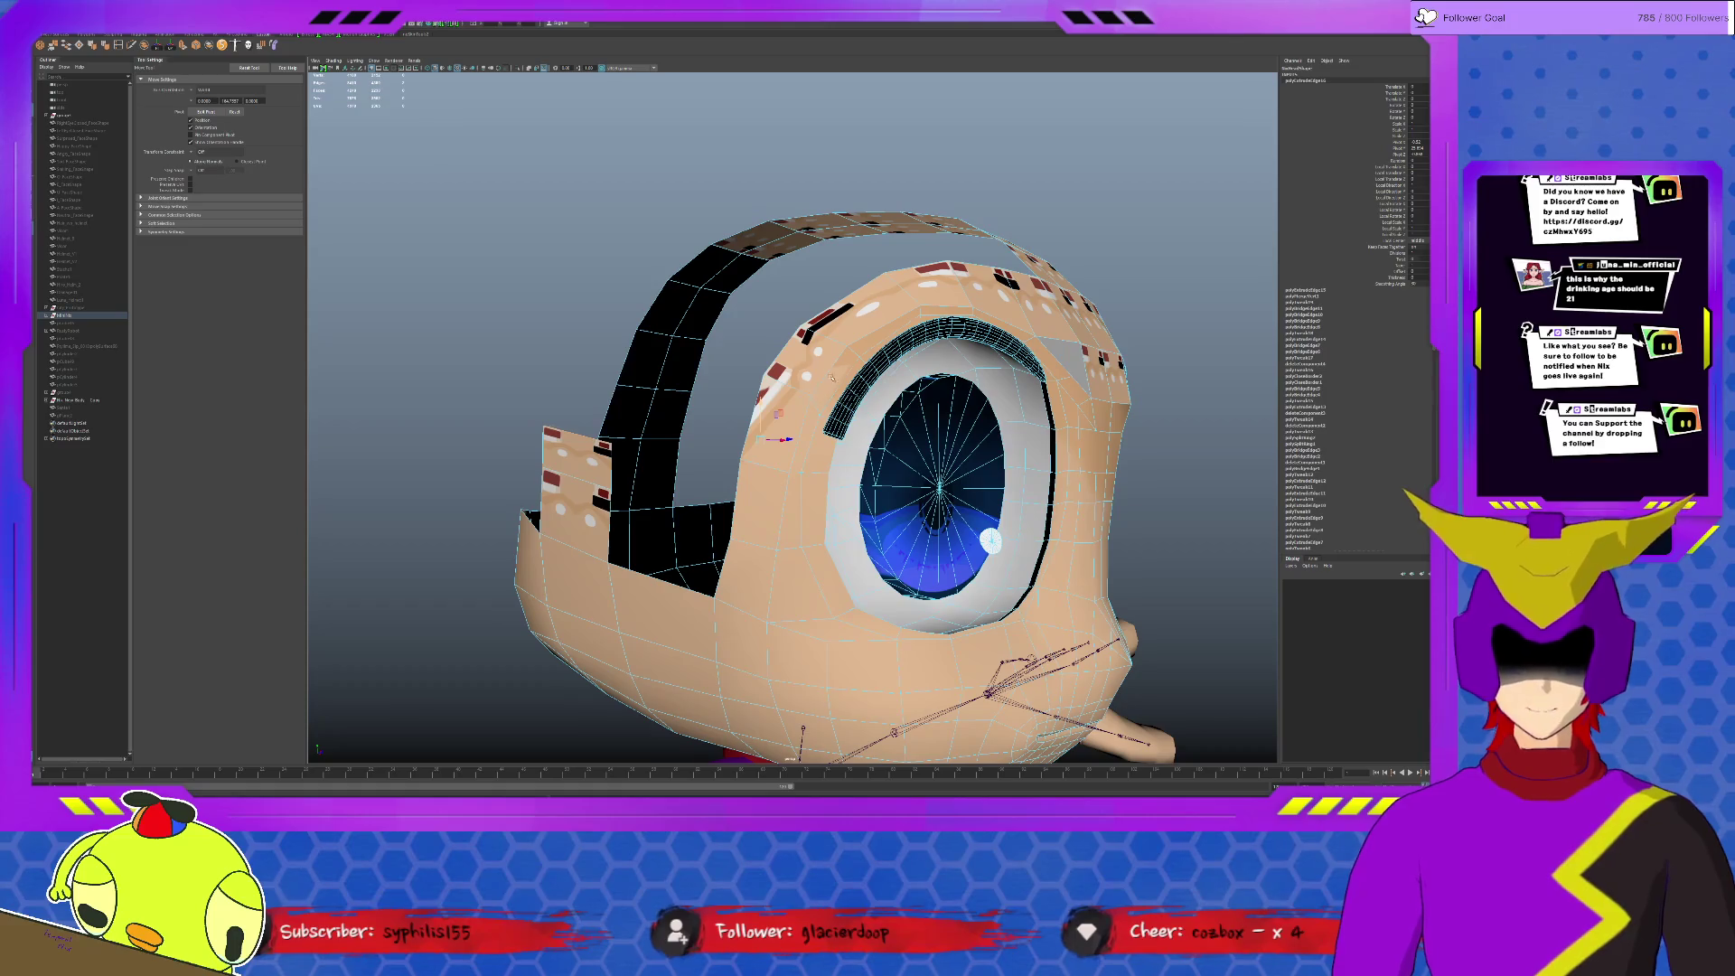
click(764, 394)
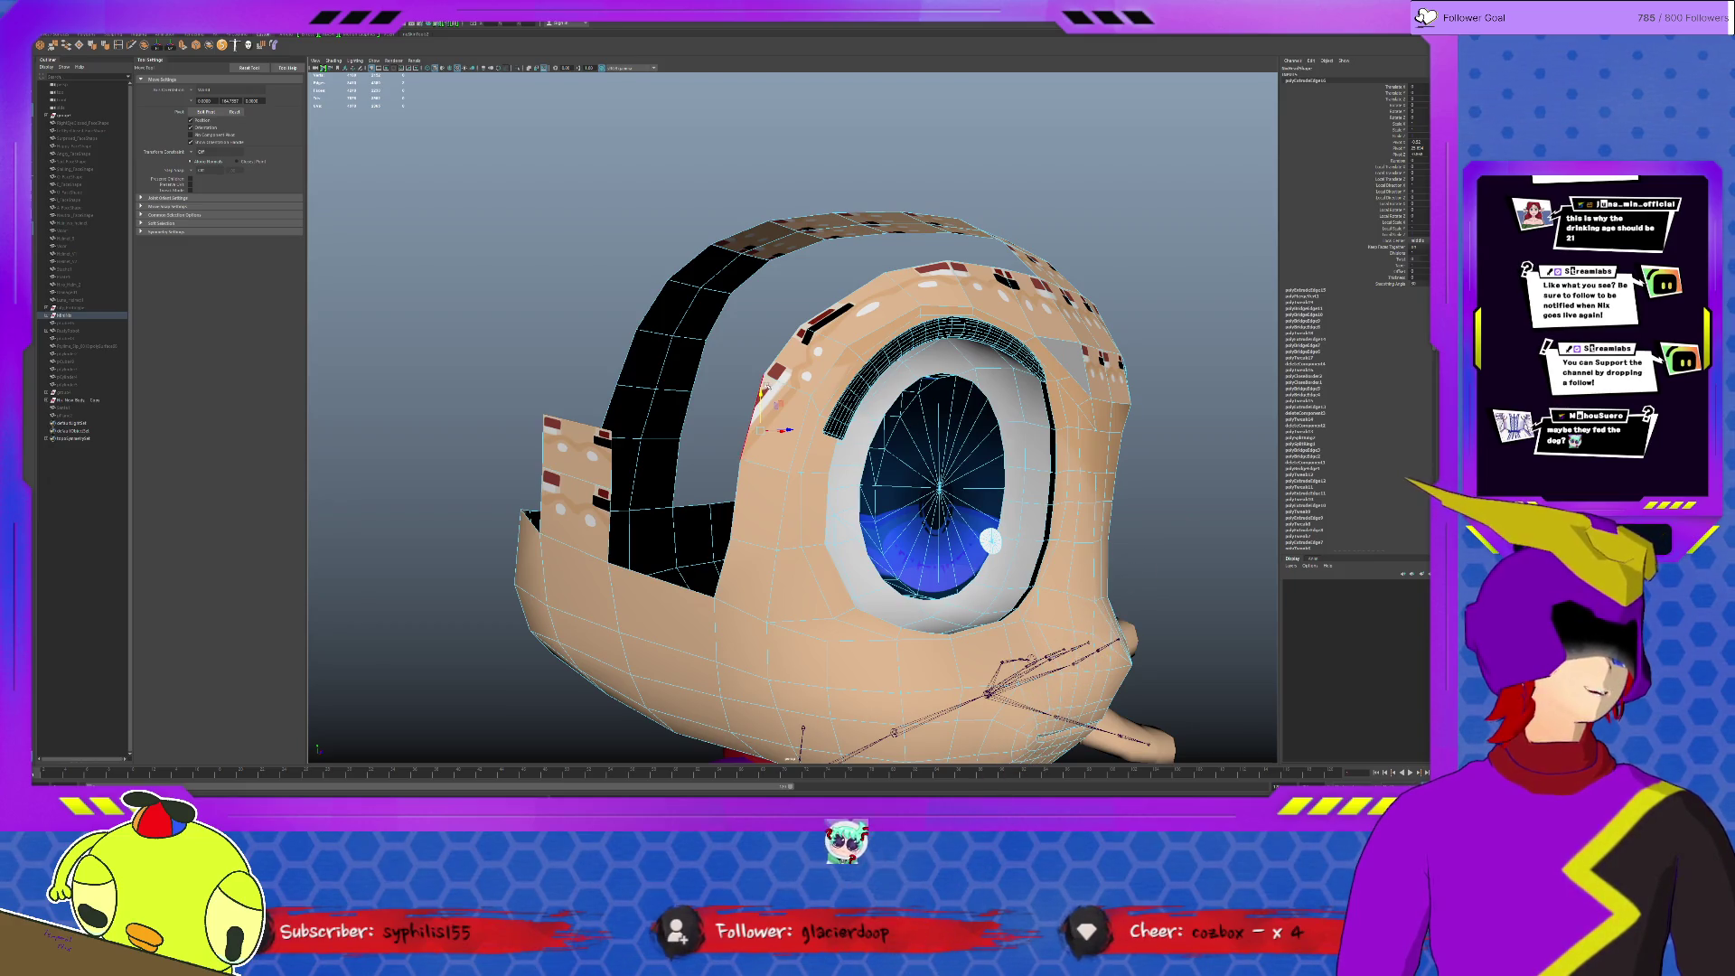
mouse_move(736, 743)
alt+mouse_down()
mouse_move(678, 728)
mouse_move(556, 799)
alt+mouse_up()
key(r)
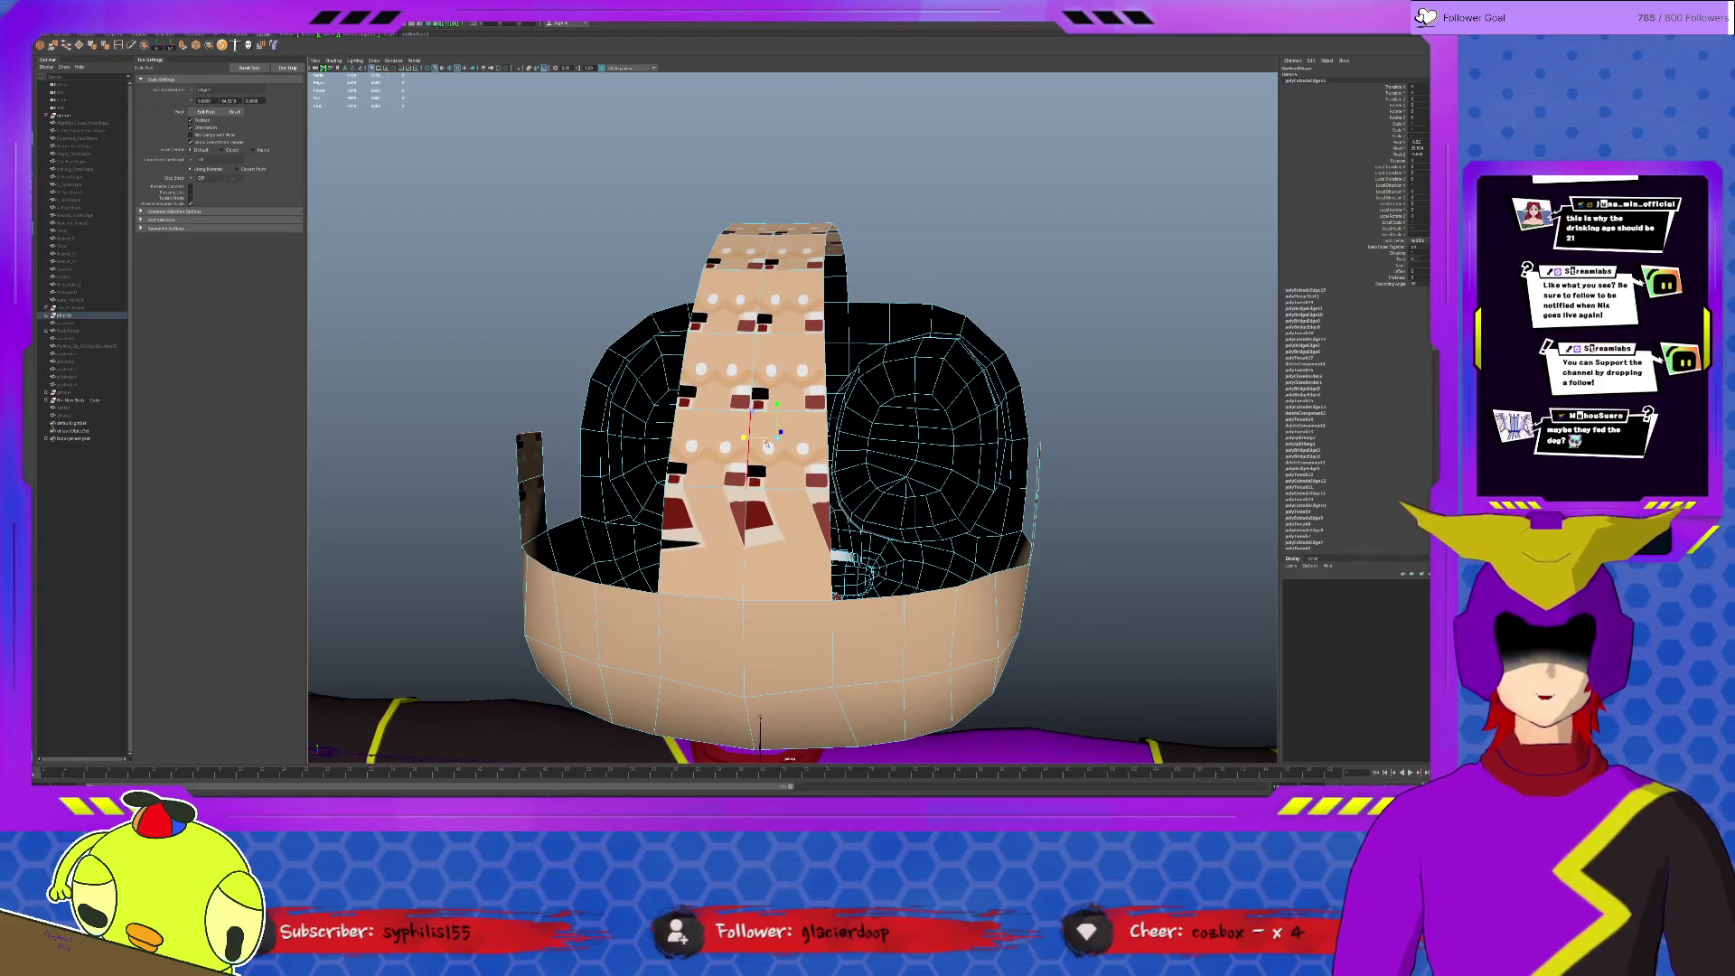
key(w)
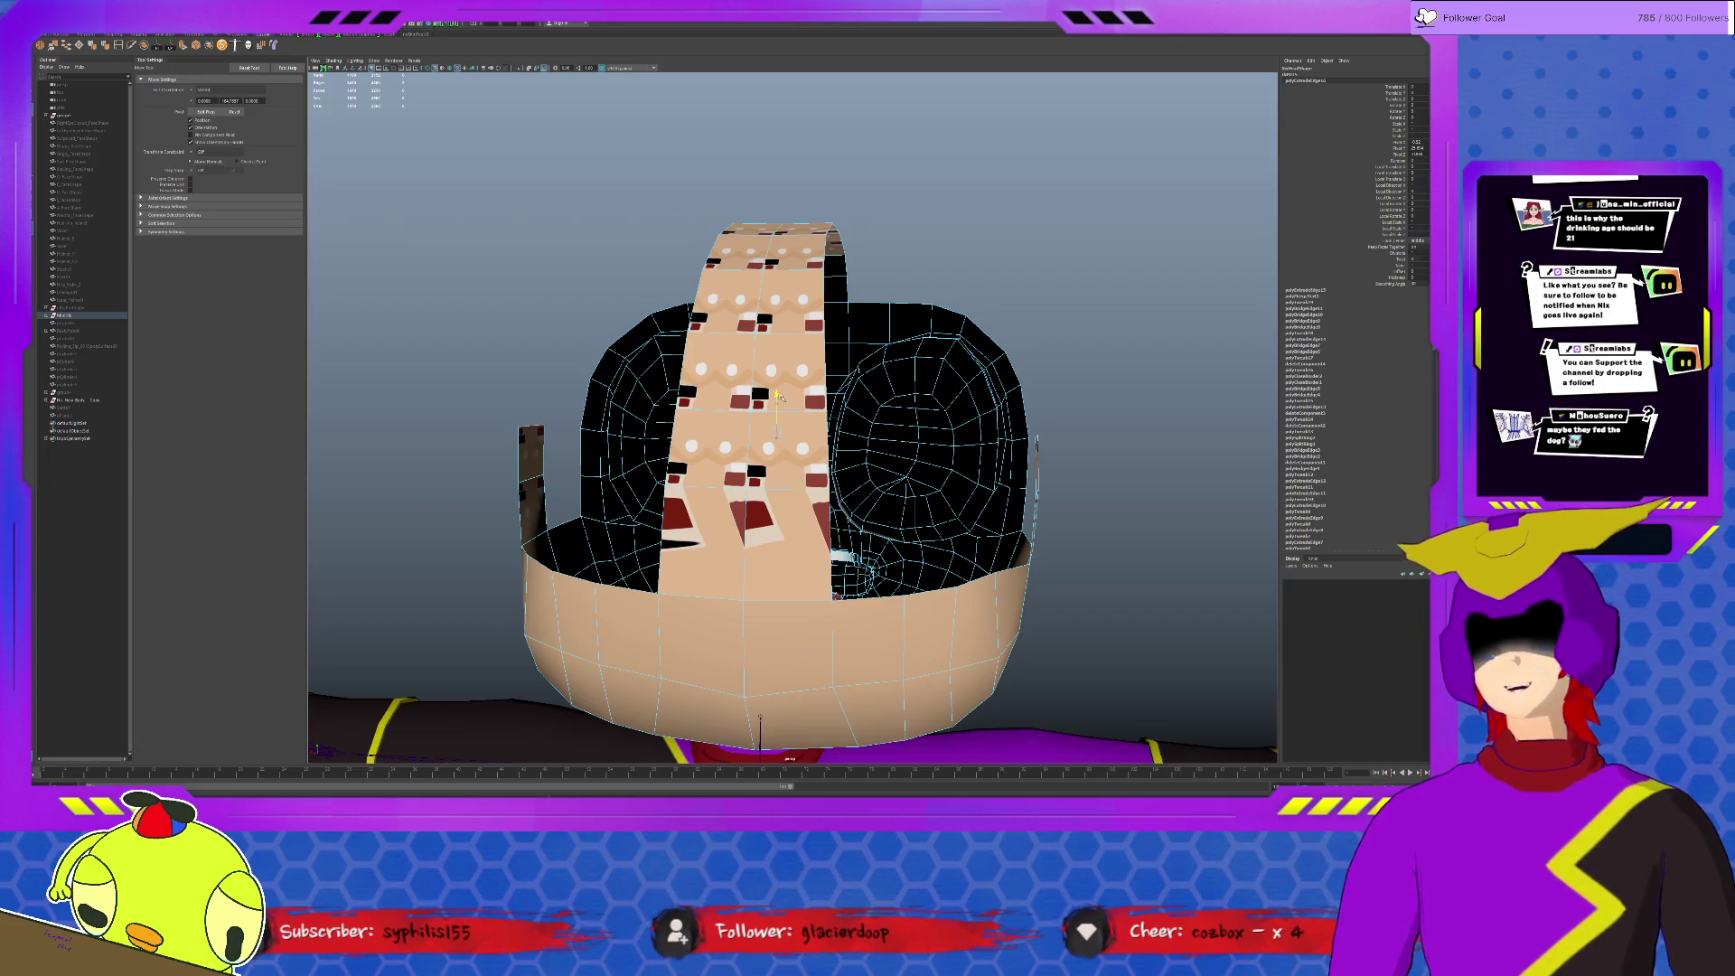
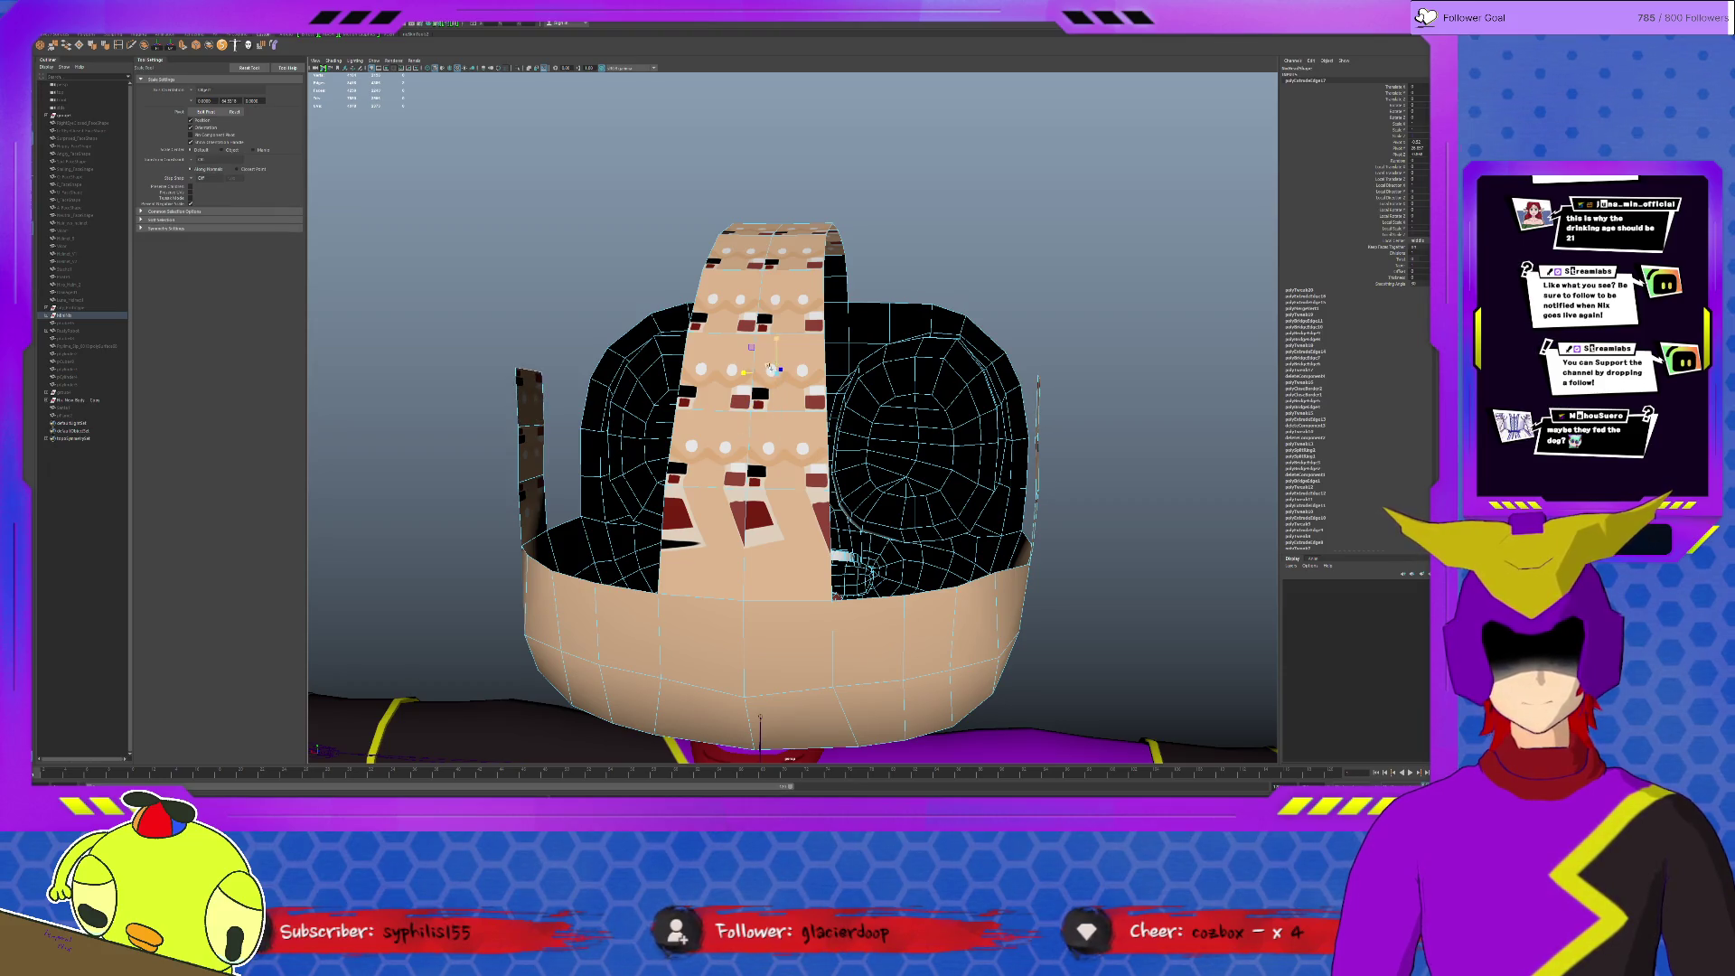
Step: Scale down the narrow left bandage strip to fit the head, then check it from the side
drag(748, 372, 745, 373)
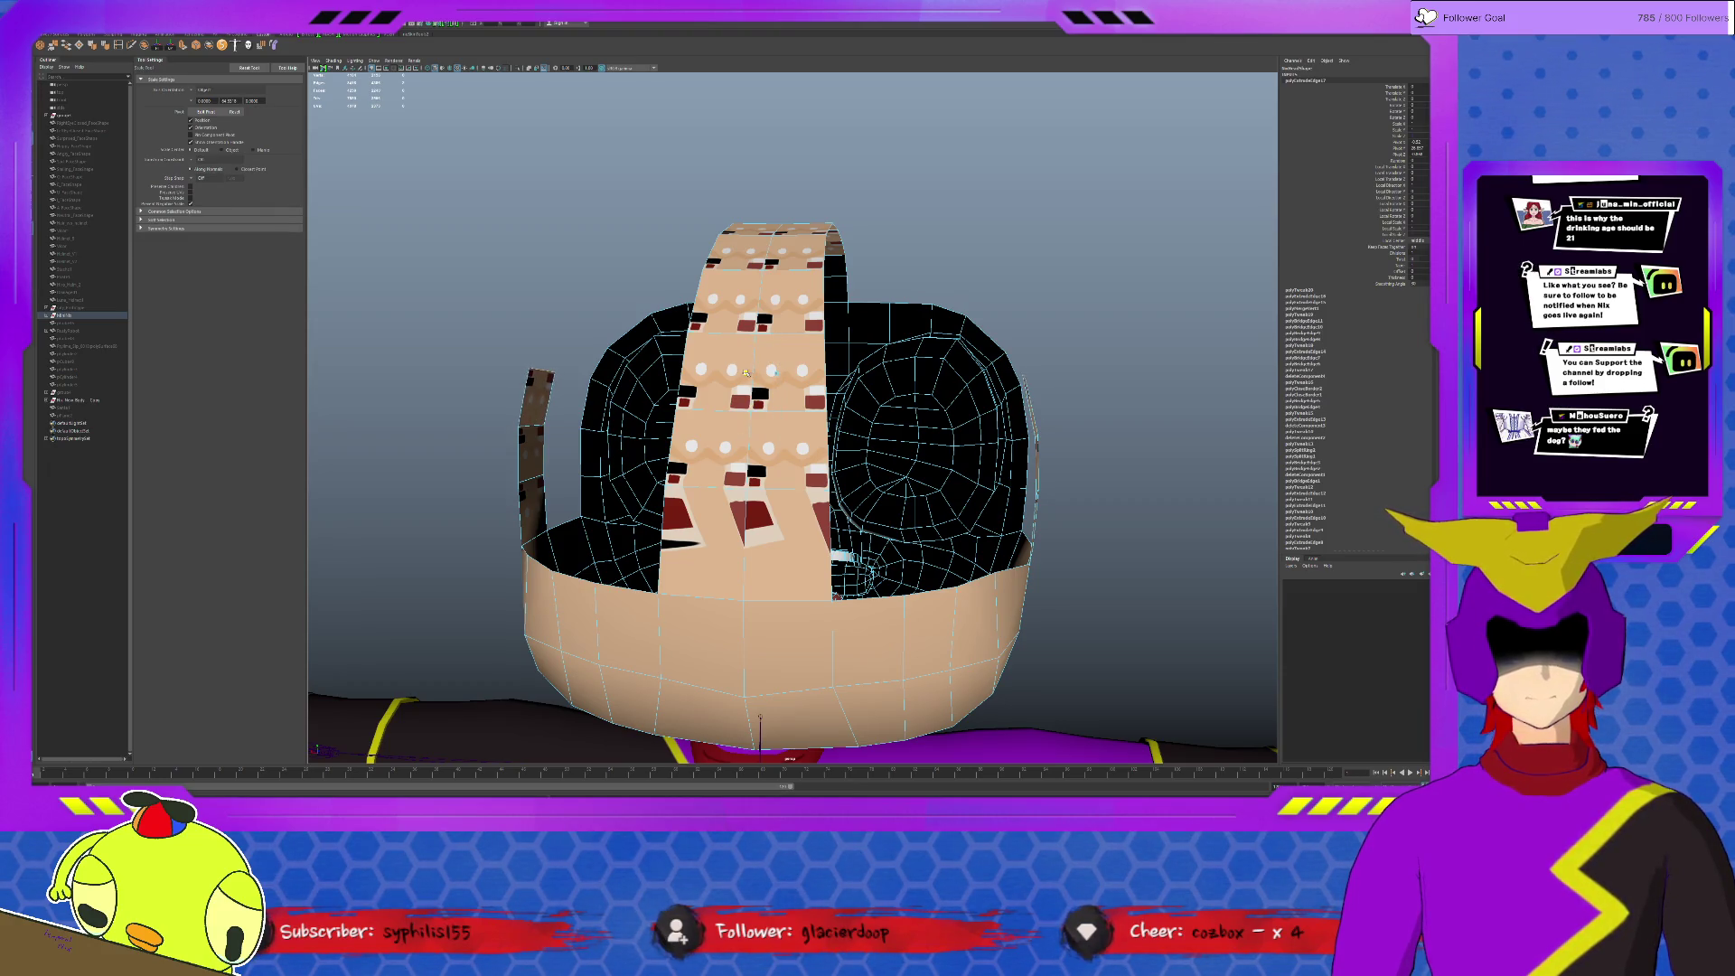
alt+drag(978, 418, 851, 437)
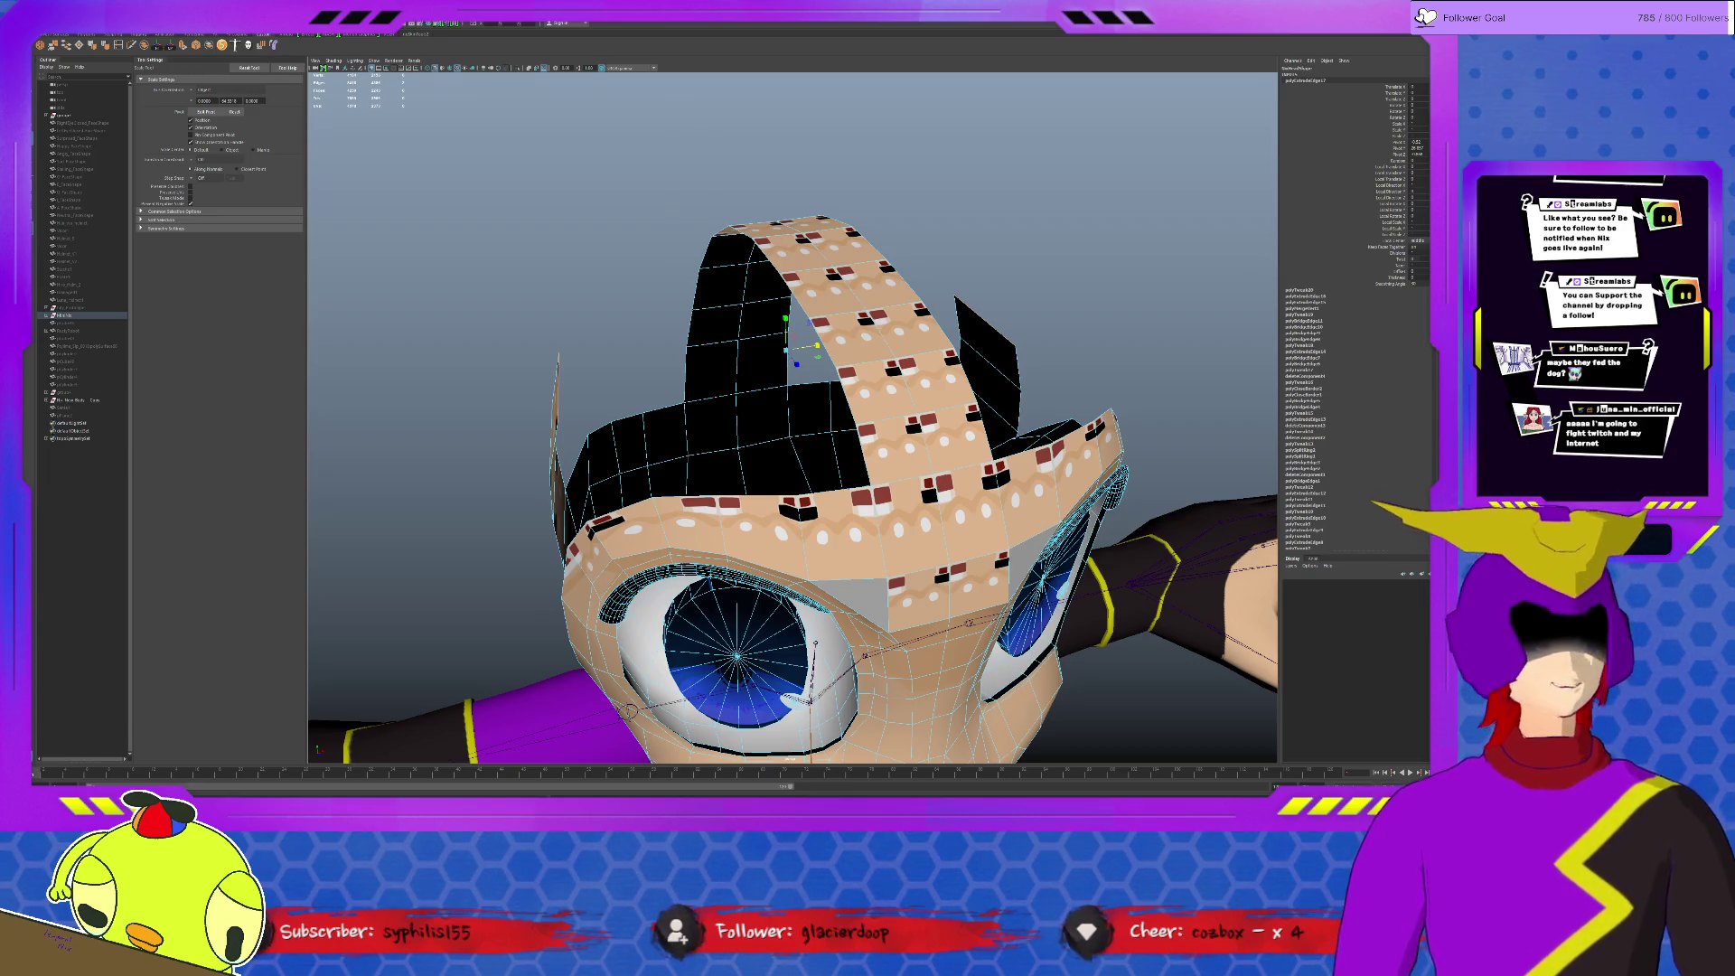
Step: Stretch the two side bandage patches wider horizontally
alt+drag(815, 643, 869, 492)
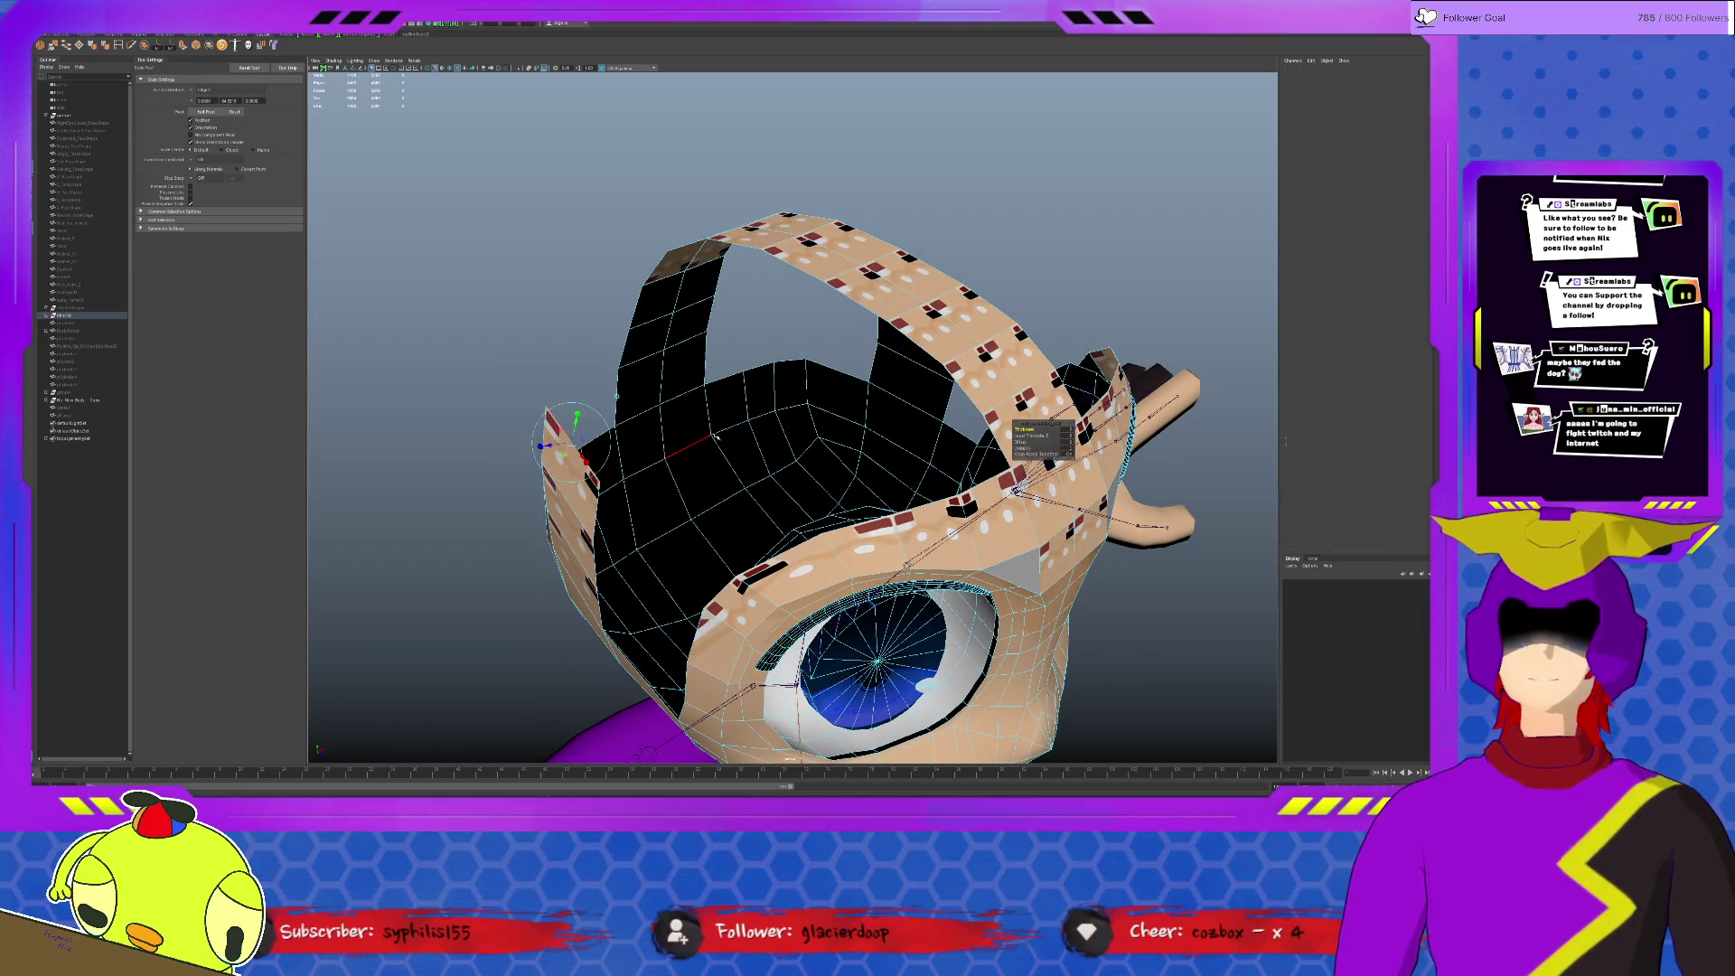
key(f)
key(w)
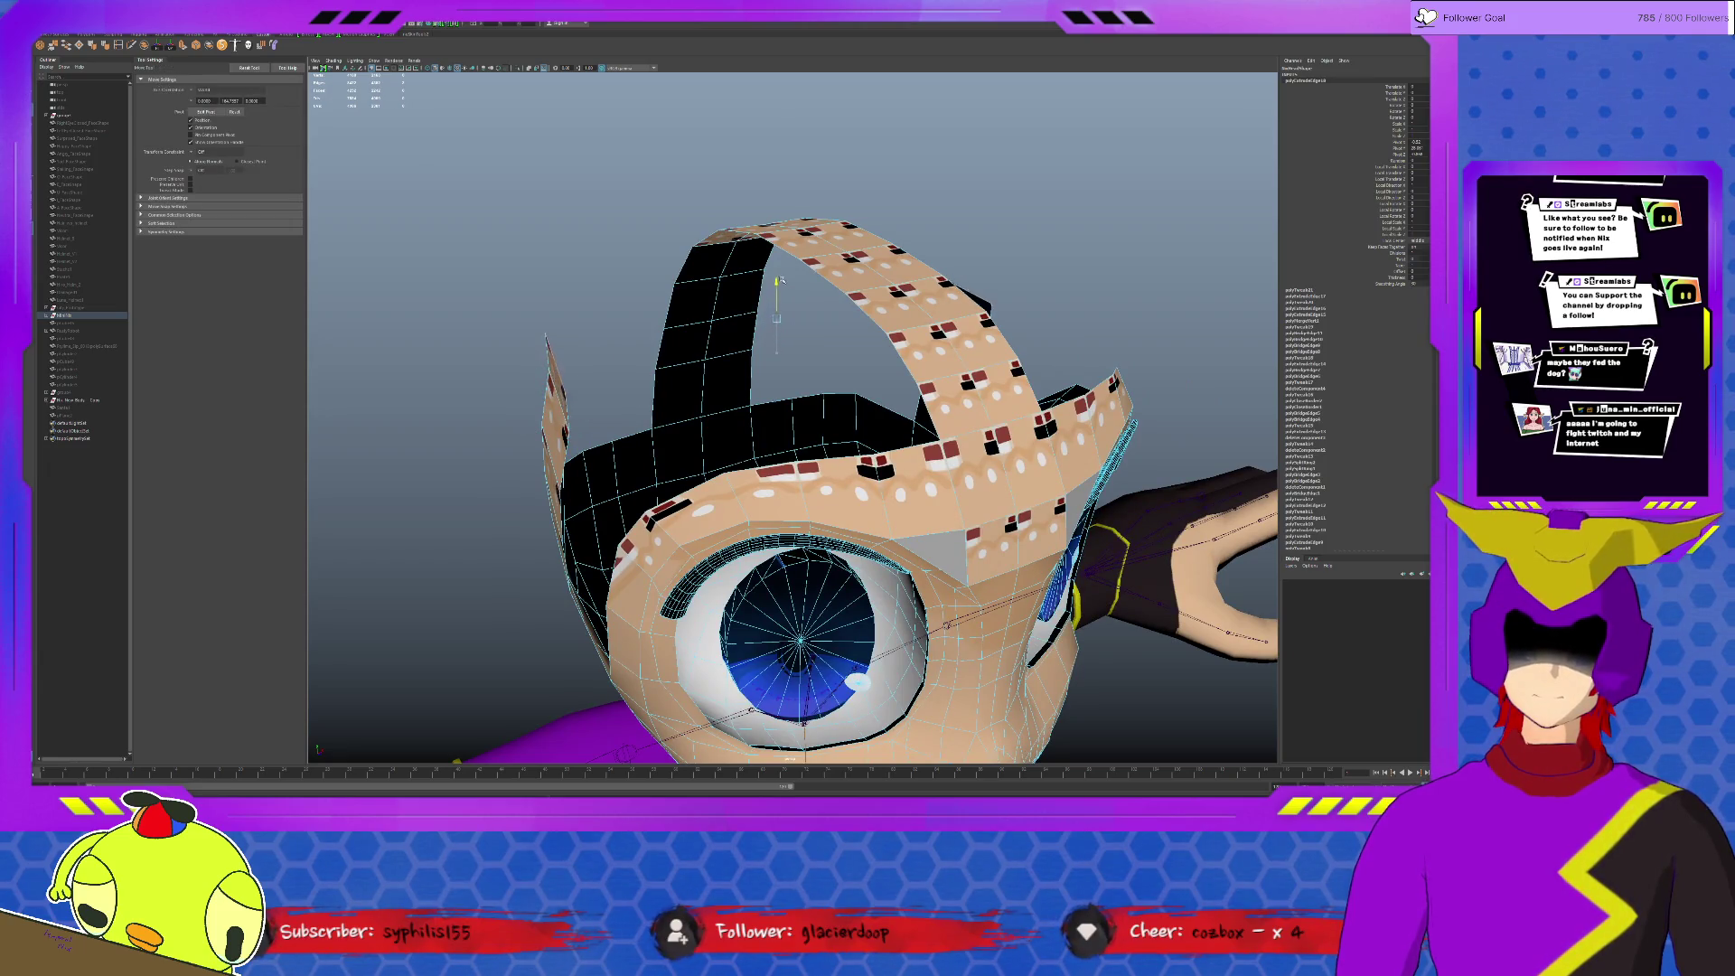
key(r)
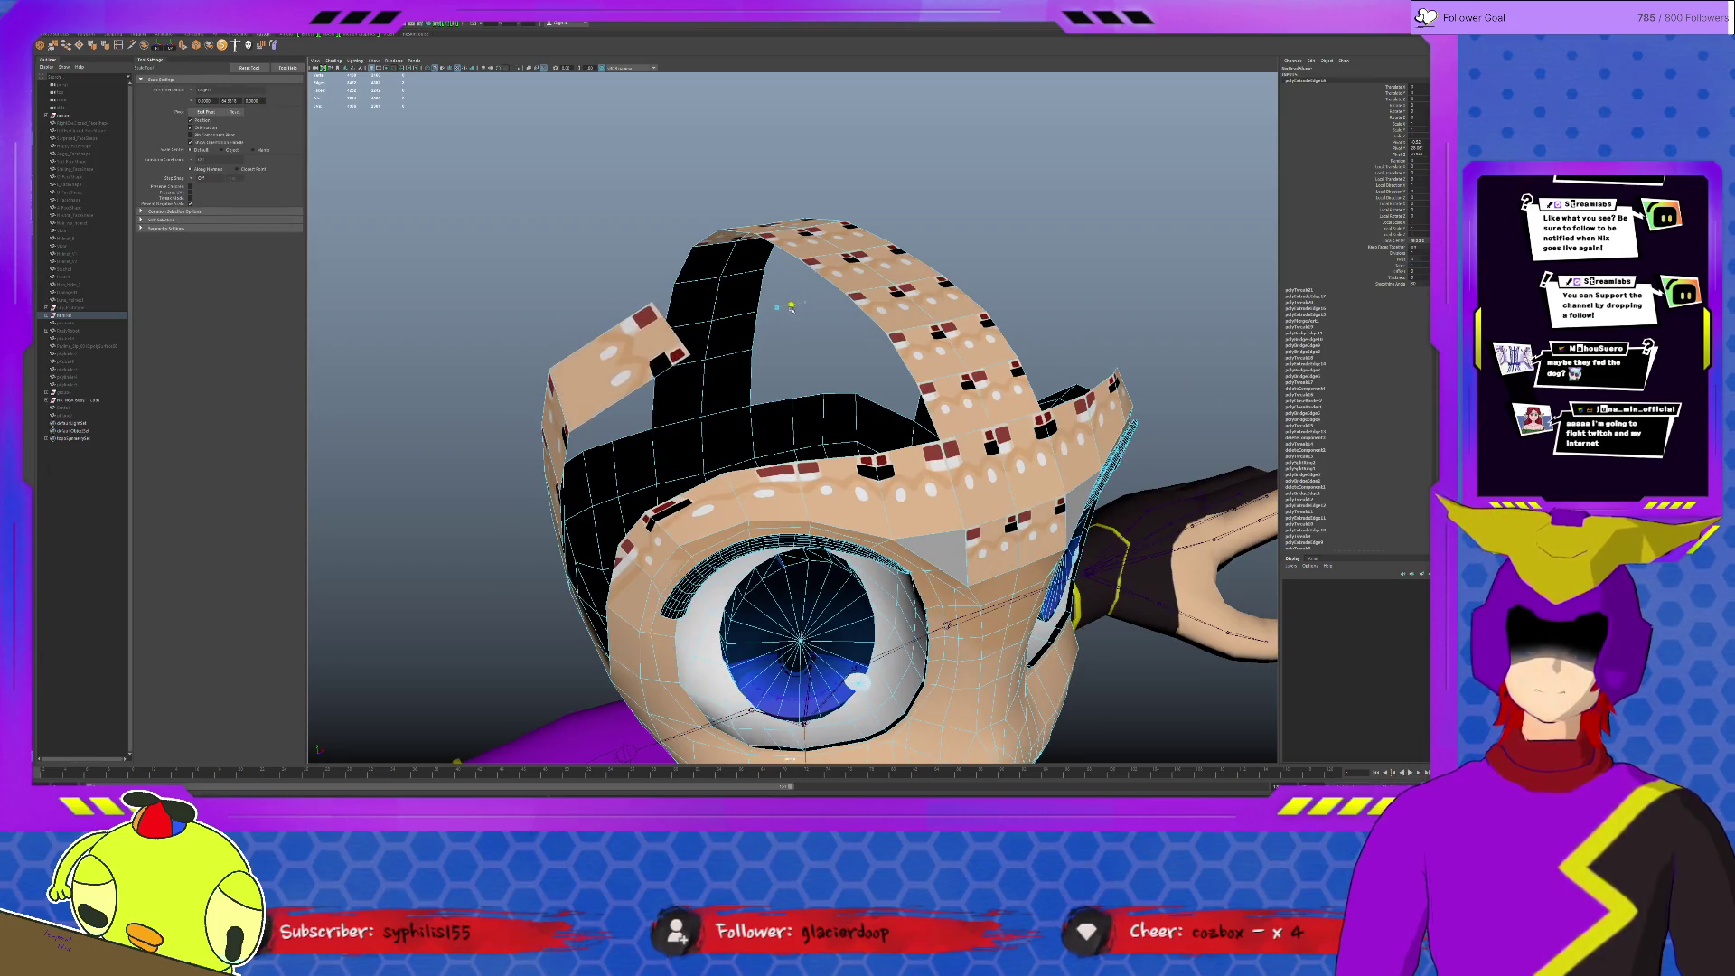
mouse_move(805, 304)
alt+mouse_down()
mouse_move(778, 312)
mouse_move(787, 253)
mouse_move(743, 379)
alt+mouse_up()
key(w)
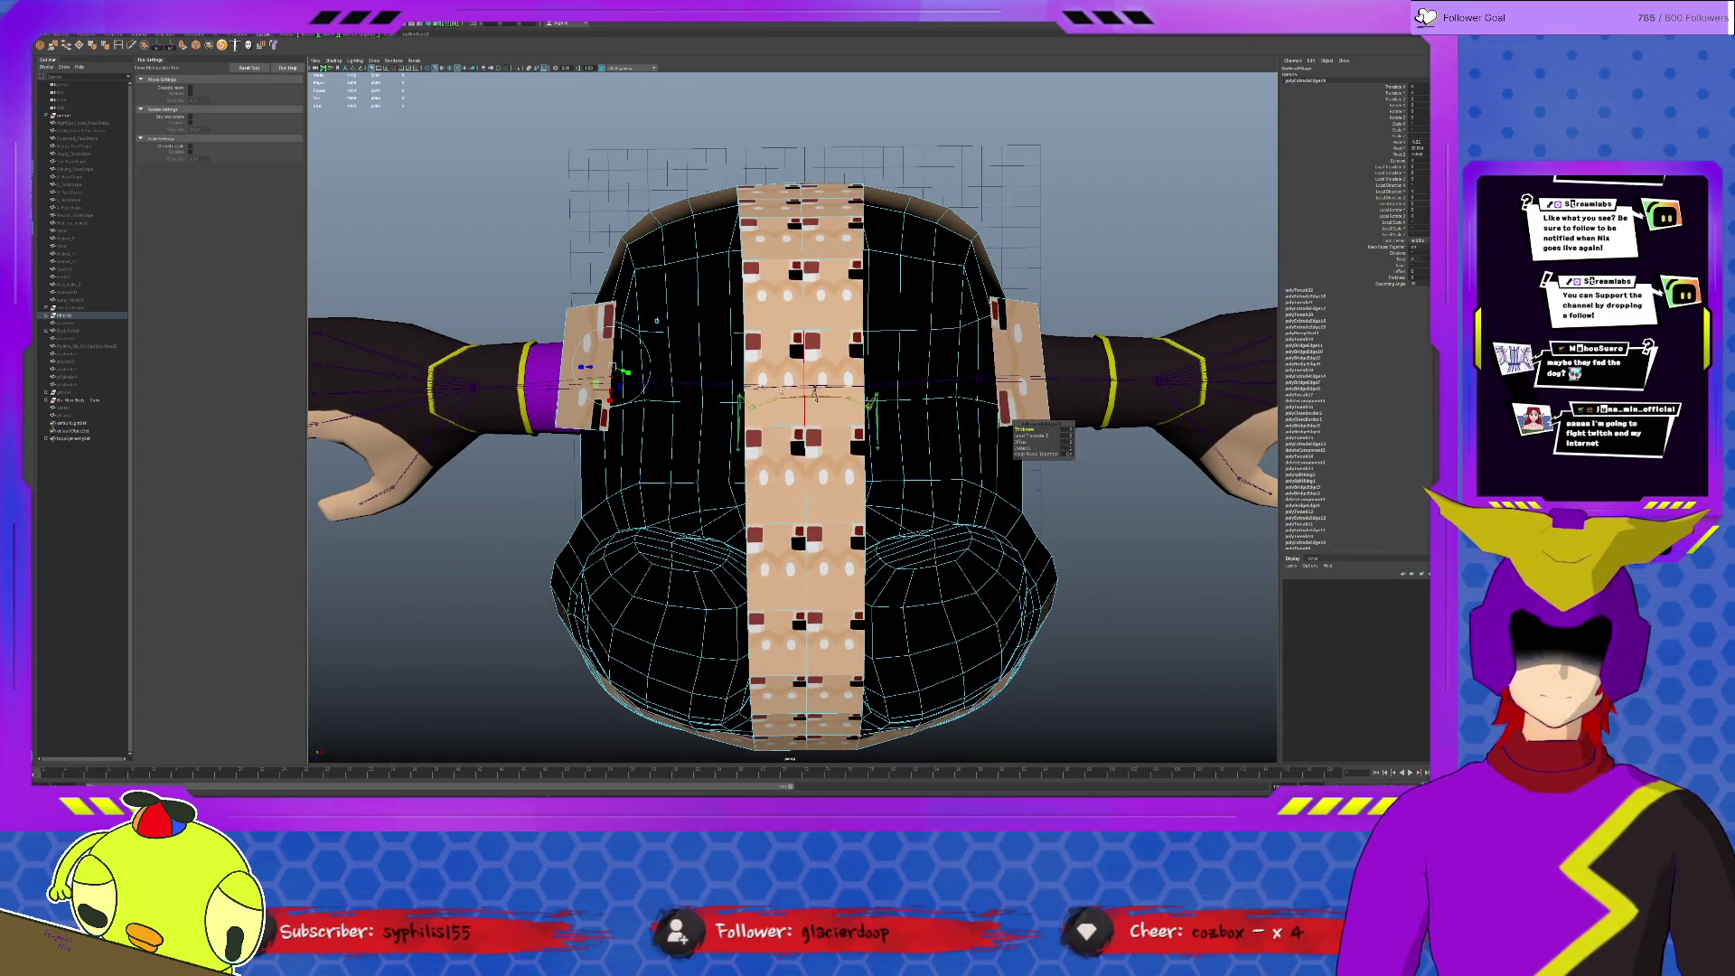
key(r)
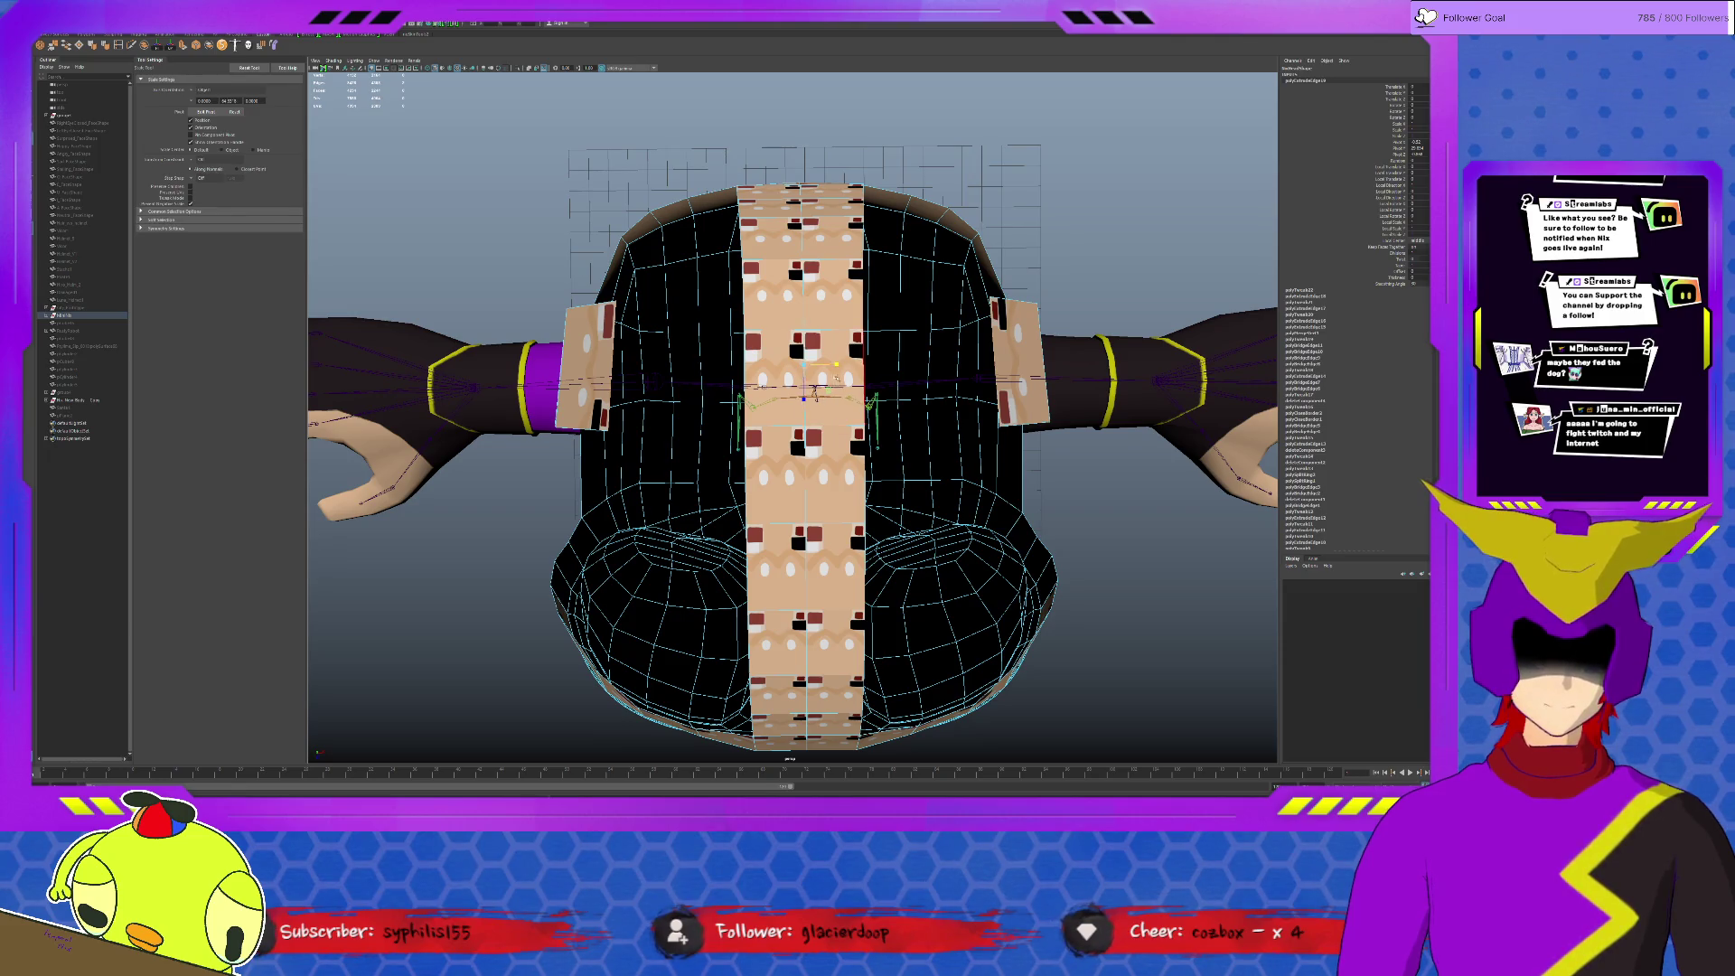
mouse_move(825, 387)
mouse_down()
mouse_move(802, 342)
mouse_move(844, 274)
mouse_move(904, 271)
mouse_move(698, 276)
mouse_move(921, 278)
mouse_move(813, 248)
mouse_move(799, 192)
mouse_move(960, 283)
mouse_up()
Step: Raise the center bandage strip faces slightly and widen the top strip vertices
click(775, 335)
key(w)
key(r)
click(944, 286)
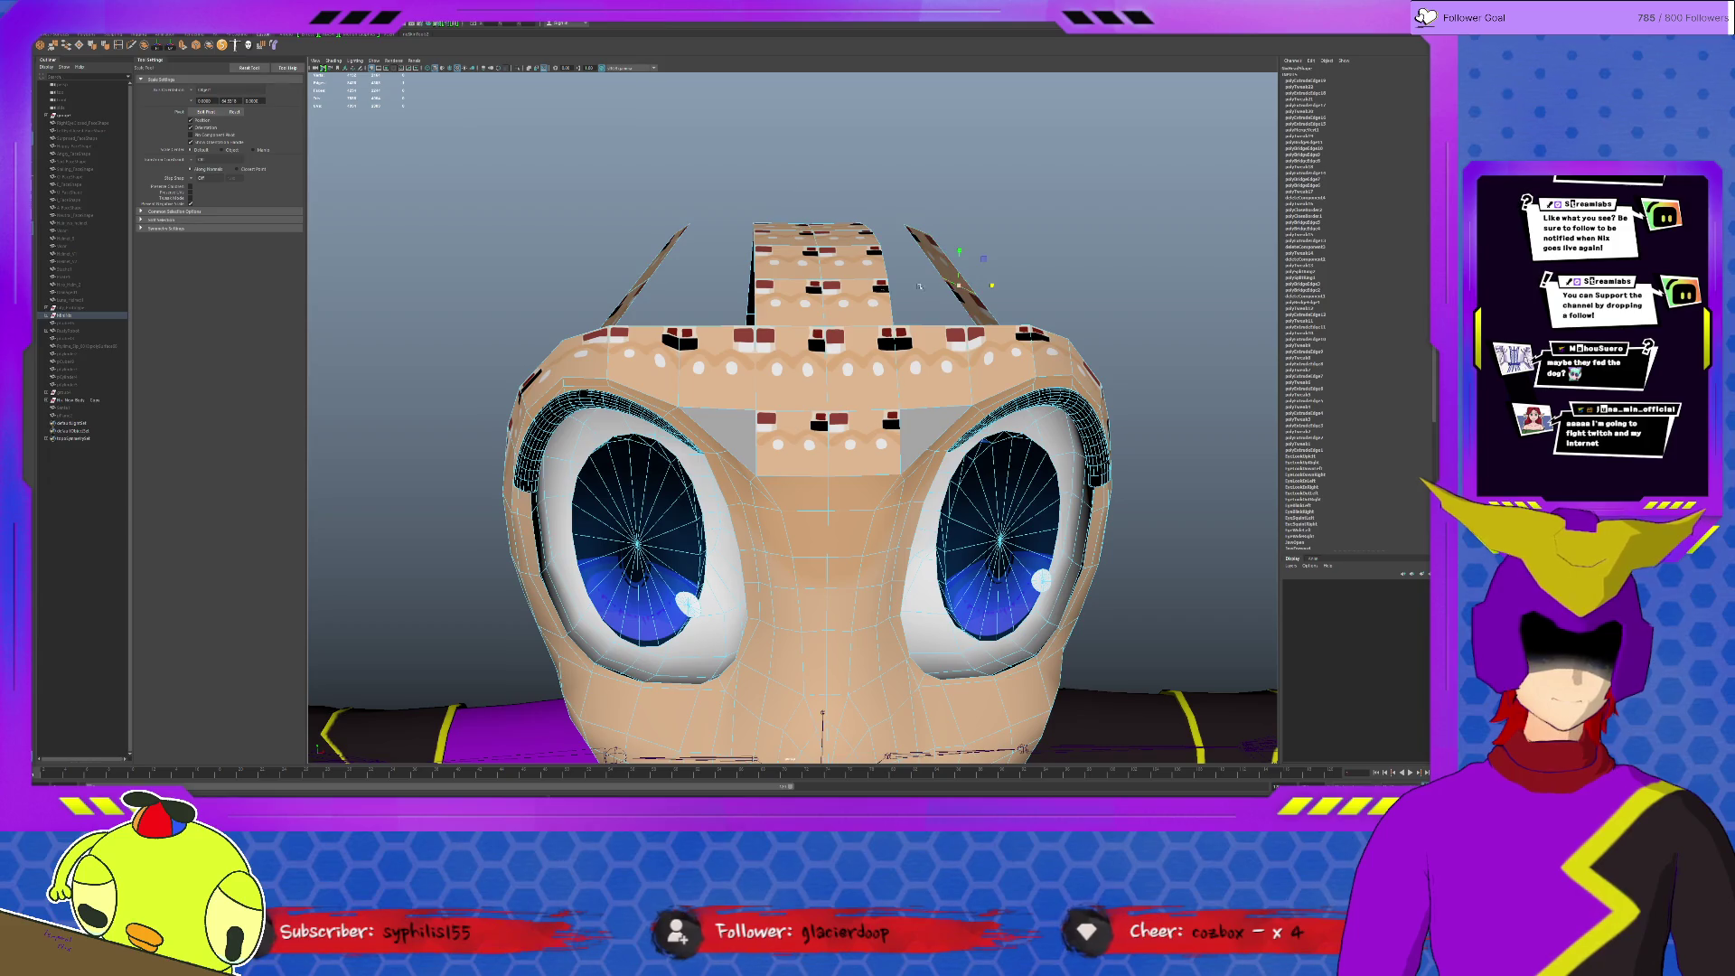
Step: Select the border edges of the left flap and the center strip
mouse_move(644, 286)
alt+mouse_down()
mouse_move(826, 301)
mouse_move(888, 326)
mouse_move(682, 393)
mouse_move(741, 412)
mouse_move(854, 351)
alt+mouse_up()
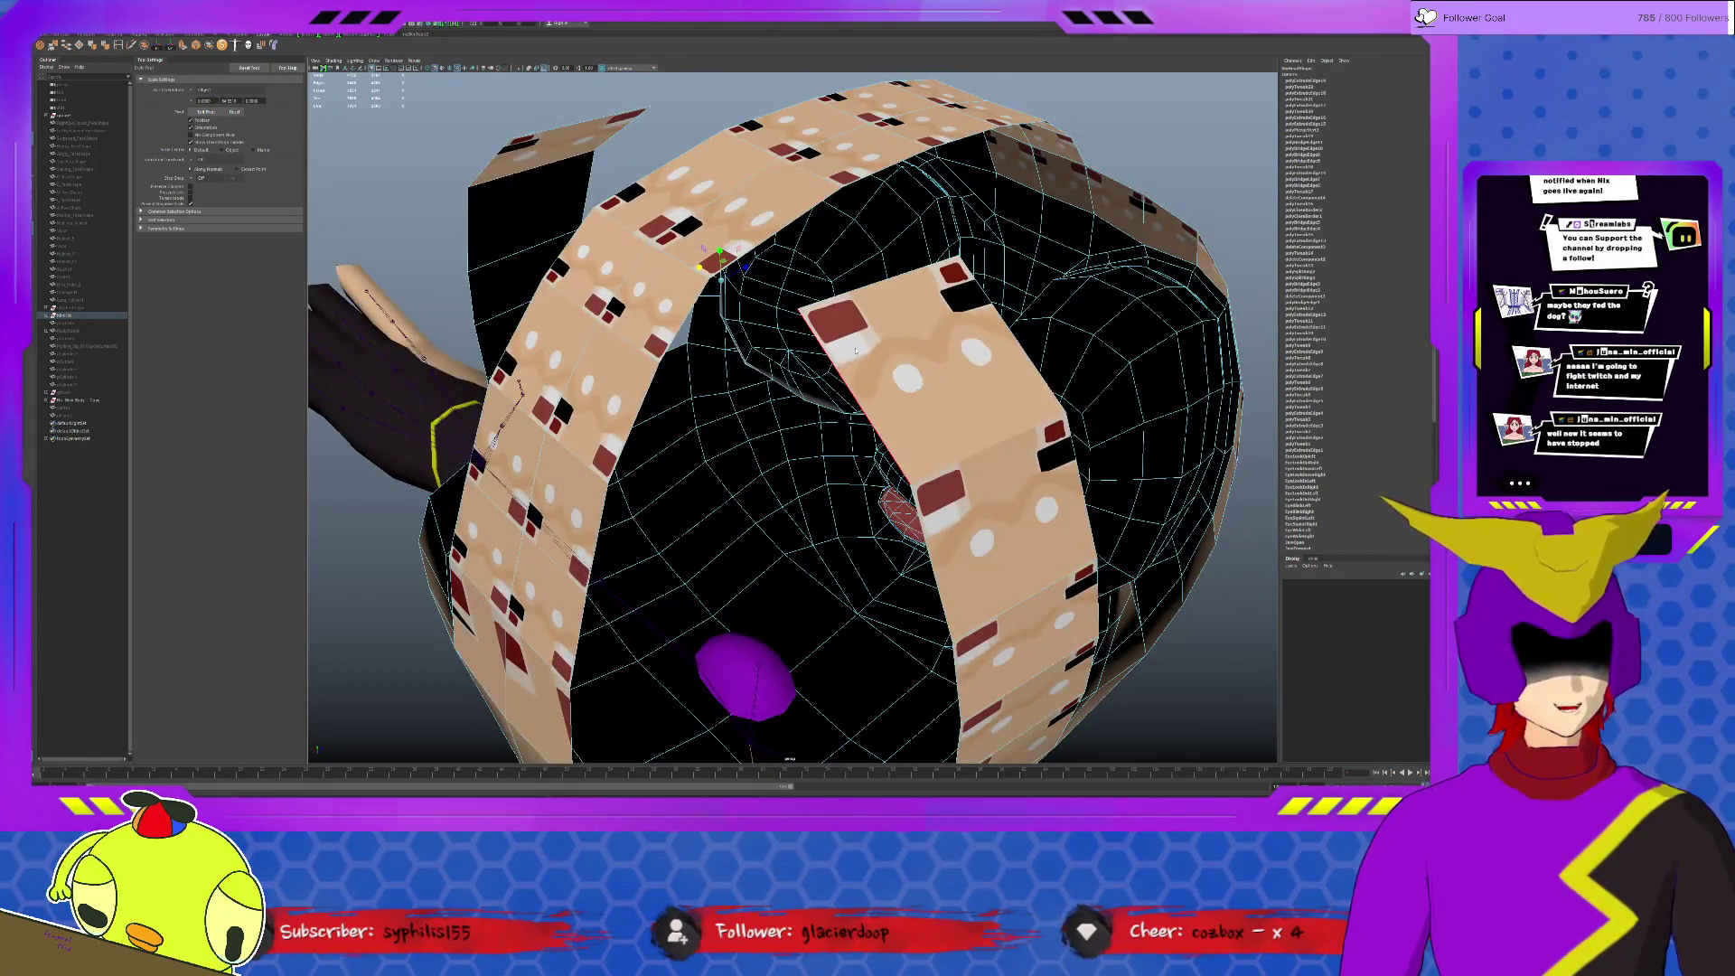
click(799, 303)
alt+drag(799, 303, 607, 261)
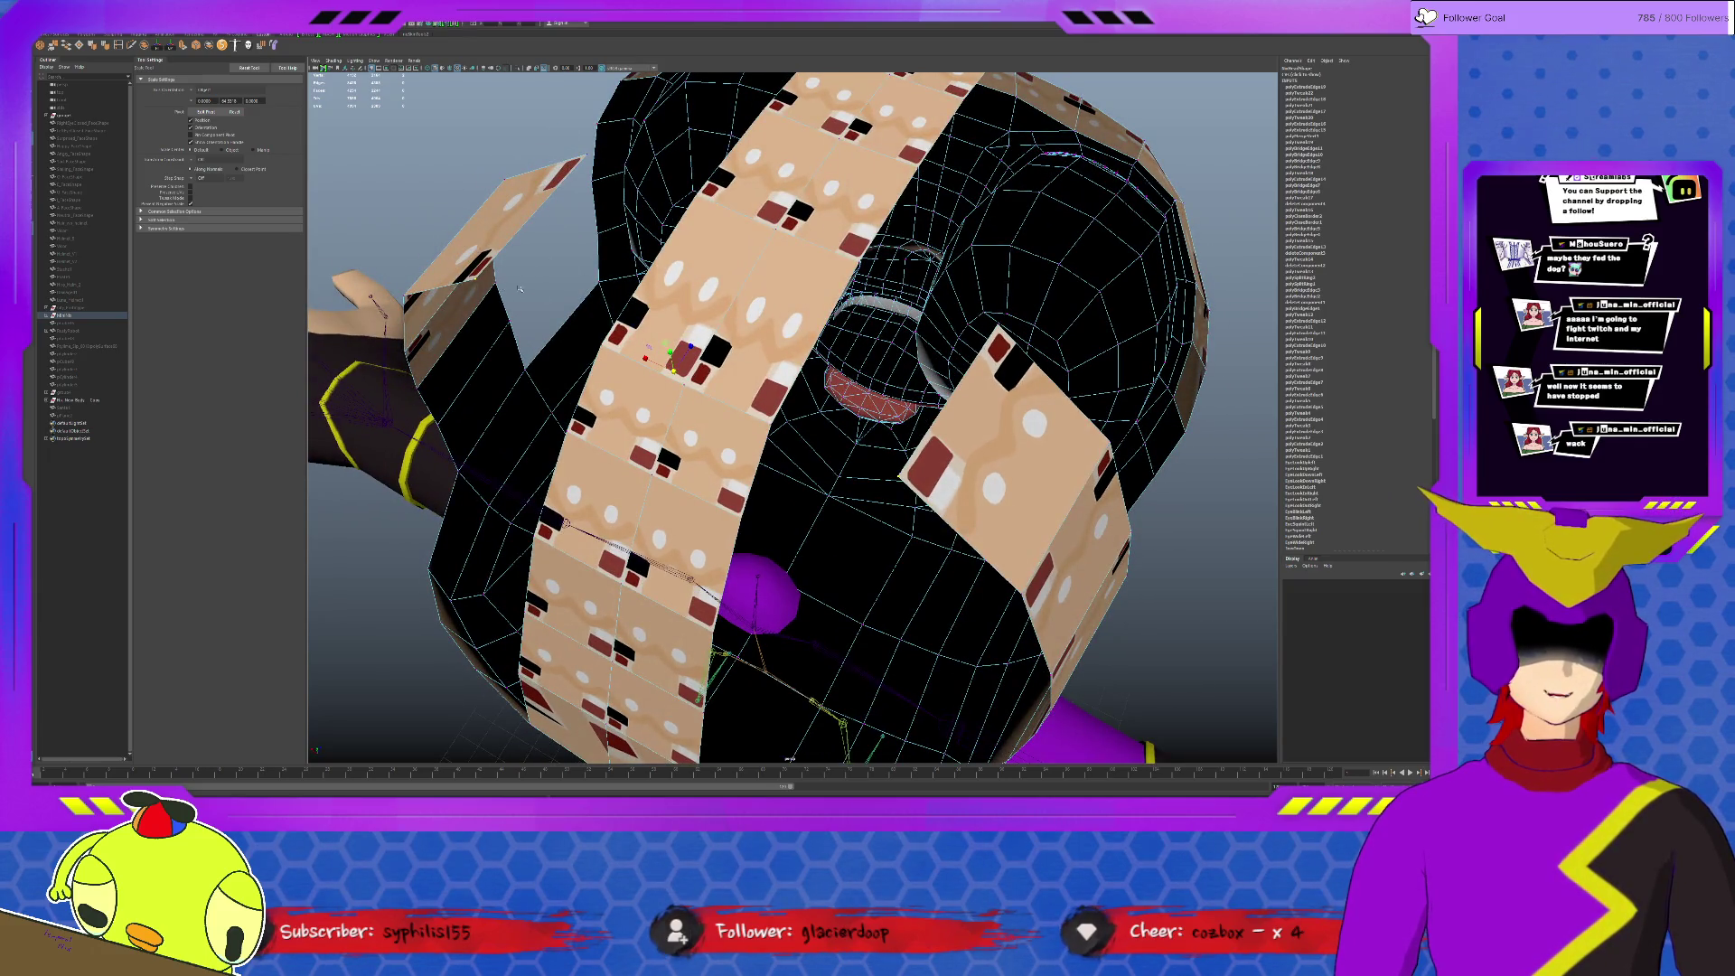
click(646, 356)
mouse_move(646, 357)
alt+mouse_down()
mouse_move(709, 140)
mouse_move(788, 150)
mouse_move(623, 99)
mouse_move(714, 217)
alt+mouse_up()
key(w)
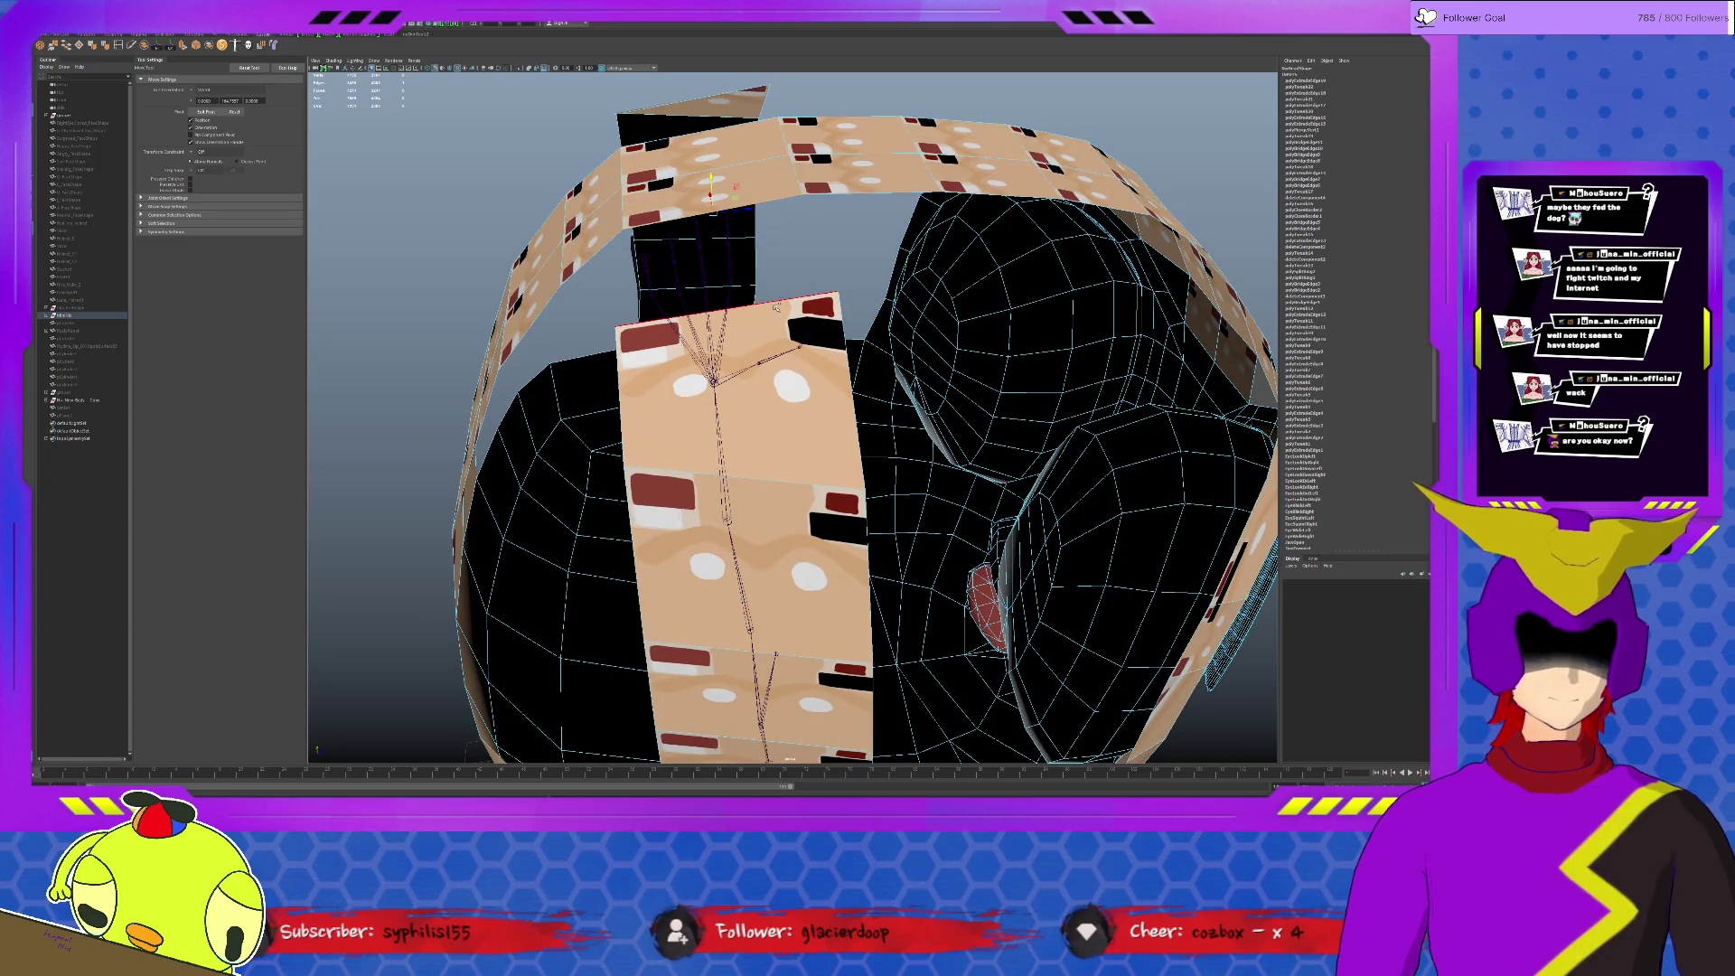
click(759, 291)
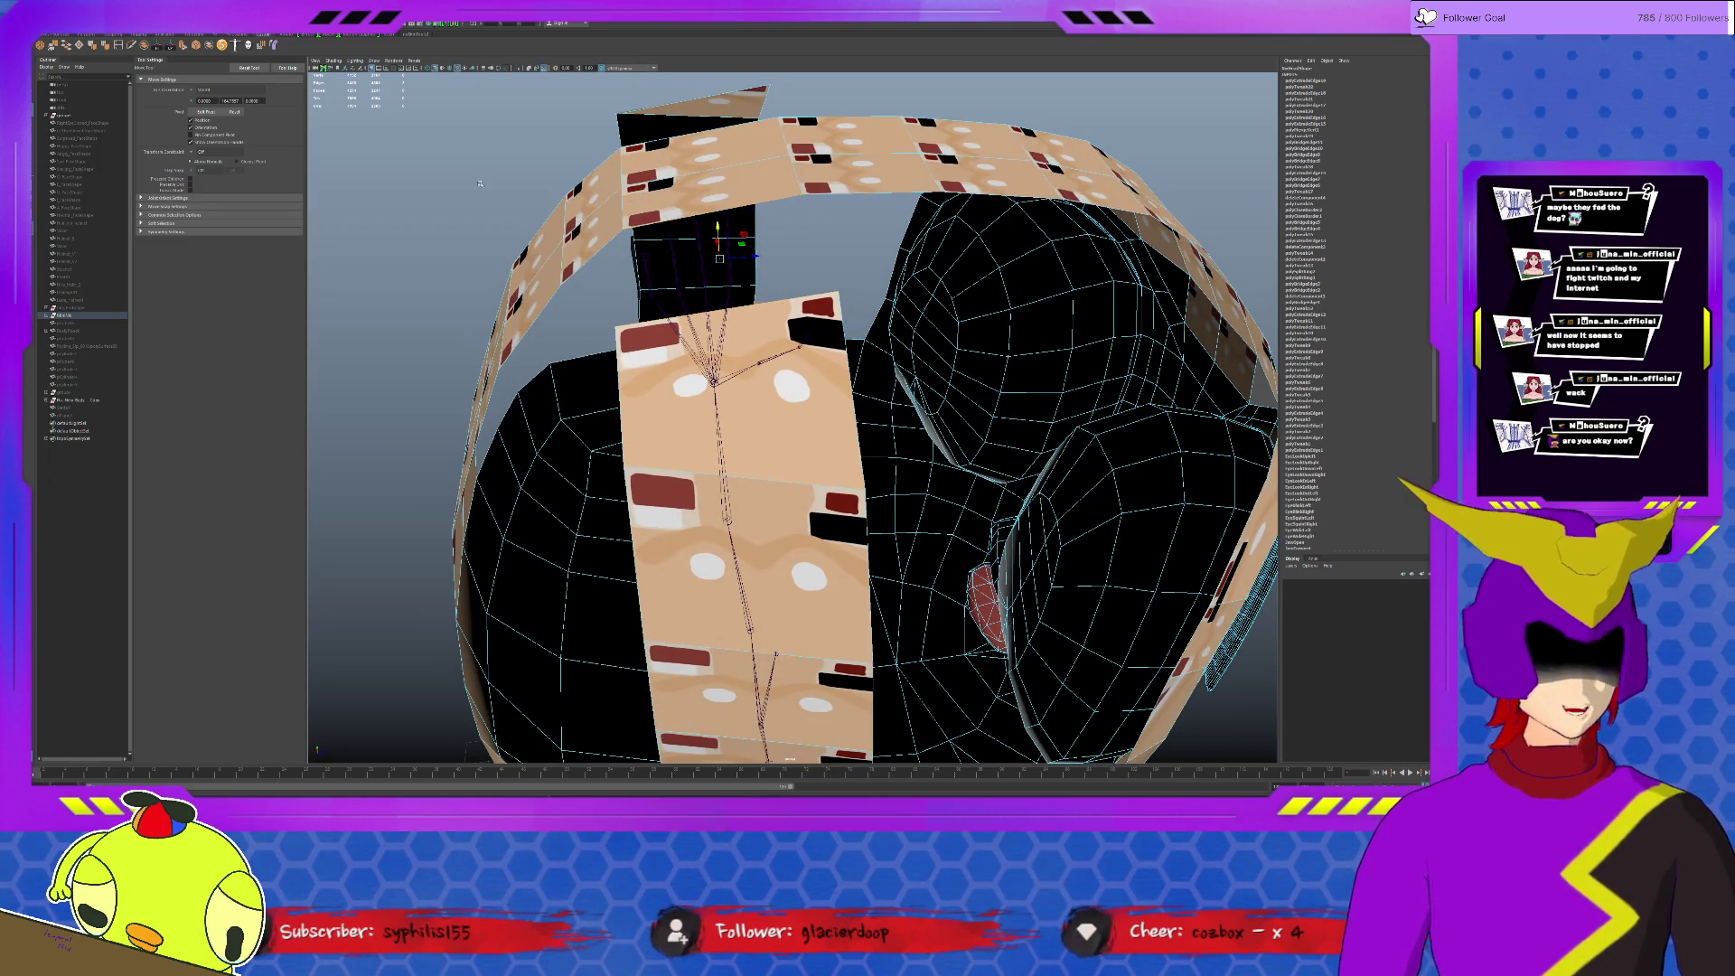
Step: Bridge the left flap to the center strip with a matching connecting strip
click(68, 45)
alt+drag(650, 289, 594, 201)
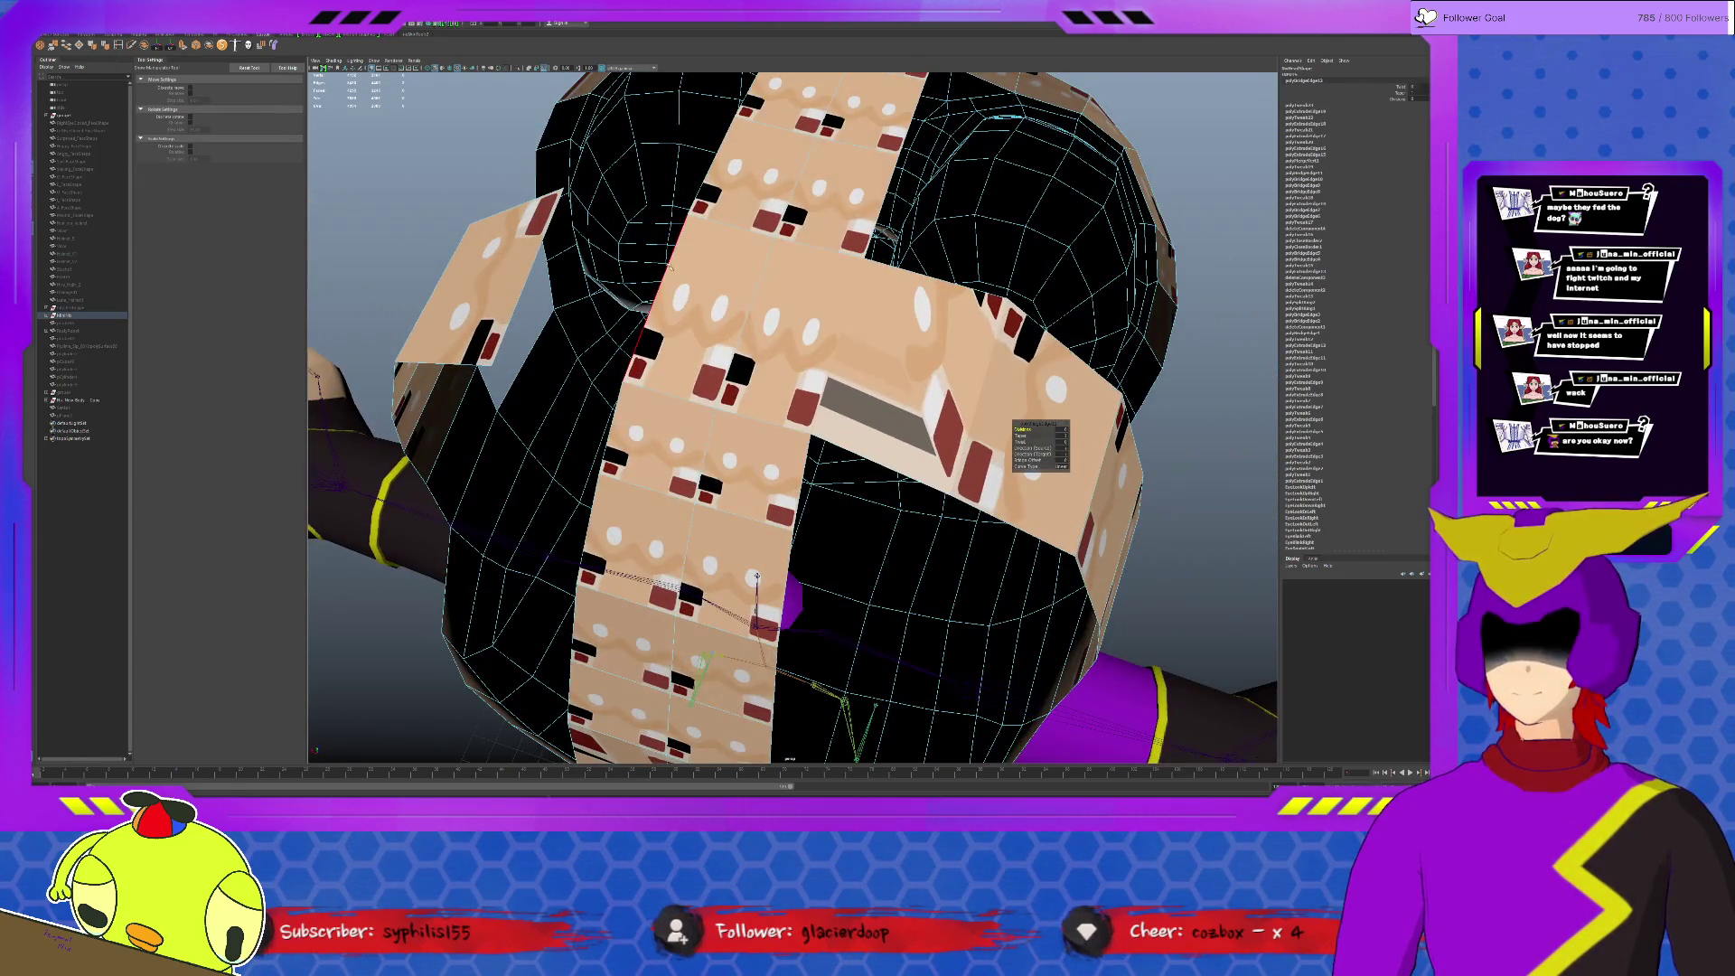
key(g)
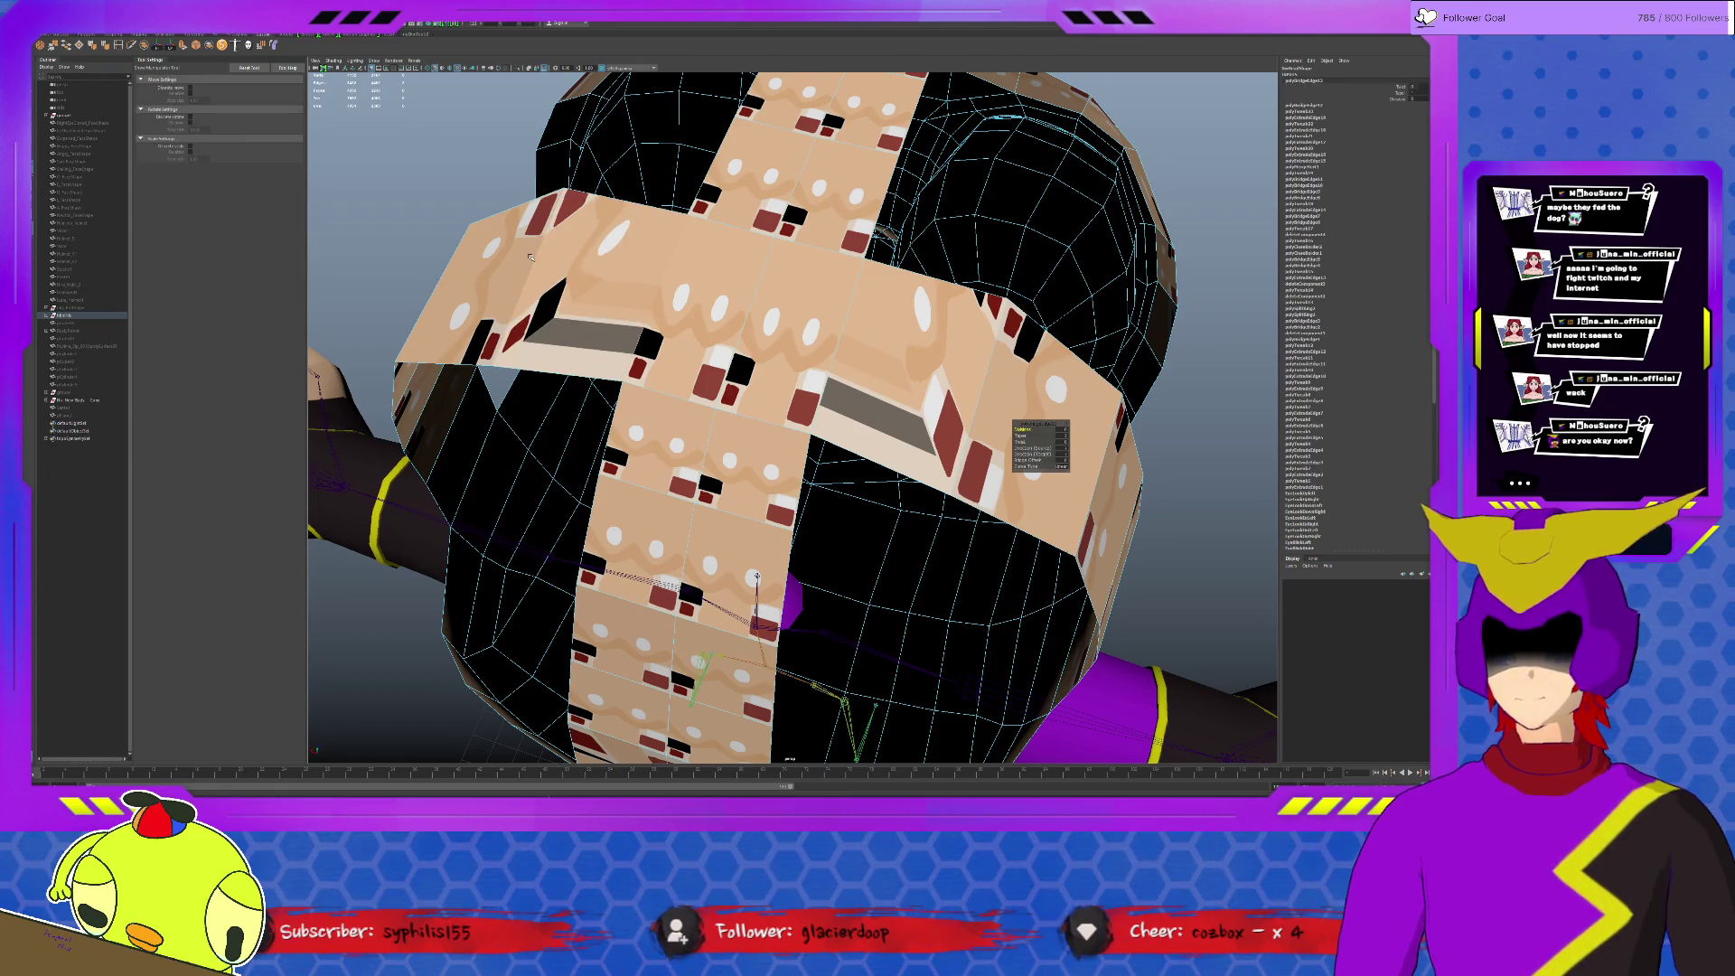
scroll(539, 257, down, 5)
alt+drag(540, 256, 672, 331)
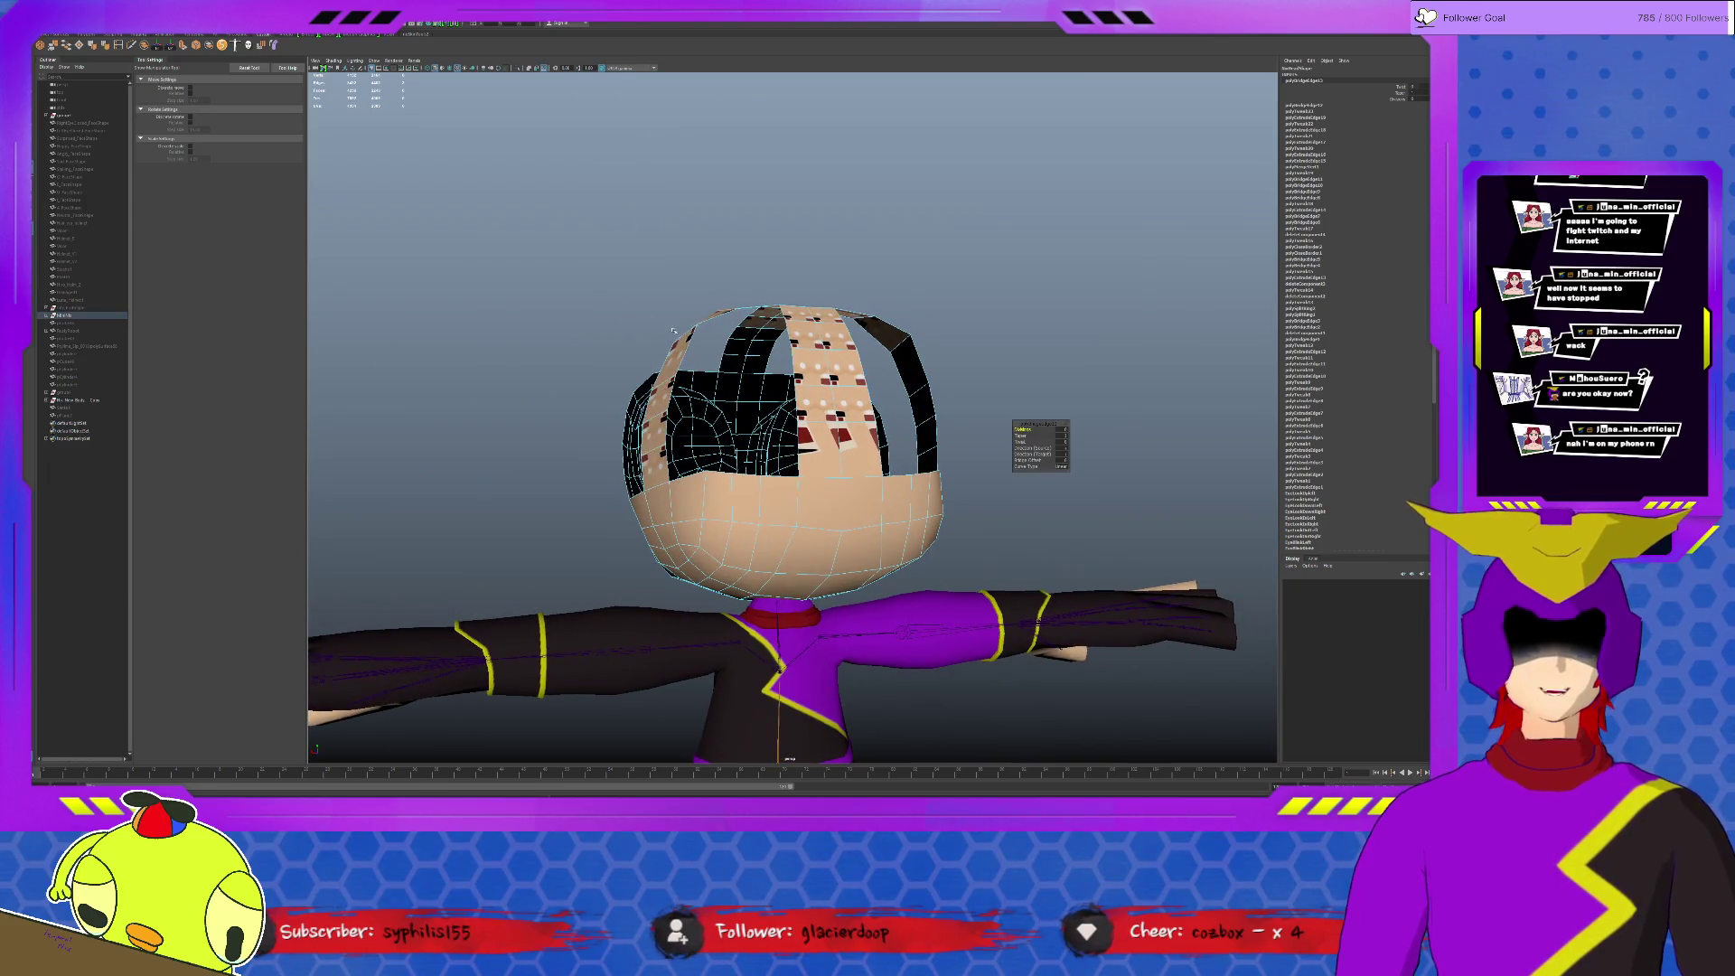
click(696, 329)
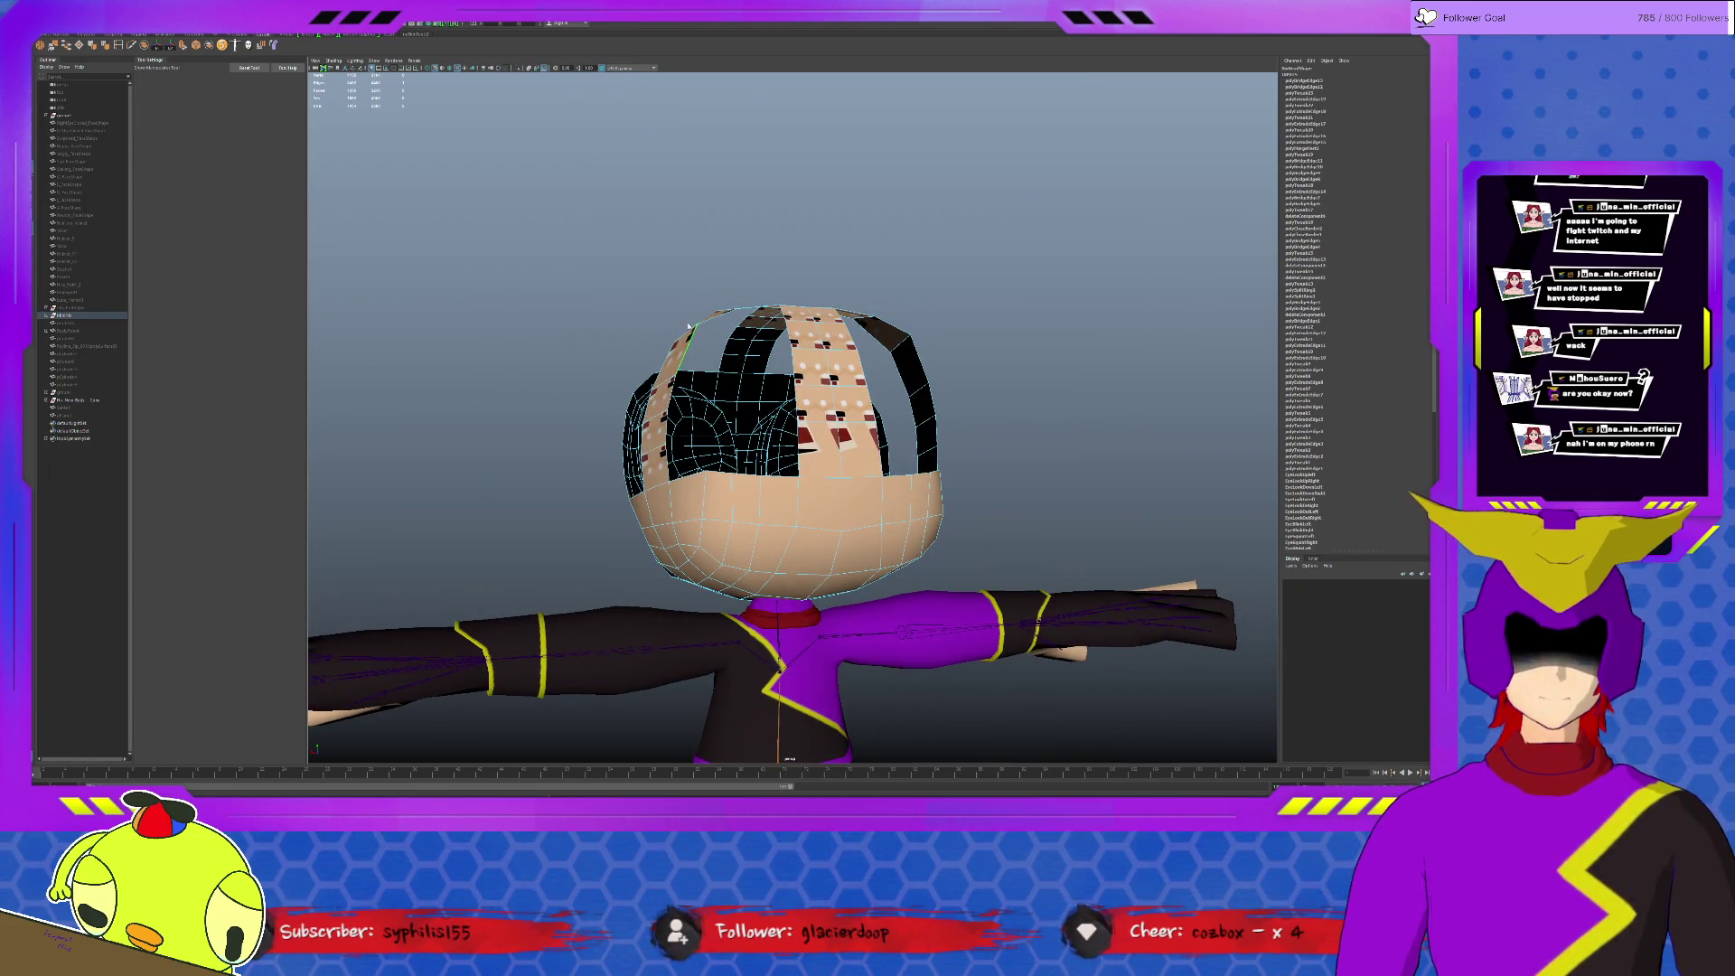
key(q)
alt+drag(688, 327, 914, 345)
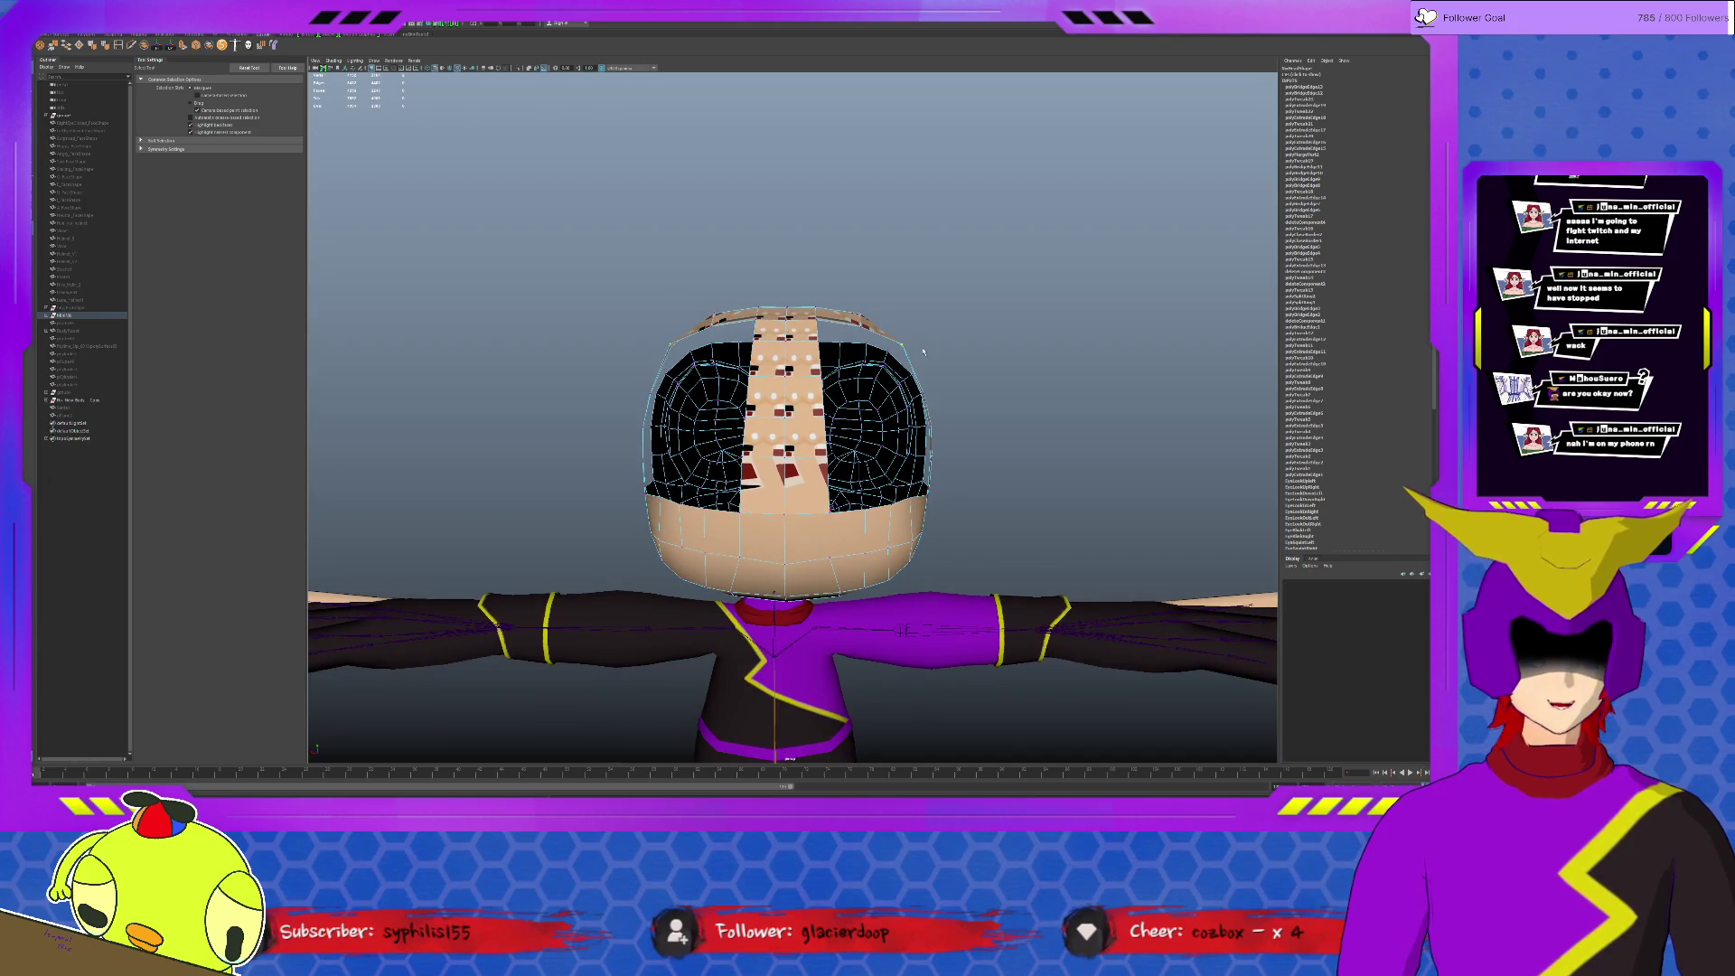
key(w)
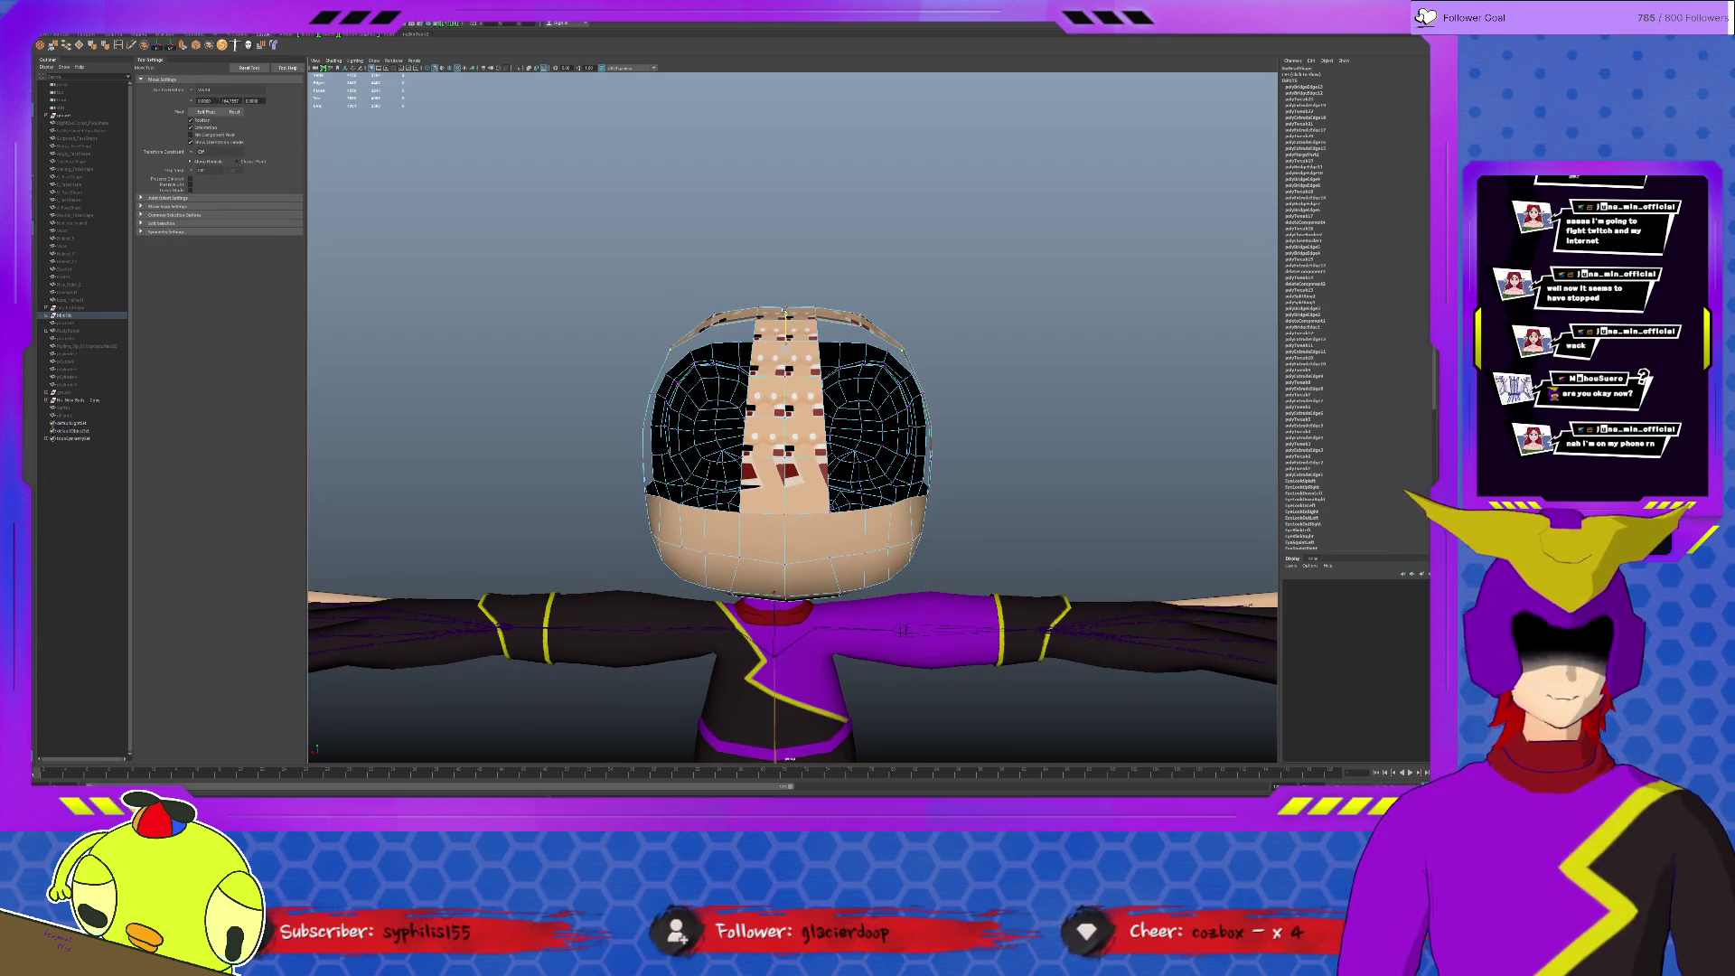
mouse_move(777, 350)
alt+mouse_down()
mouse_move(877, 352)
mouse_move(849, 424)
alt+mouse_up()
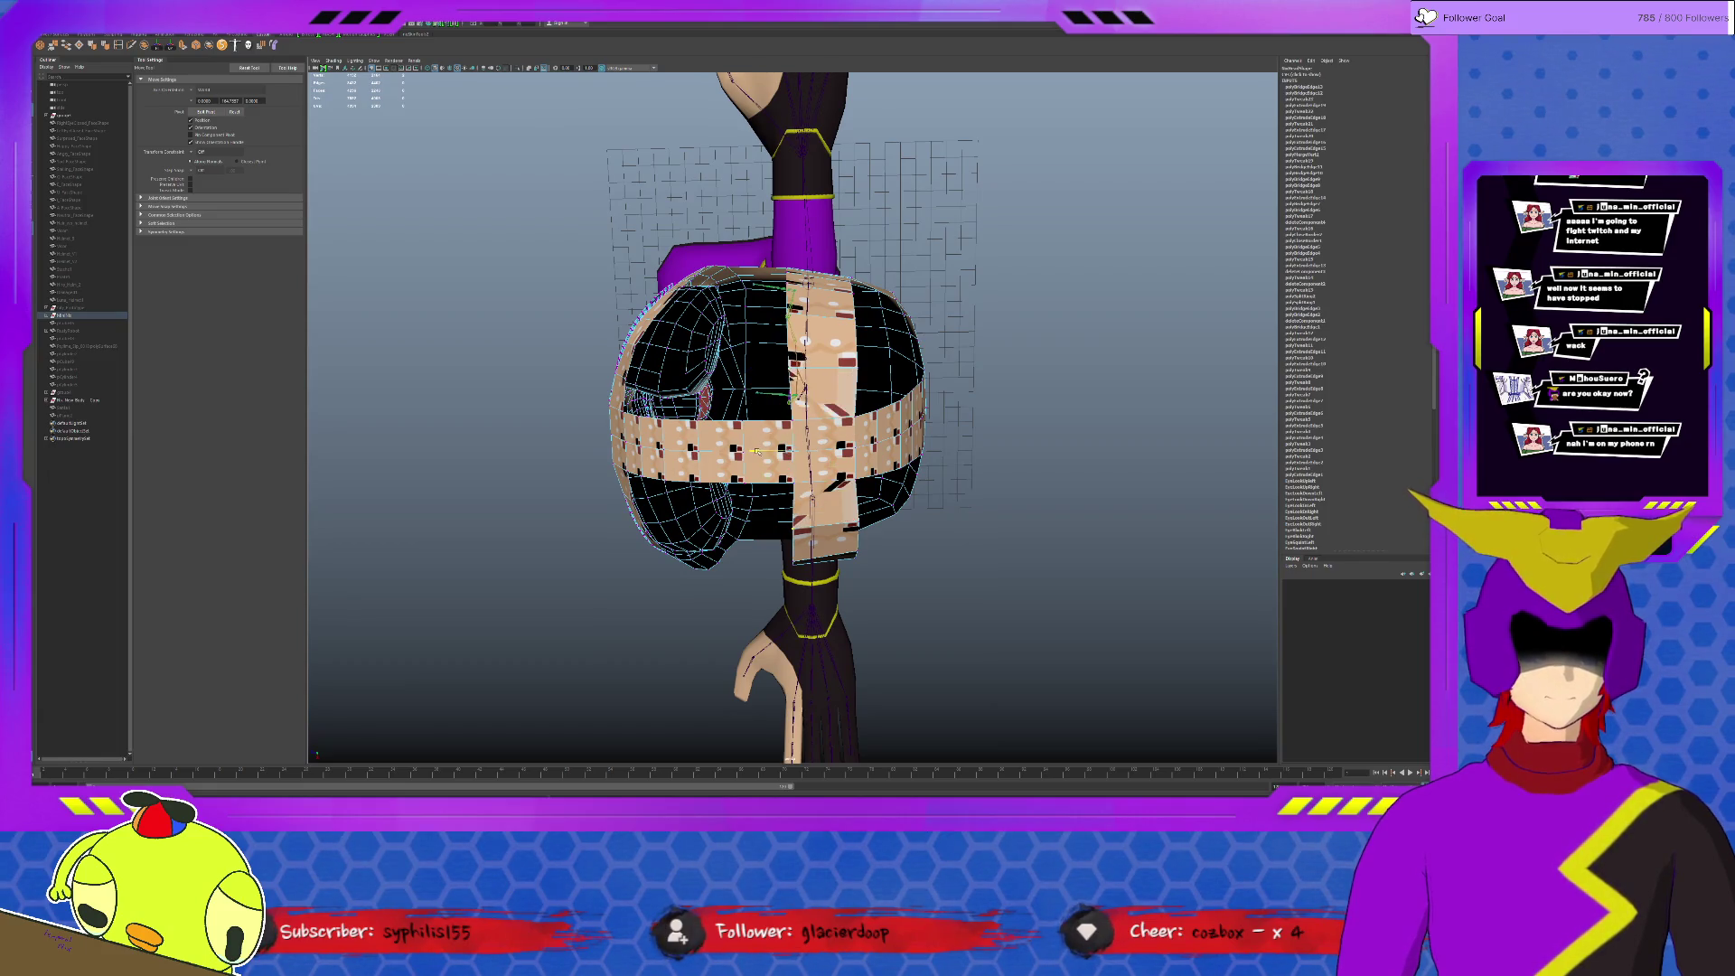
click(789, 312)
click(763, 463)
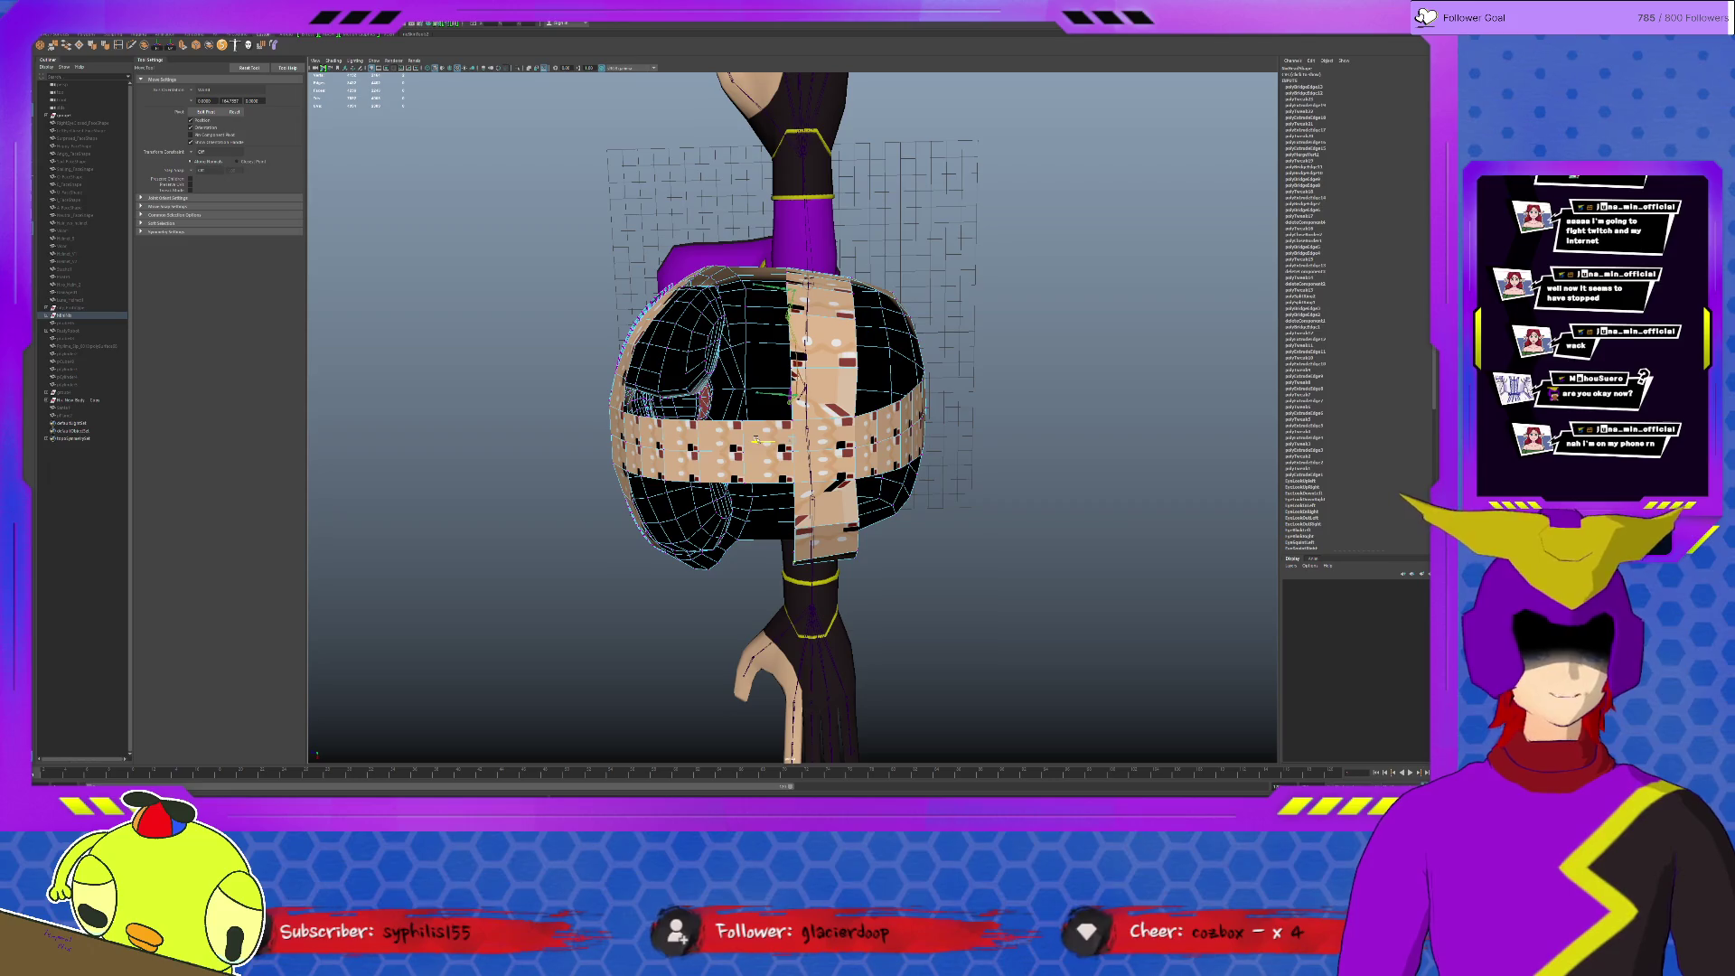
alt+drag(781, 508, 802, 411)
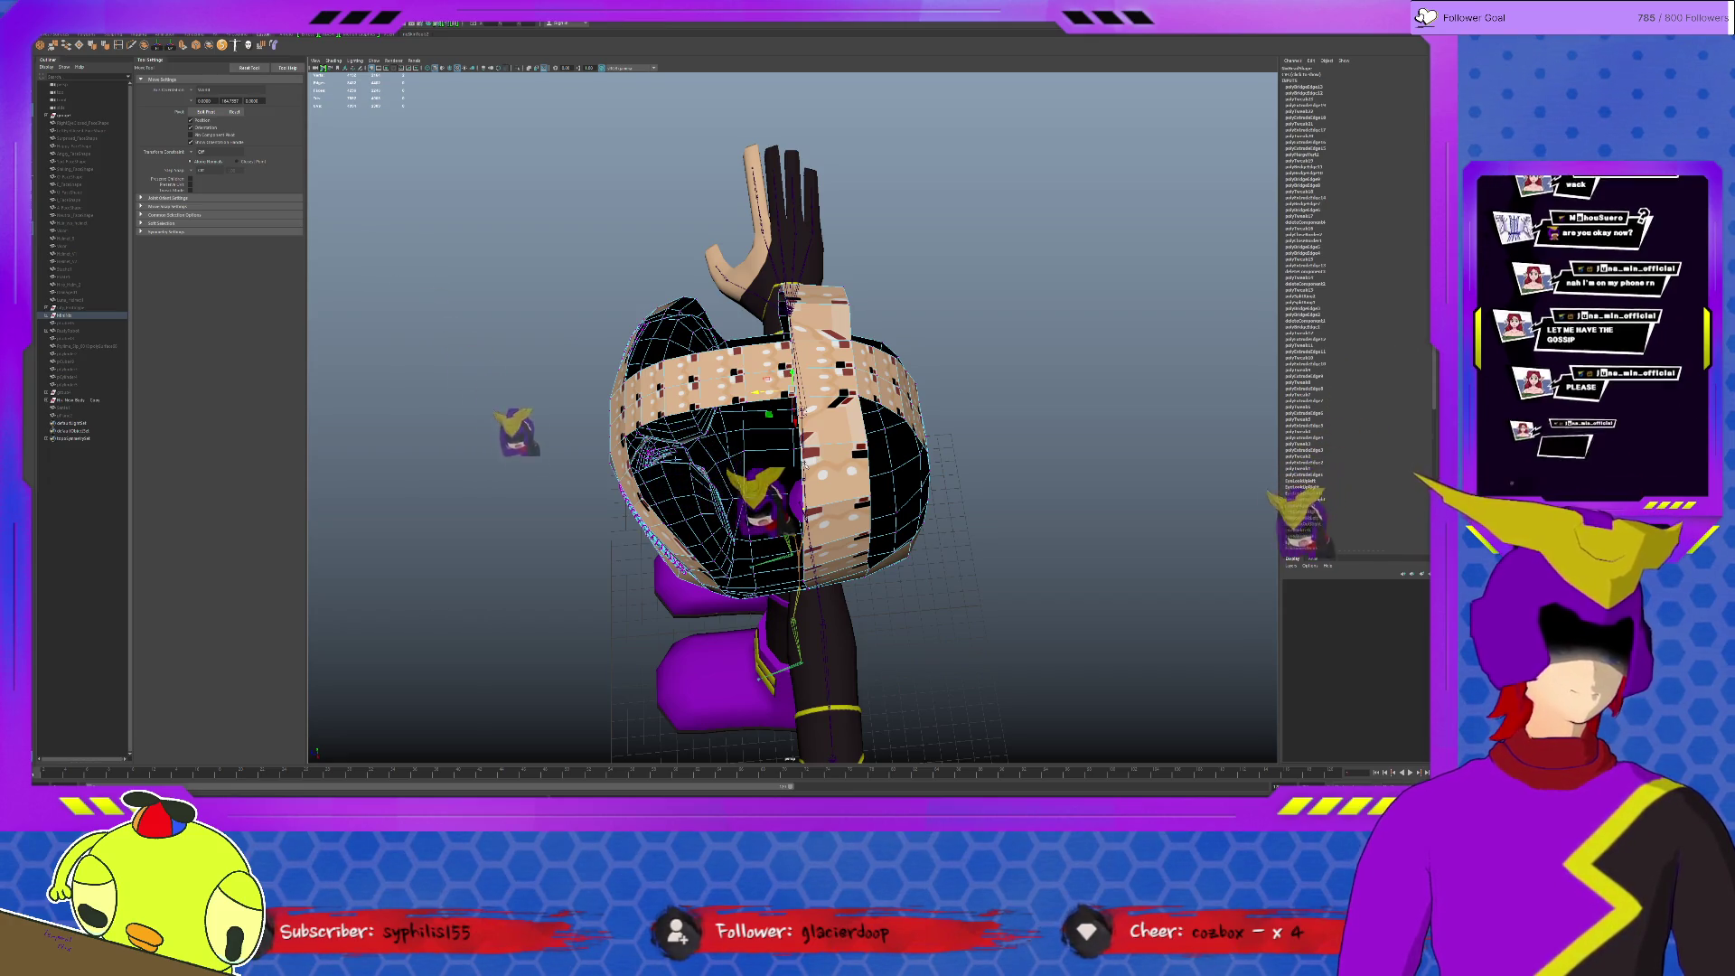
mouse_move(802, 411)
alt+mouse_down()
mouse_move(863, 559)
mouse_move(741, 533)
alt+mouse_up()
click(731, 425)
click(734, 442)
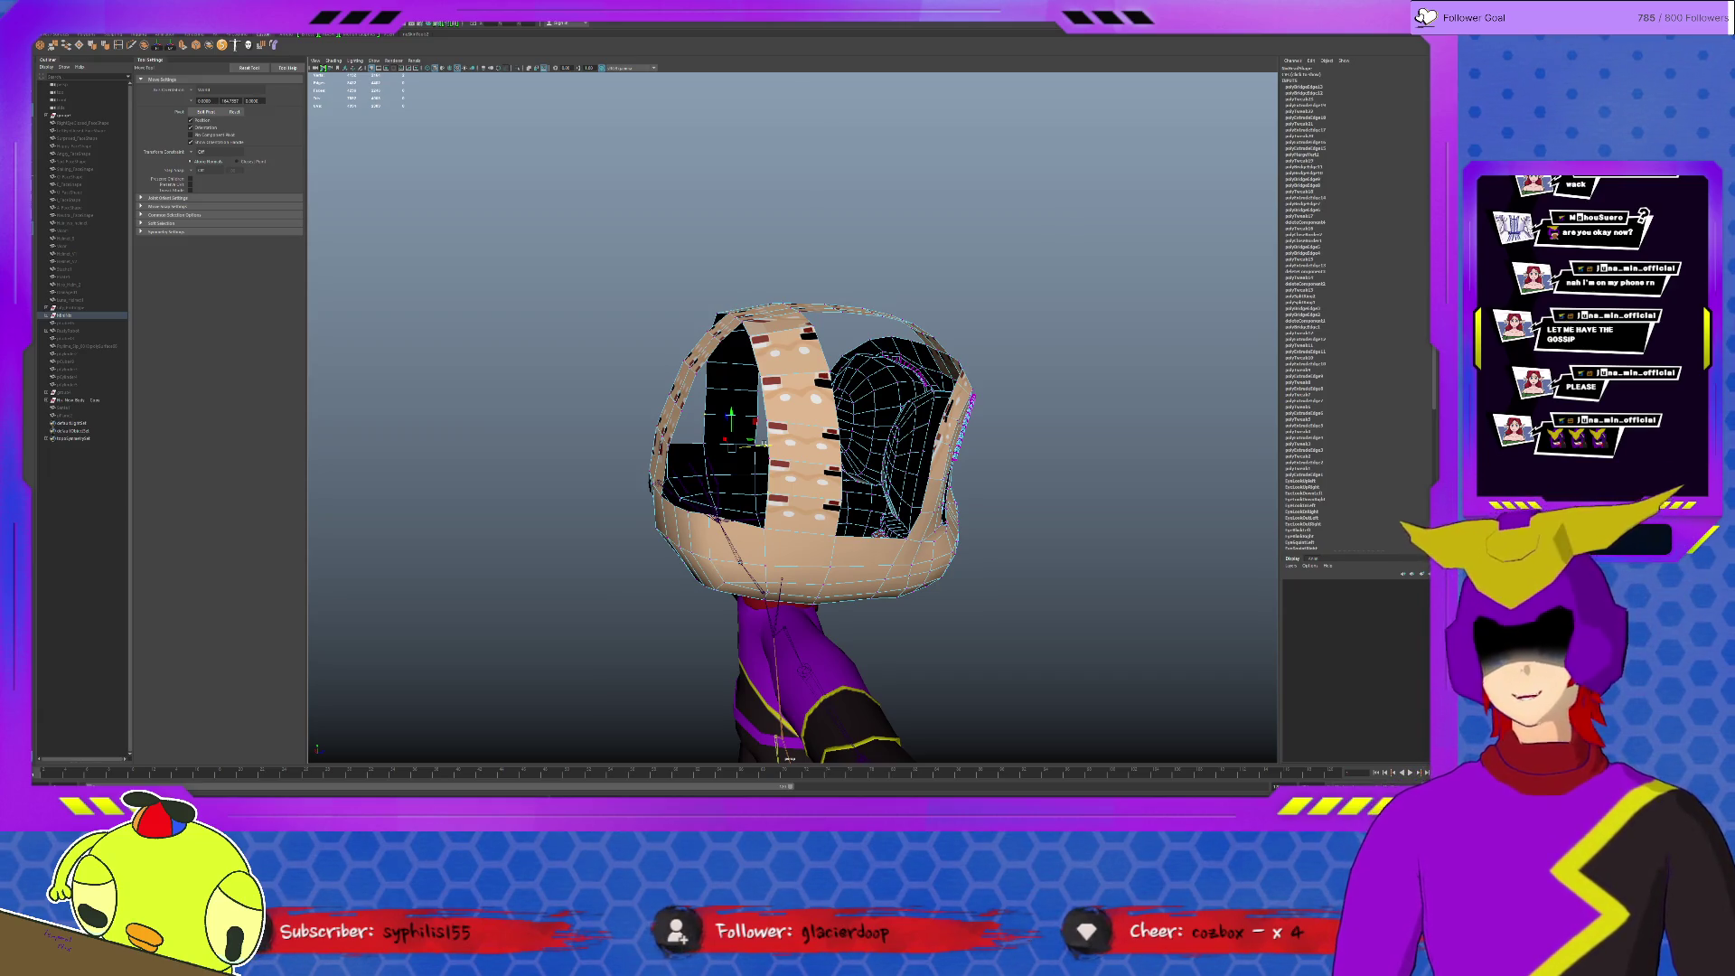
mouse_move(892, 531)
alt+mouse_down()
mouse_move(874, 524)
mouse_move(886, 509)
alt+mouse_up()
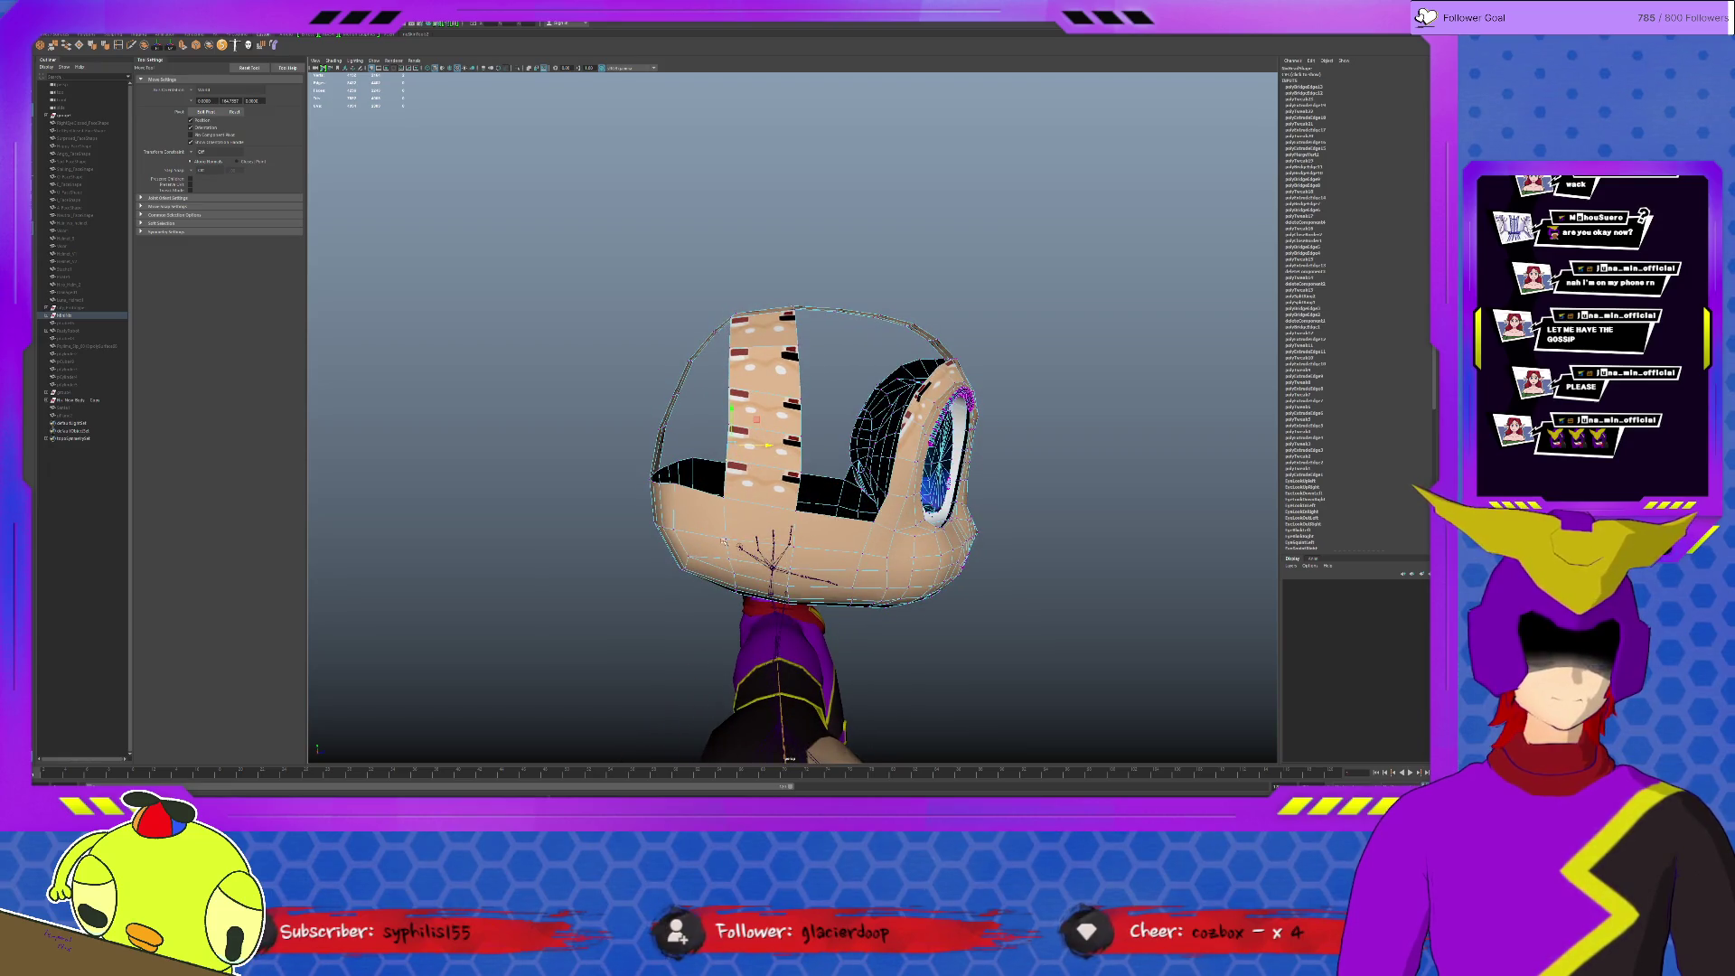
scroll(722, 539, up, 2)
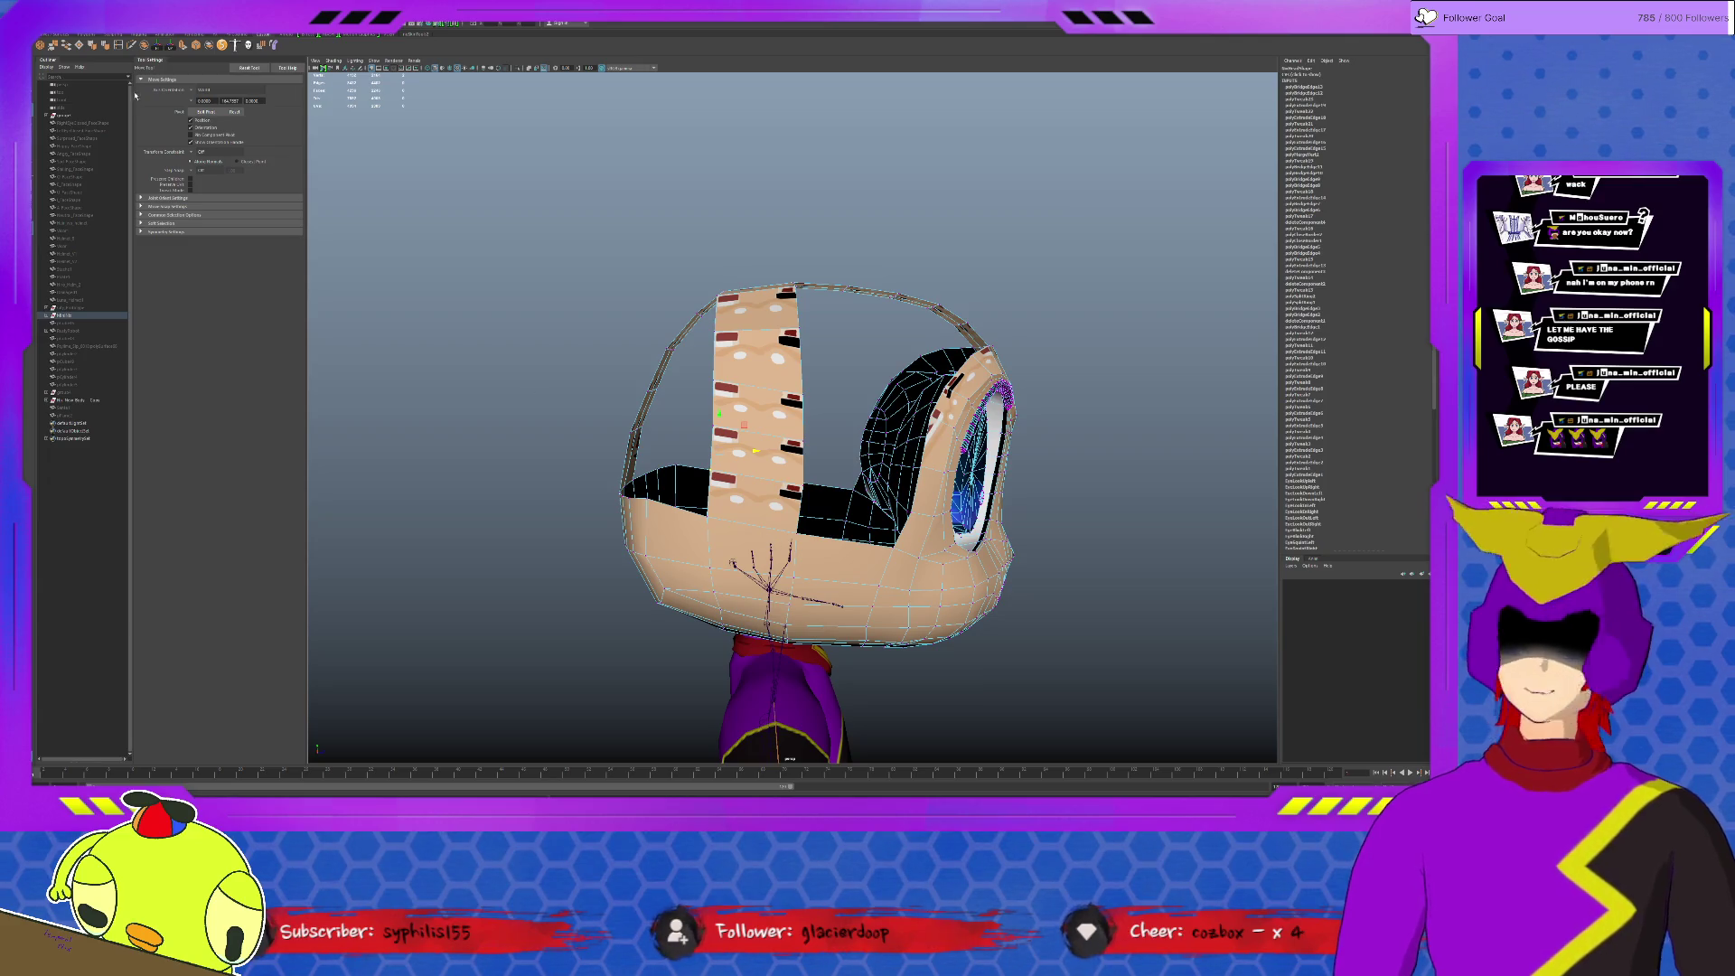
click(117, 45)
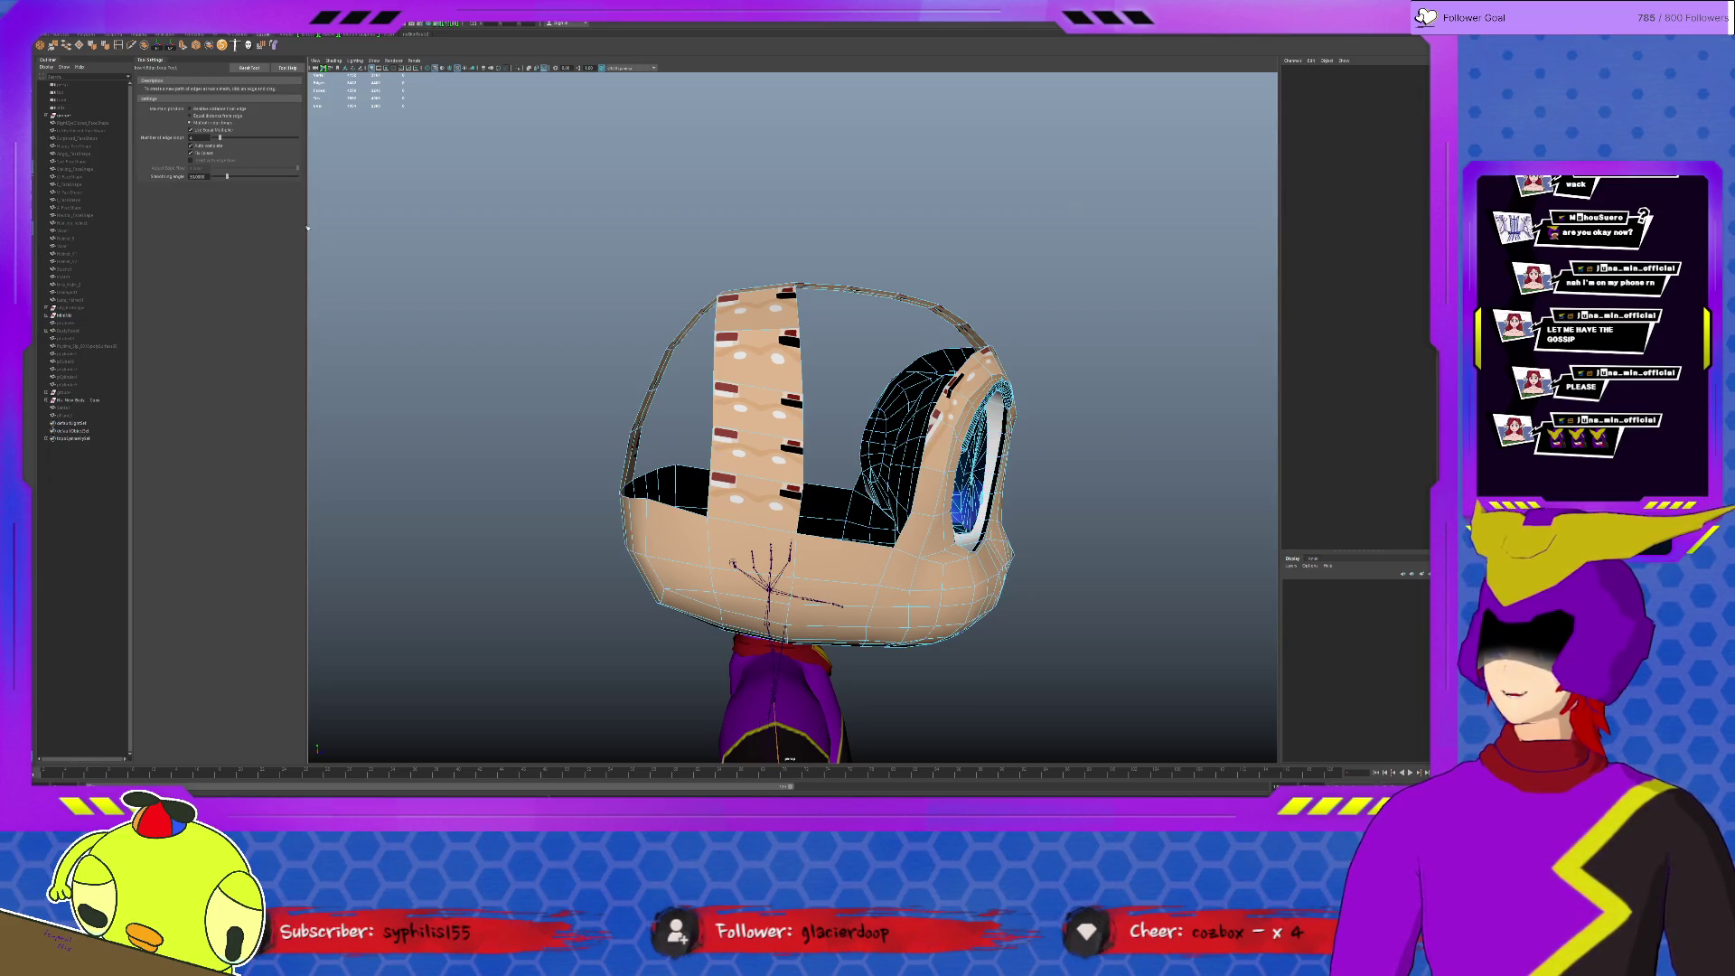
click(210, 116)
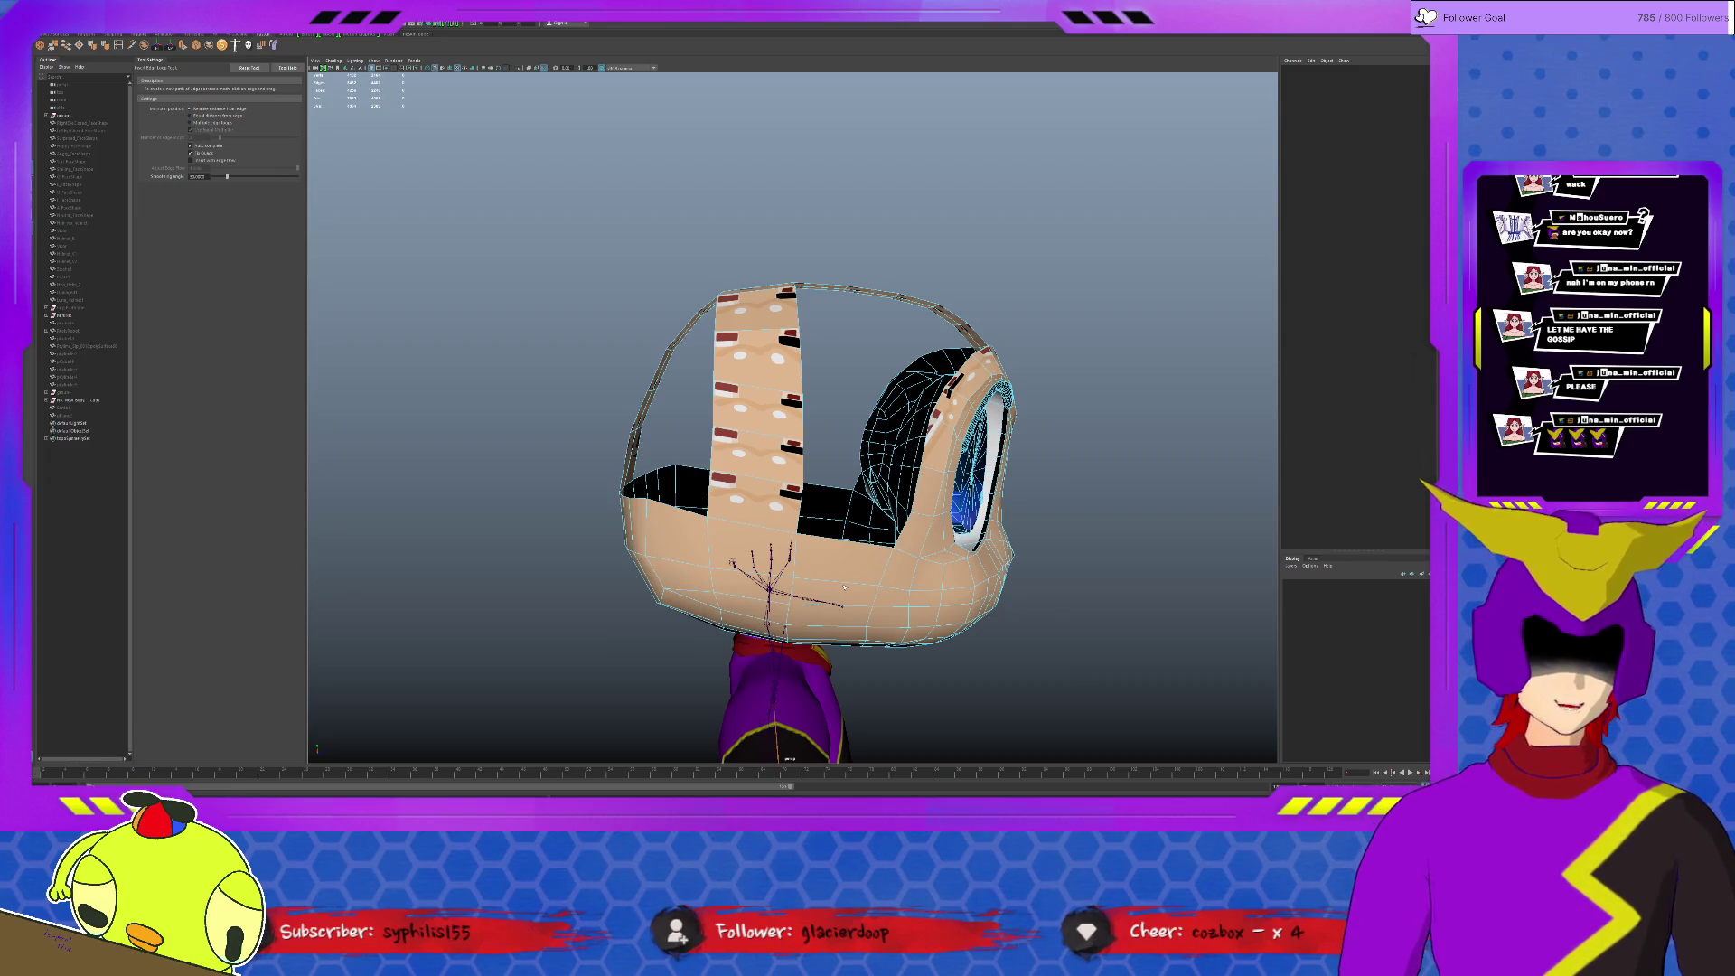
click(843, 587)
alt+drag(843, 588, 822, 568)
key(w)
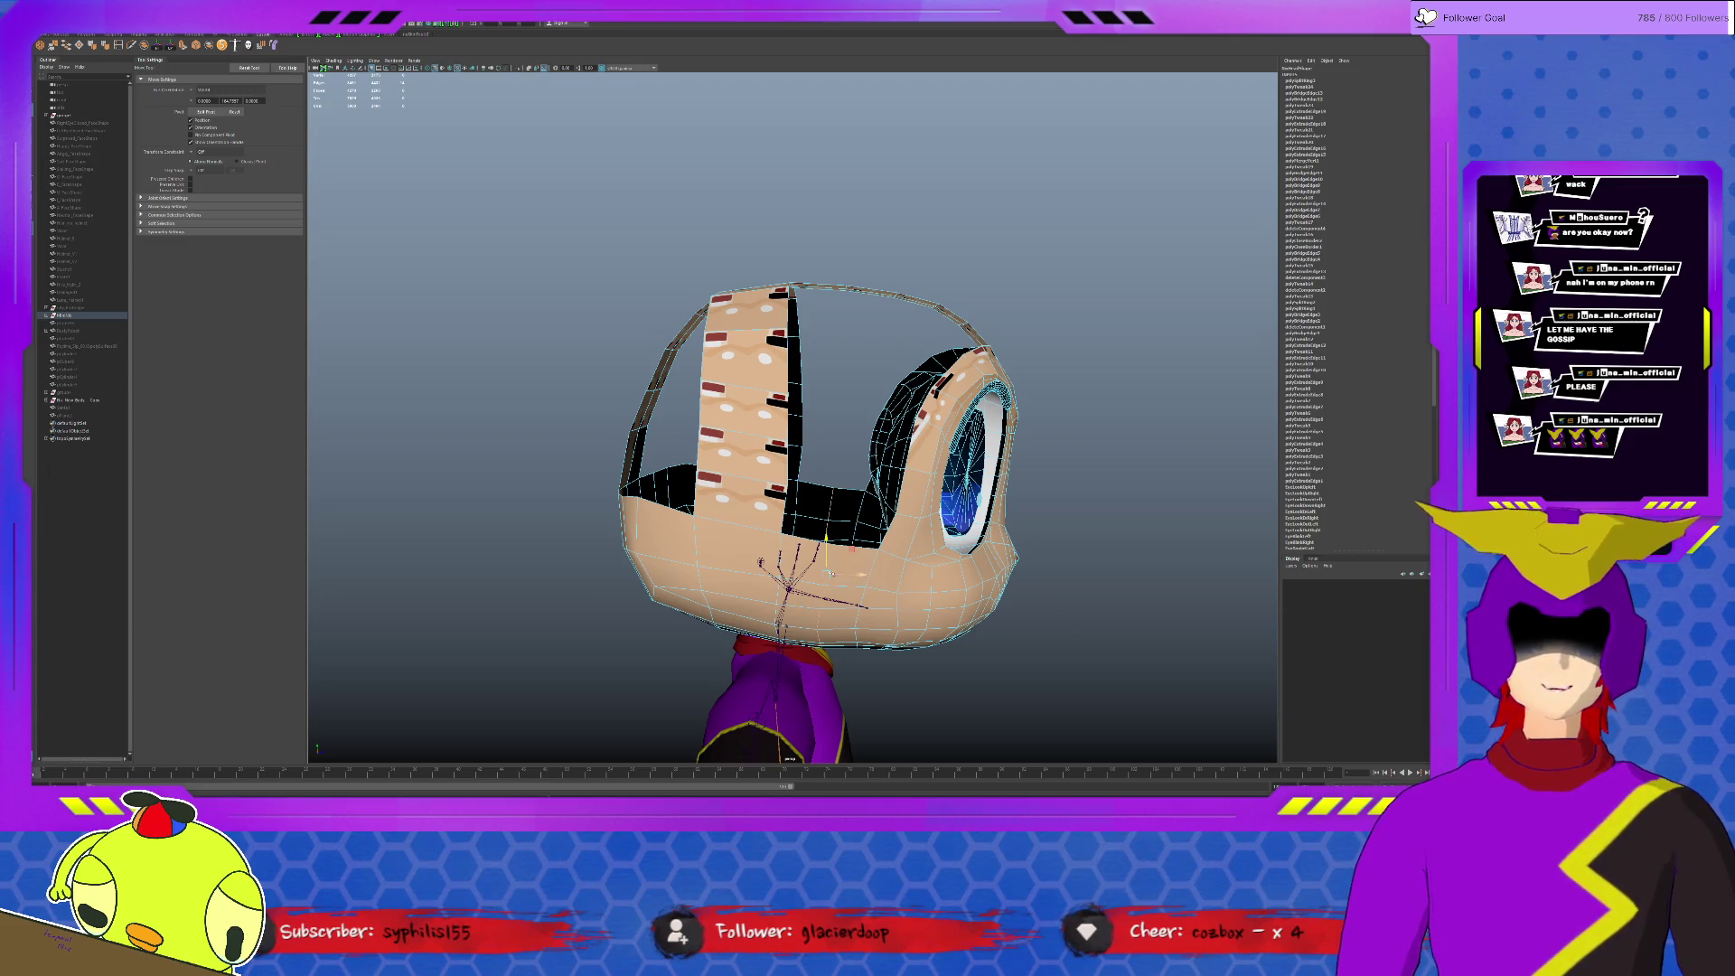
alt+drag(784, 562, 833, 558)
key(q)
scroll(833, 557, up, 2)
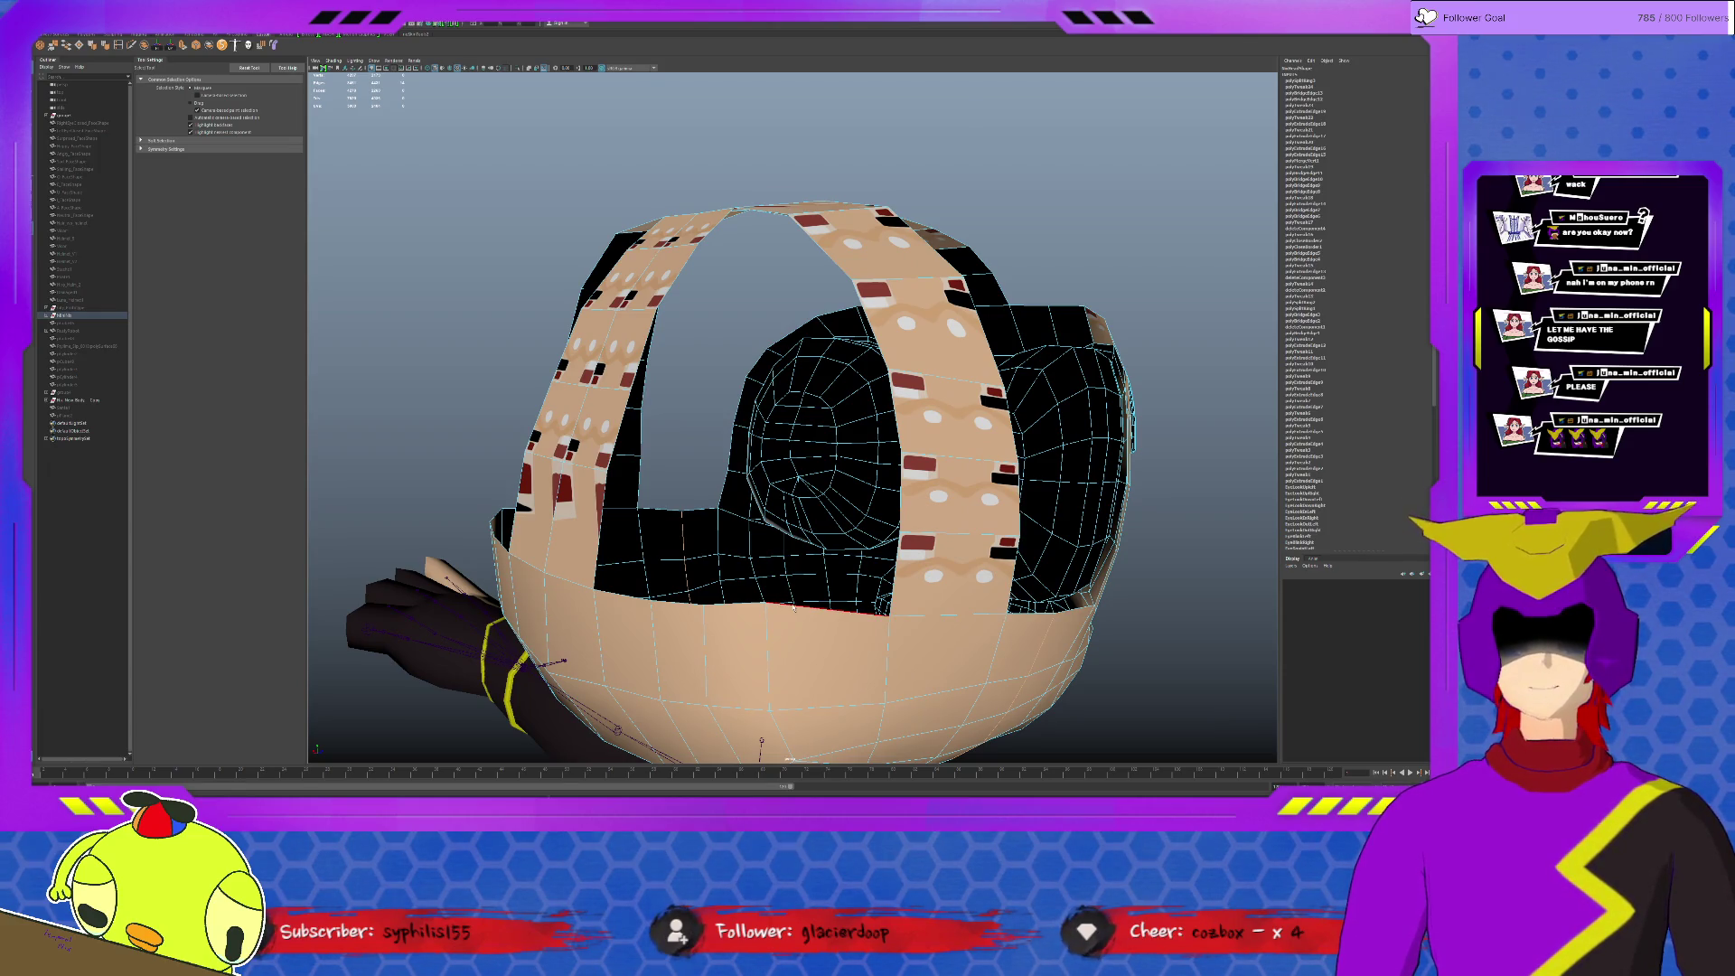
Step: Bridge new bandage strips across the lower and upper face holes
alt+drag(793, 607, 772, 492)
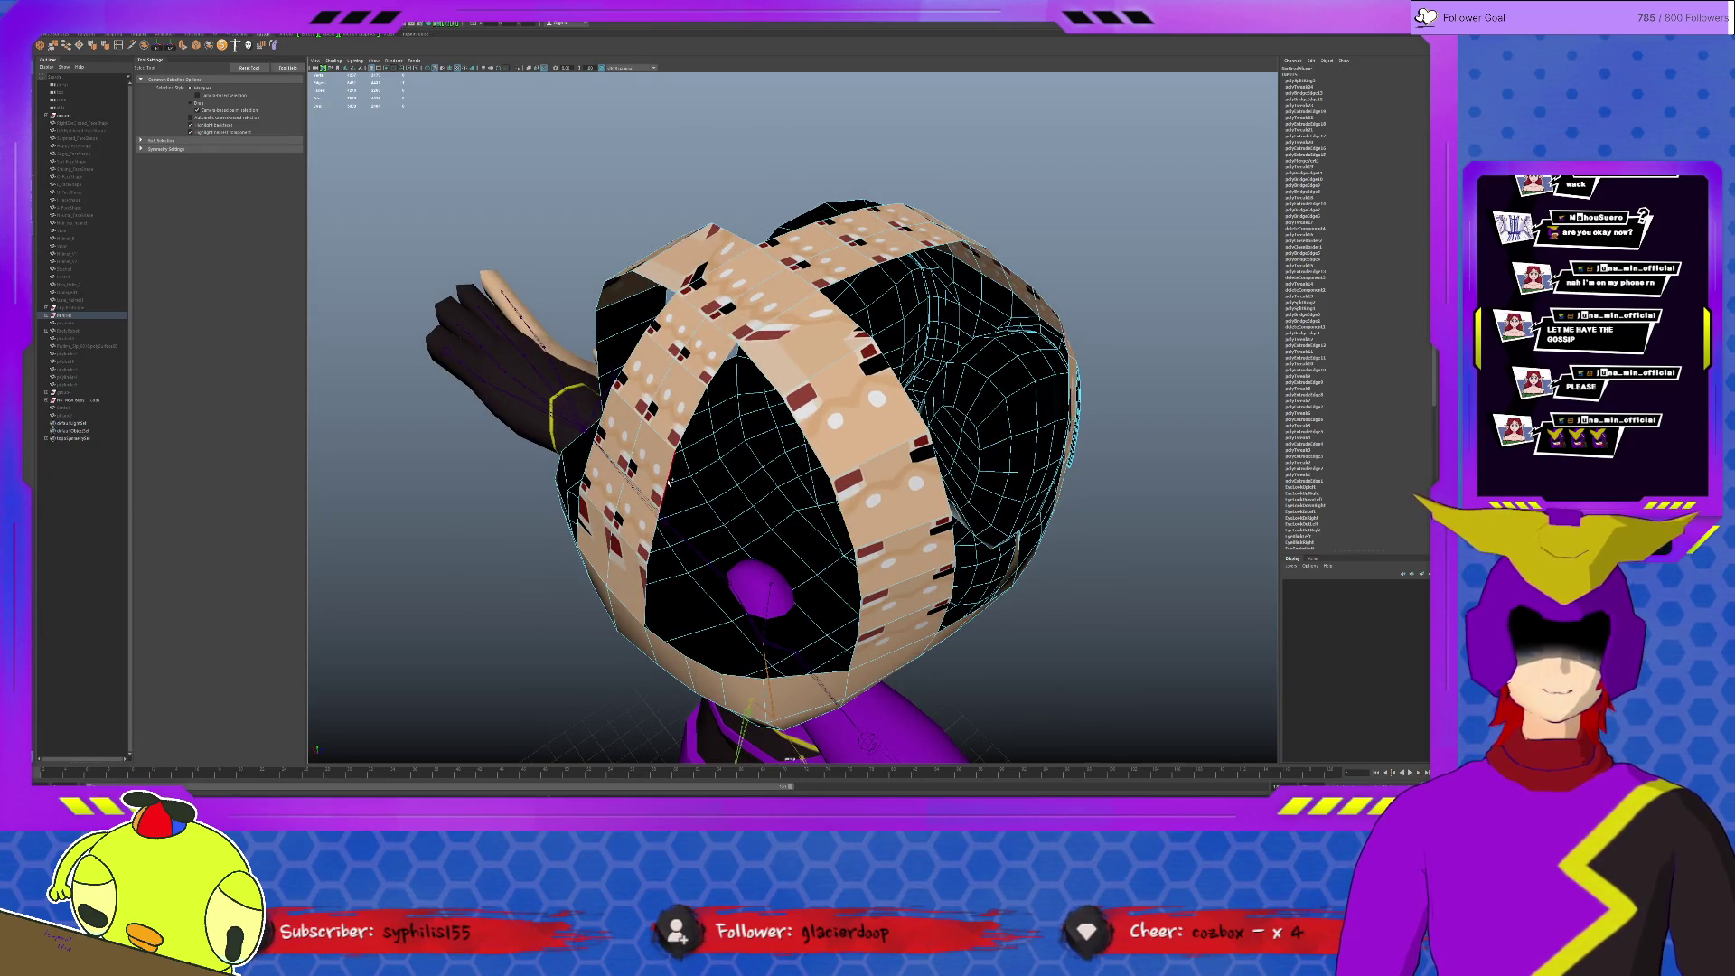
shift+right_drag(668, 481, 568, 448)
mouse_move(567, 448)
alt+mouse_down()
mouse_move(792, 443)
mouse_move(581, 413)
alt+mouse_up()
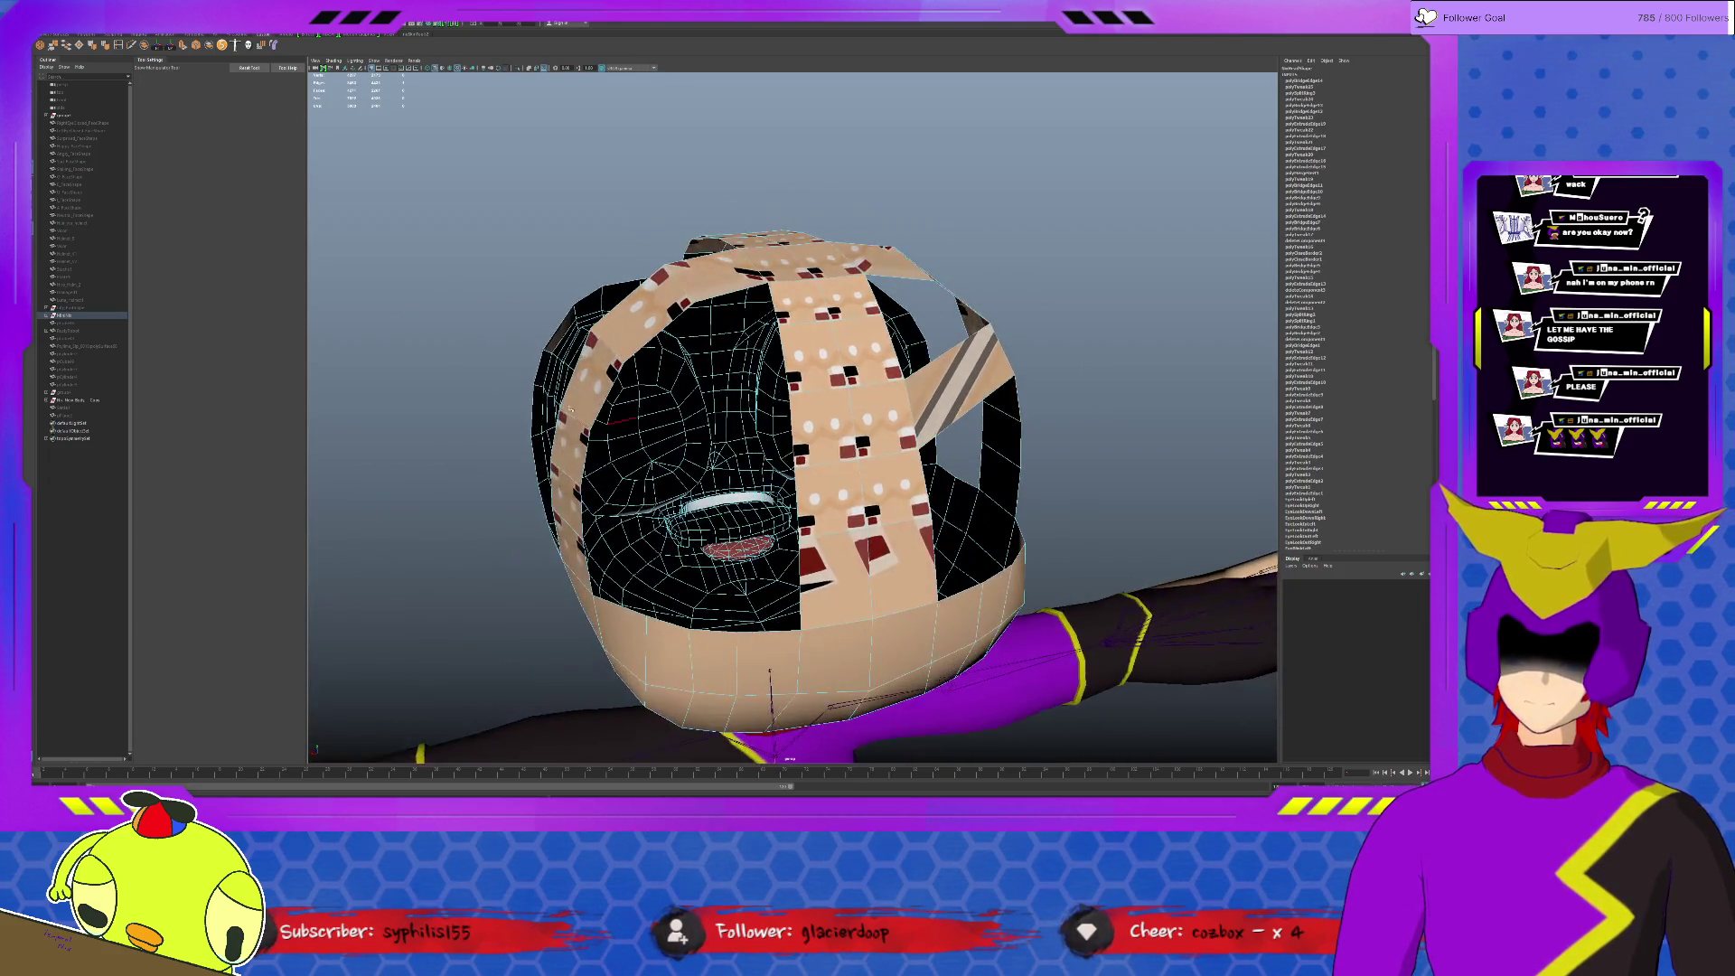
shift+right_drag(596, 397, 723, 592)
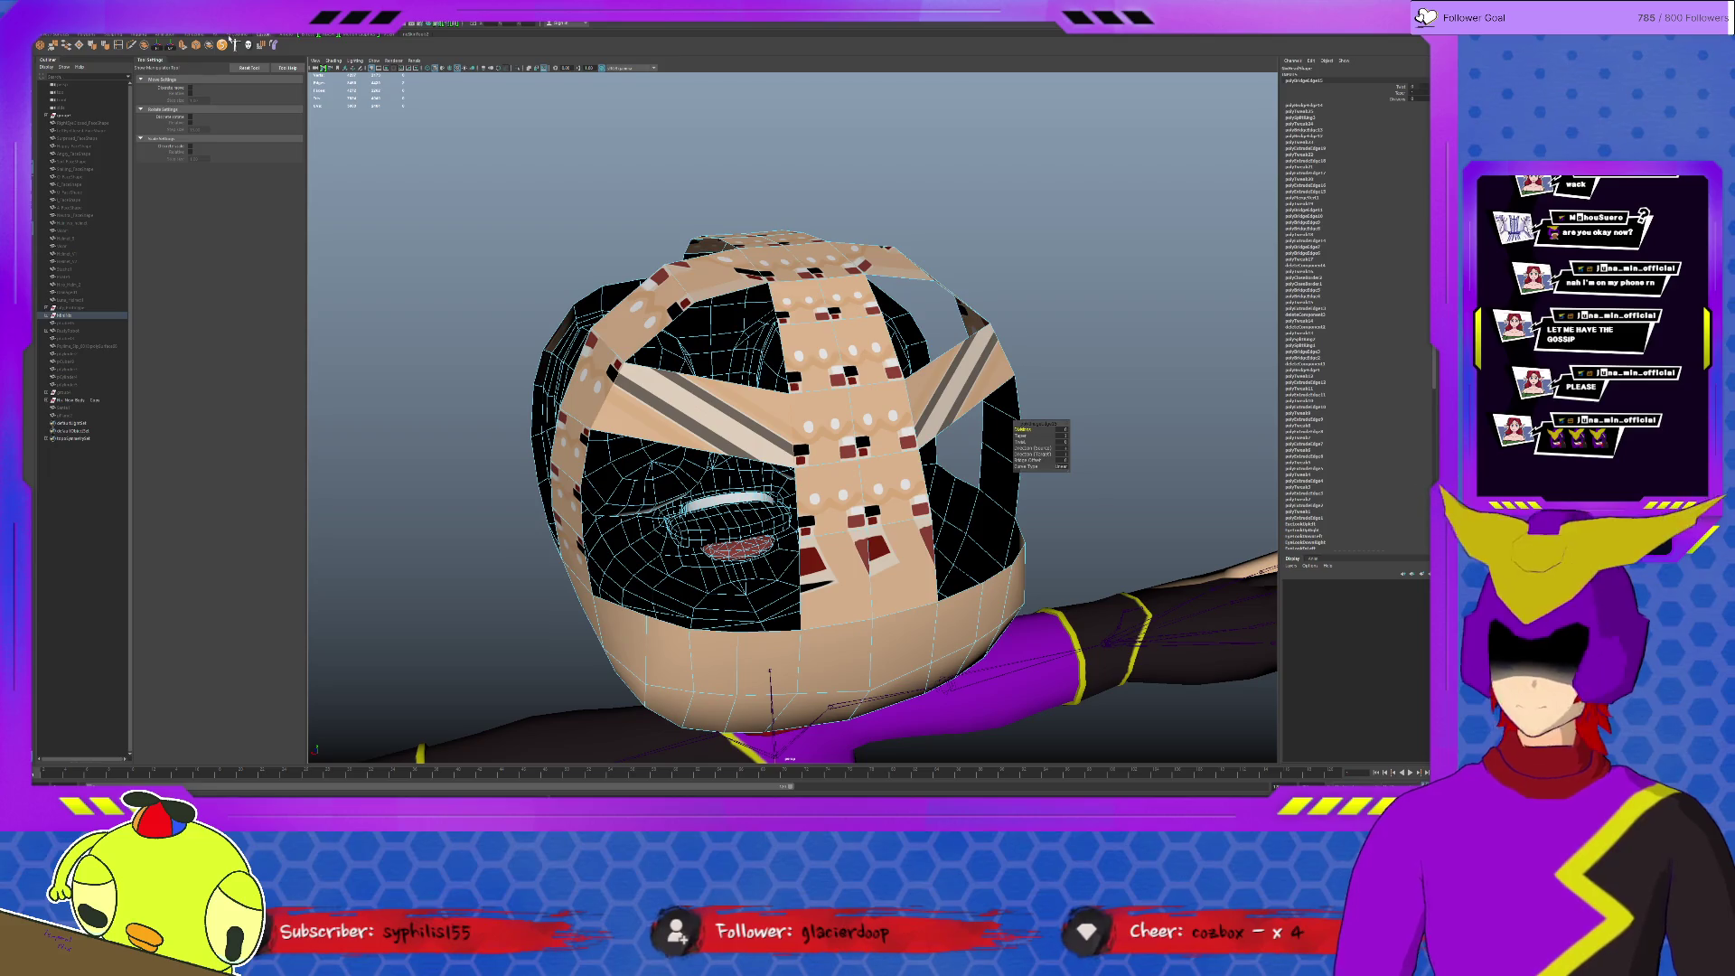
Step: Insert multiple edge loops along the strip over the eyes
click(131, 46)
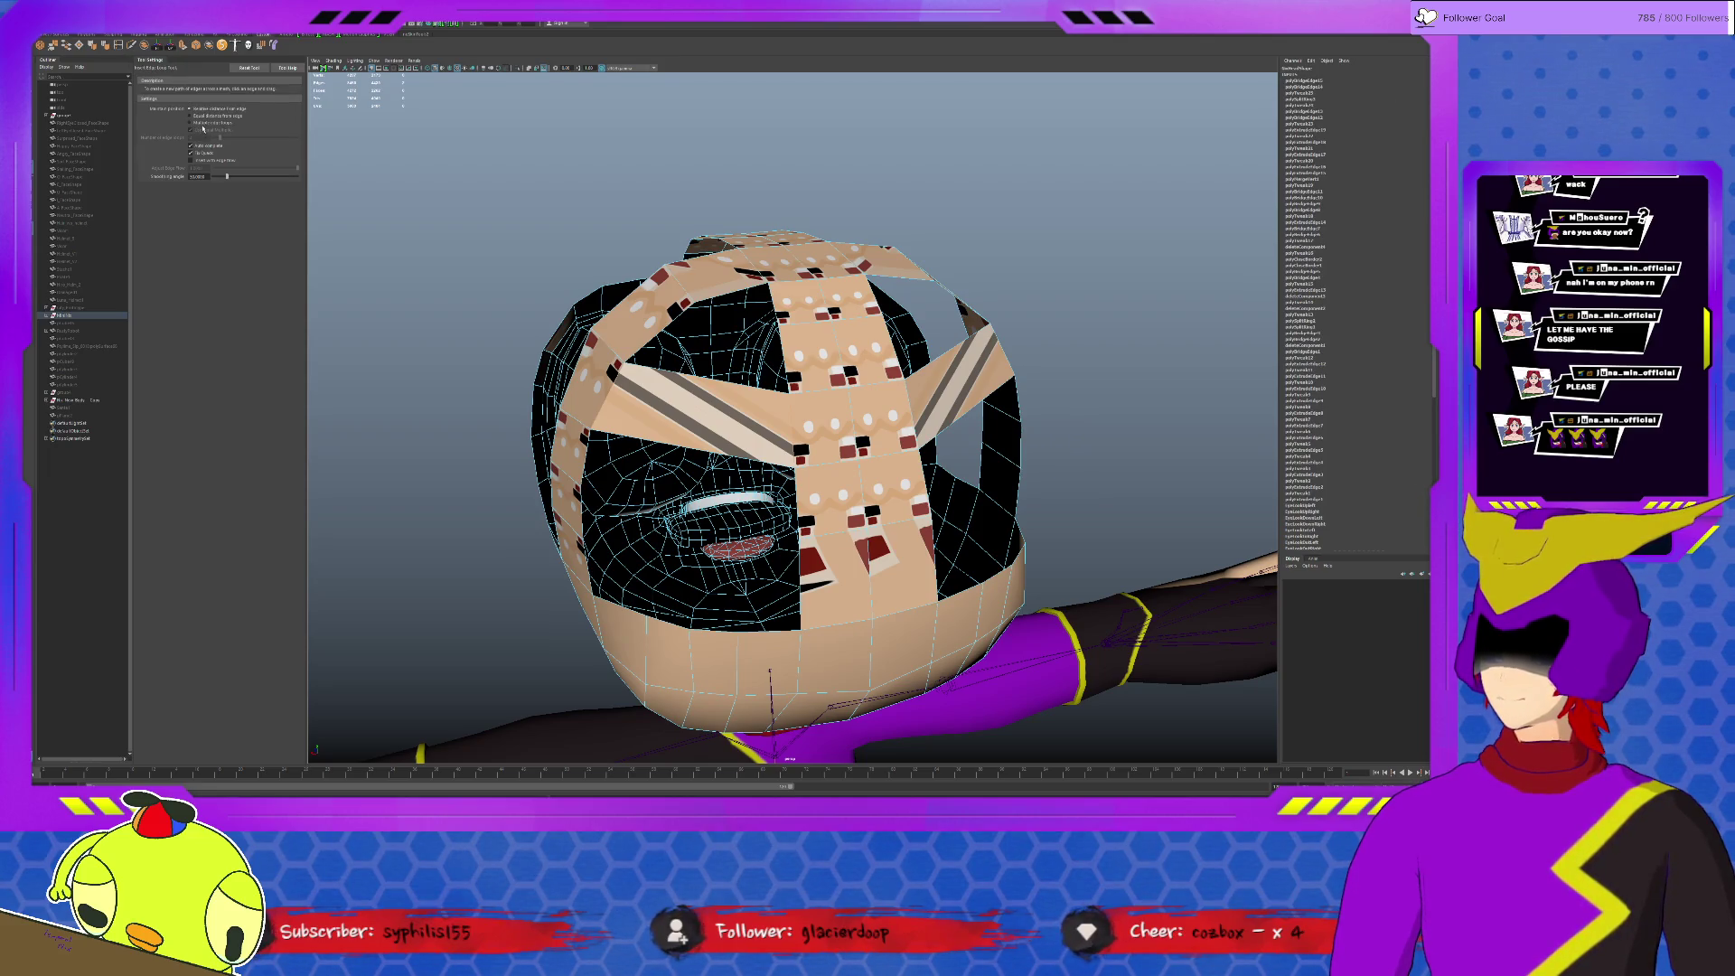
click(200, 124)
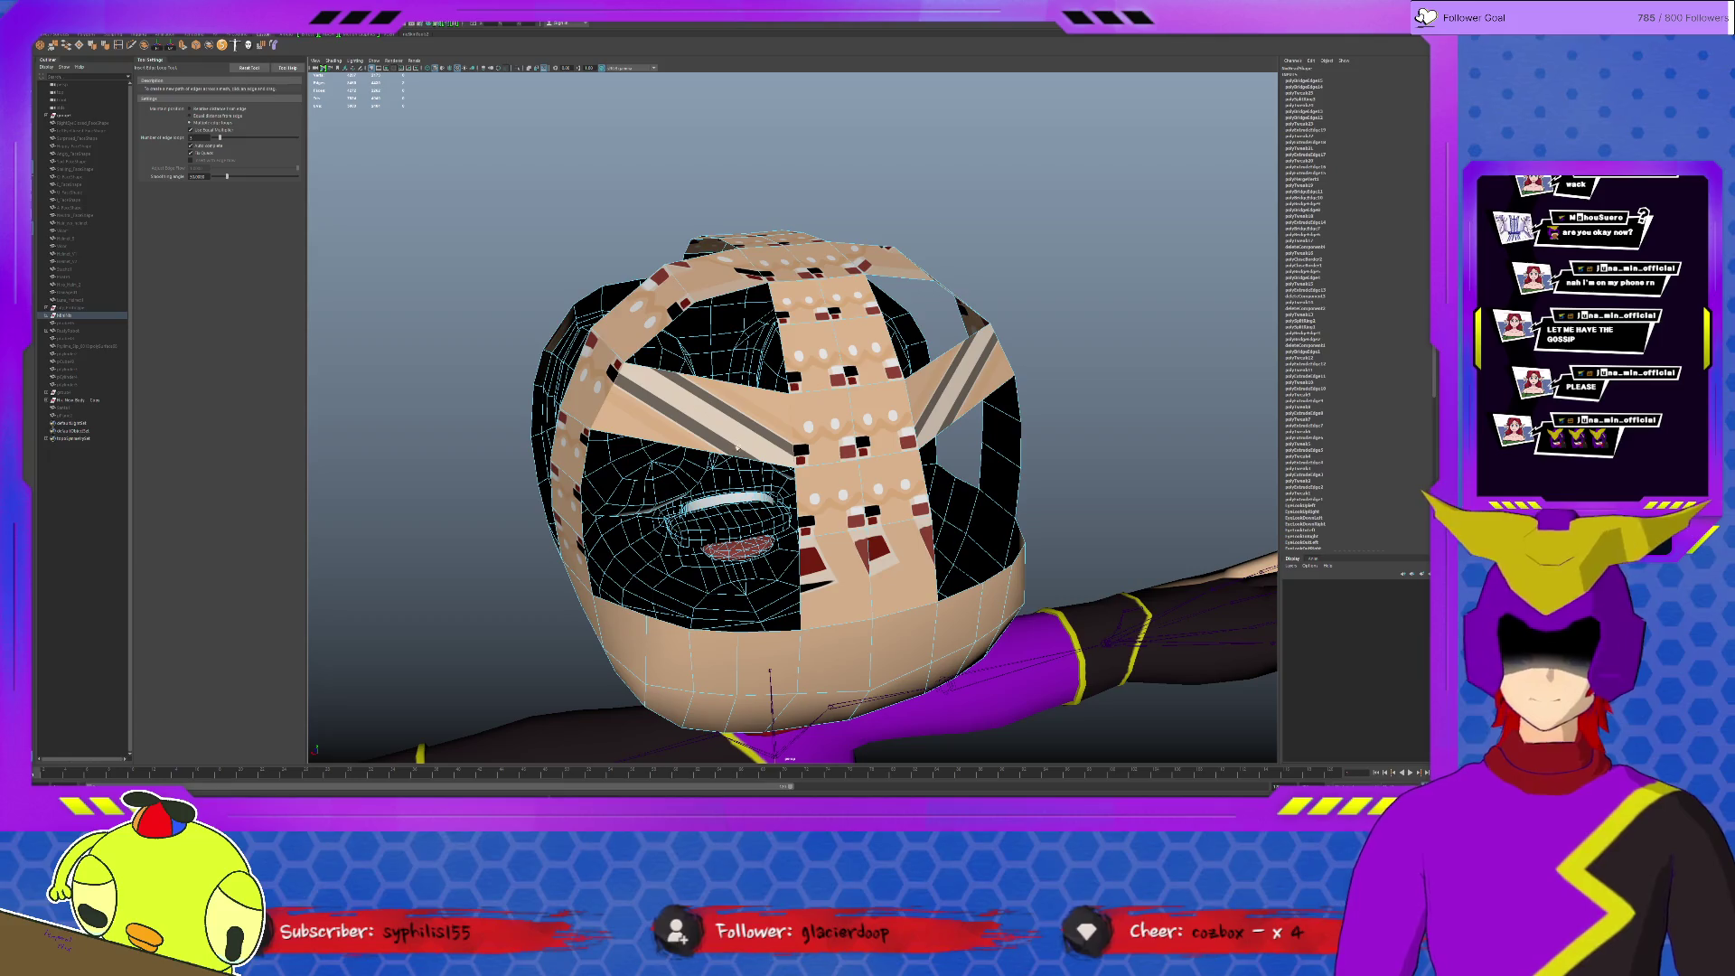
click(1005, 383)
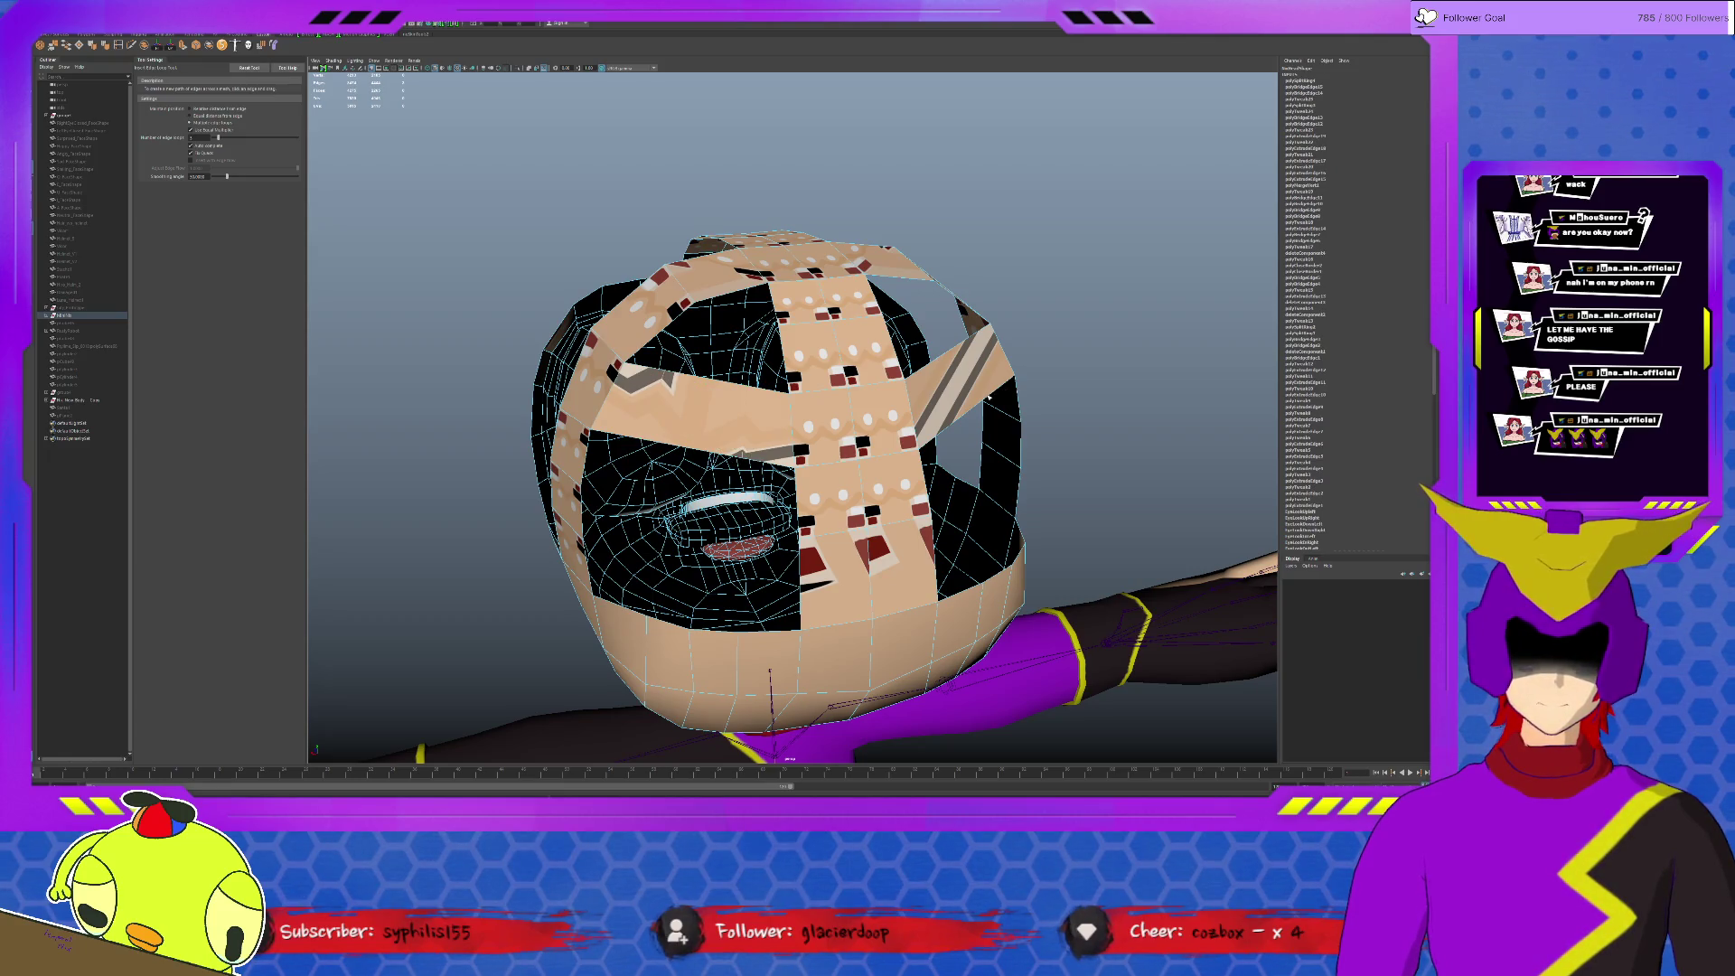
key(q)
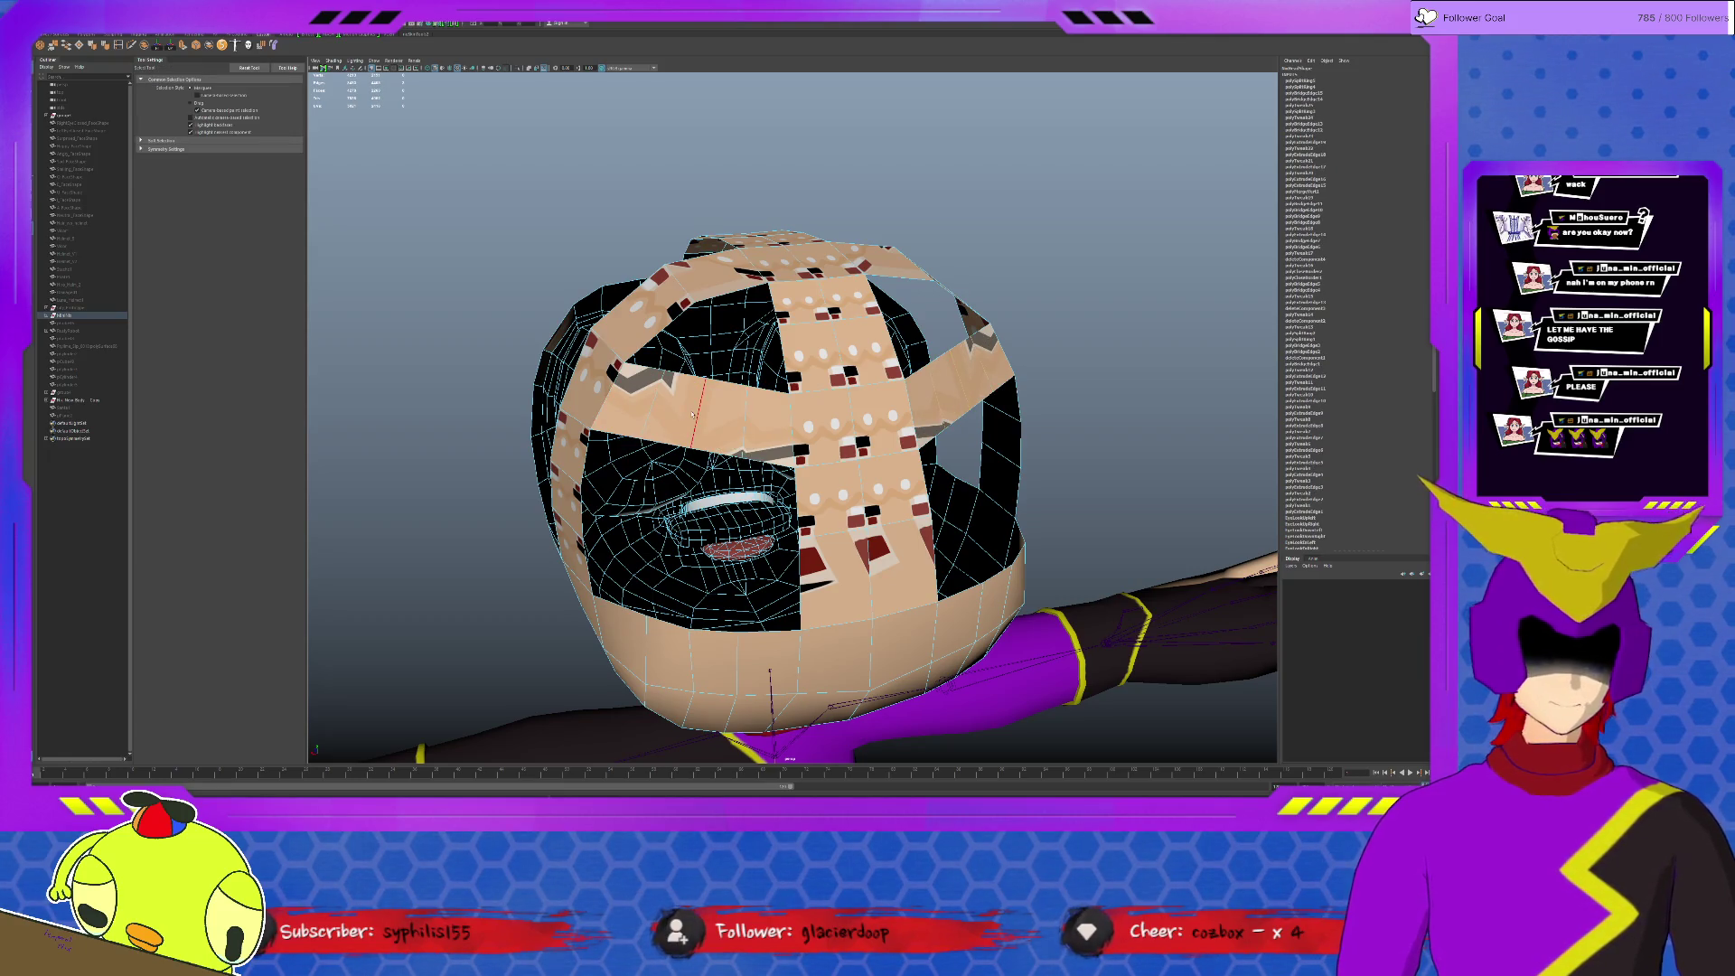
Step: Move and scale the new loops to reshape the eye strip
alt+drag(692, 414, 958, 474)
key(w)
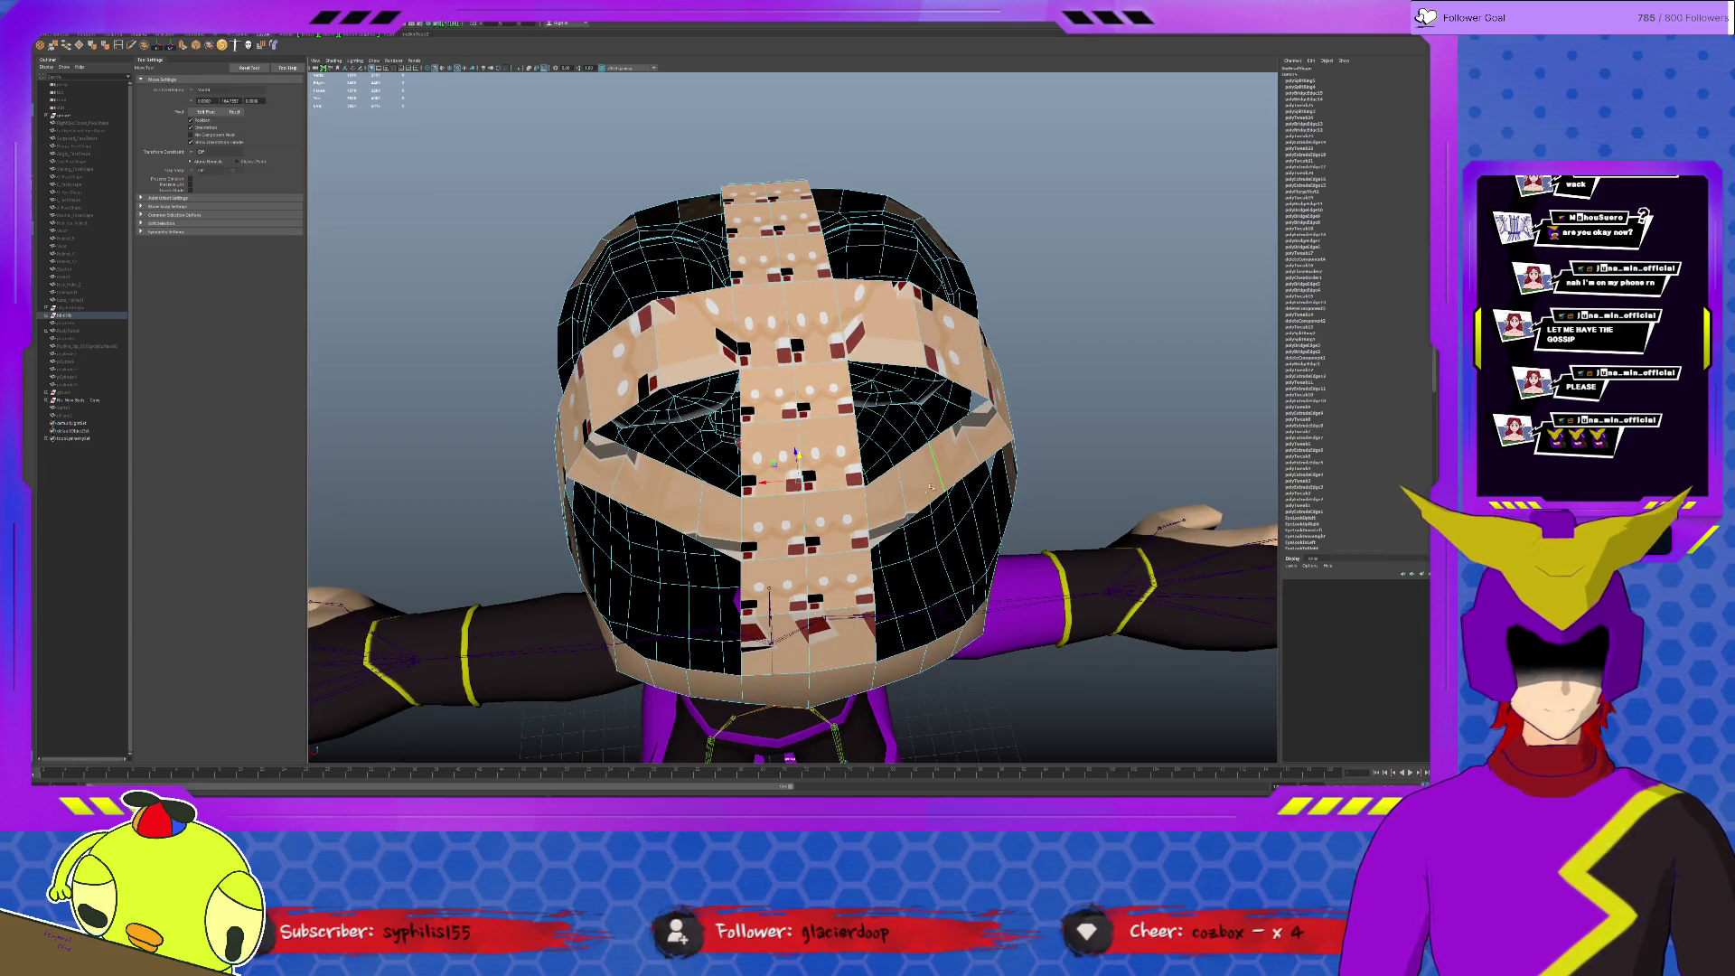
mouse_move(804, 542)
alt+mouse_down()
mouse_move(893, 471)
mouse_move(823, 528)
alt+mouse_up()
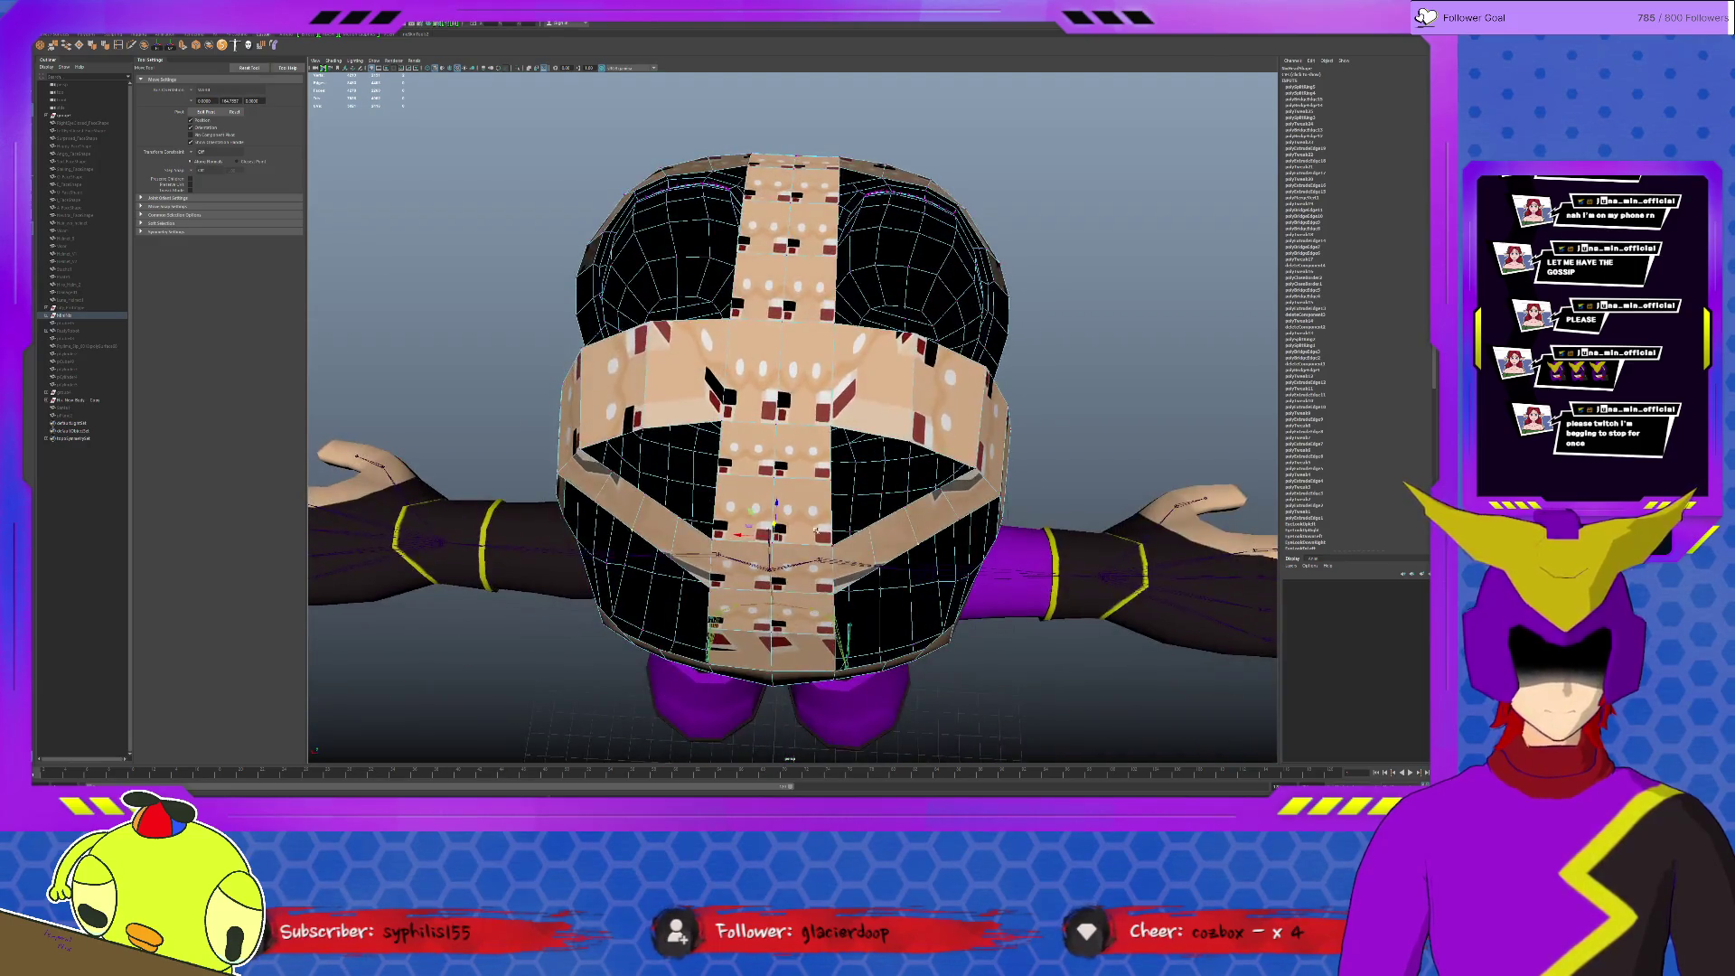
key(r)
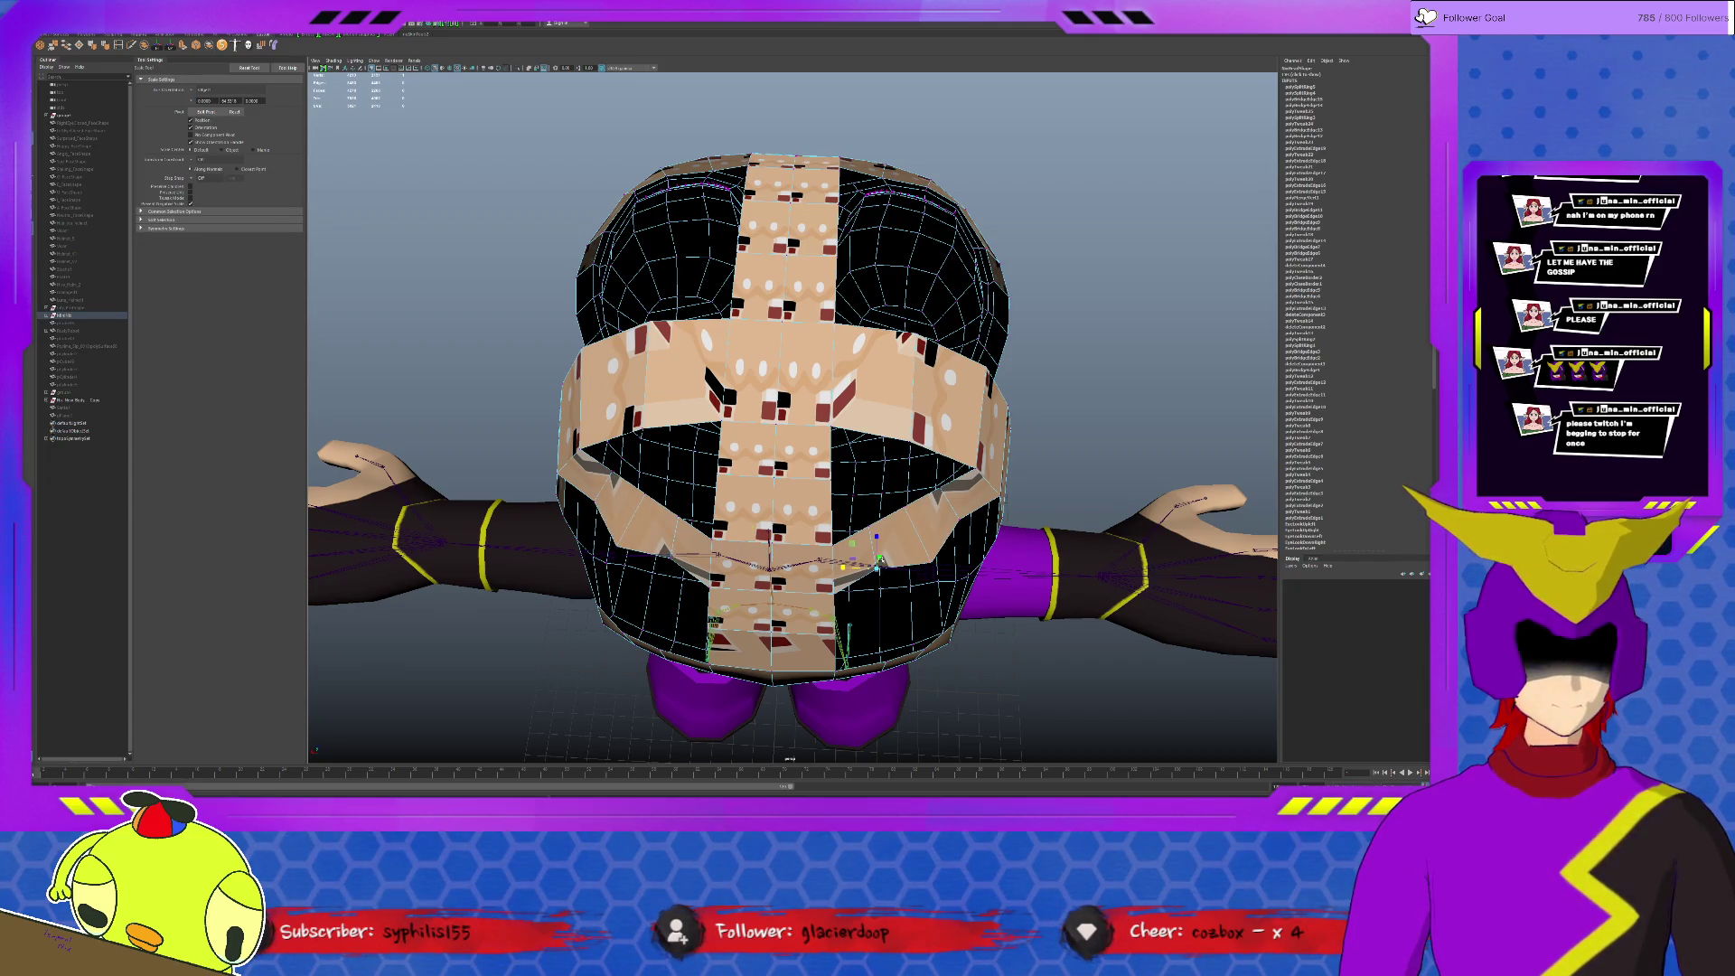
key(w)
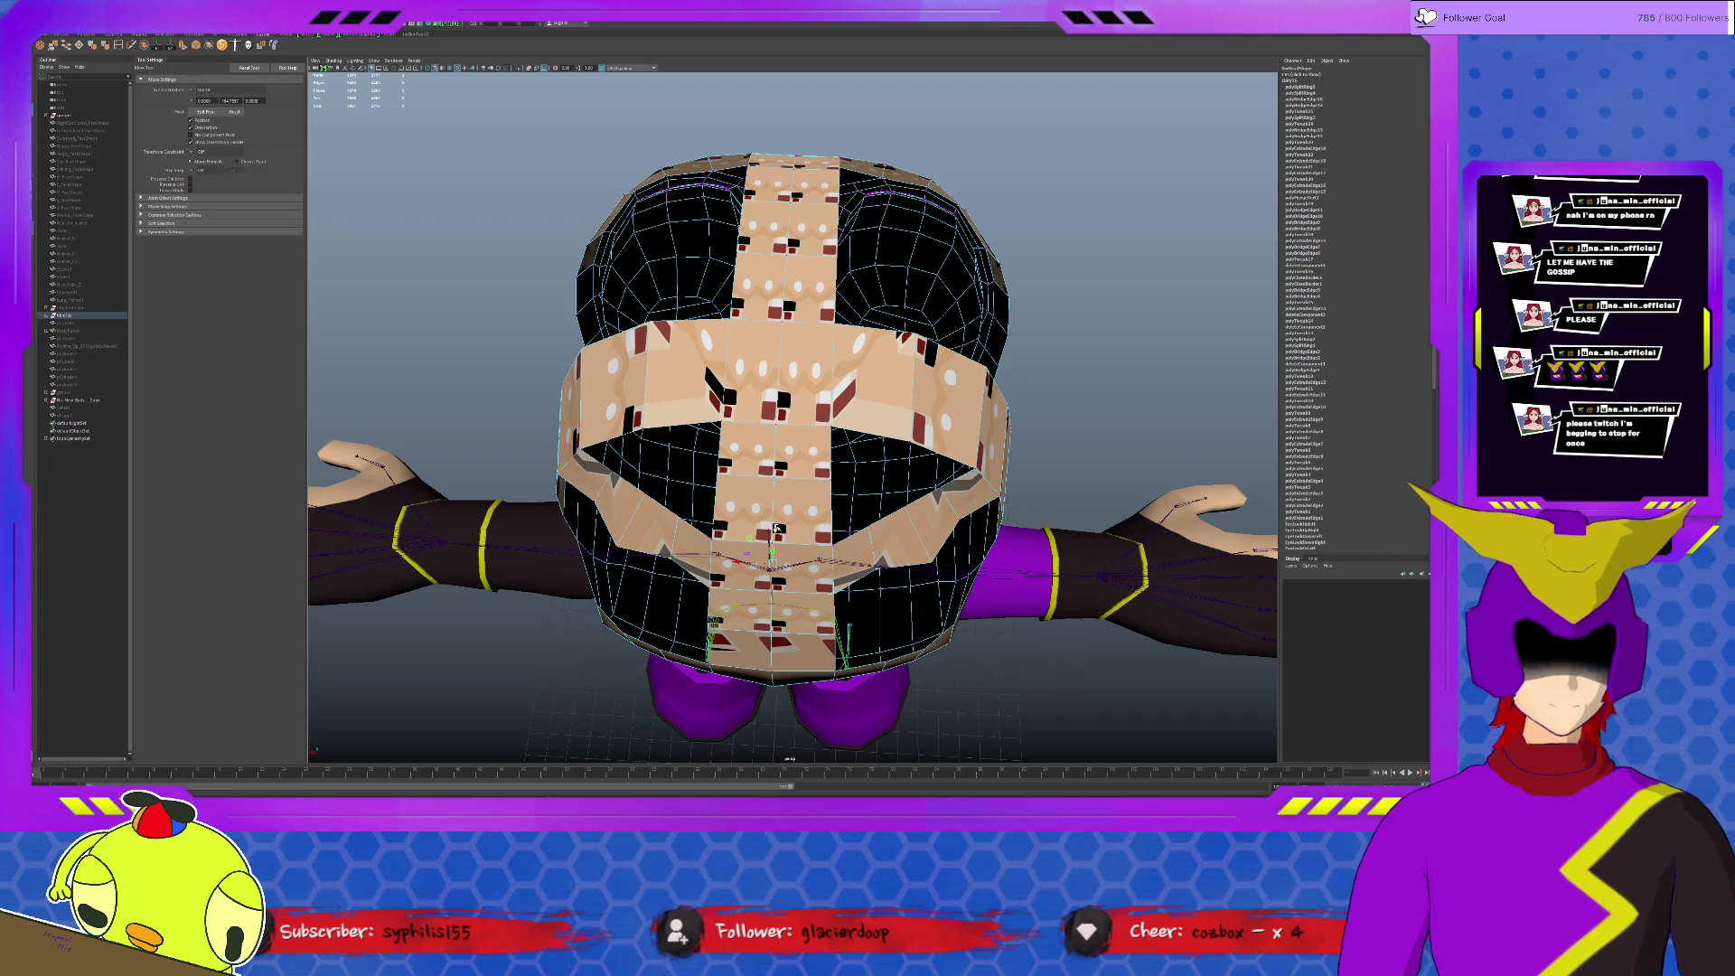
key(r)
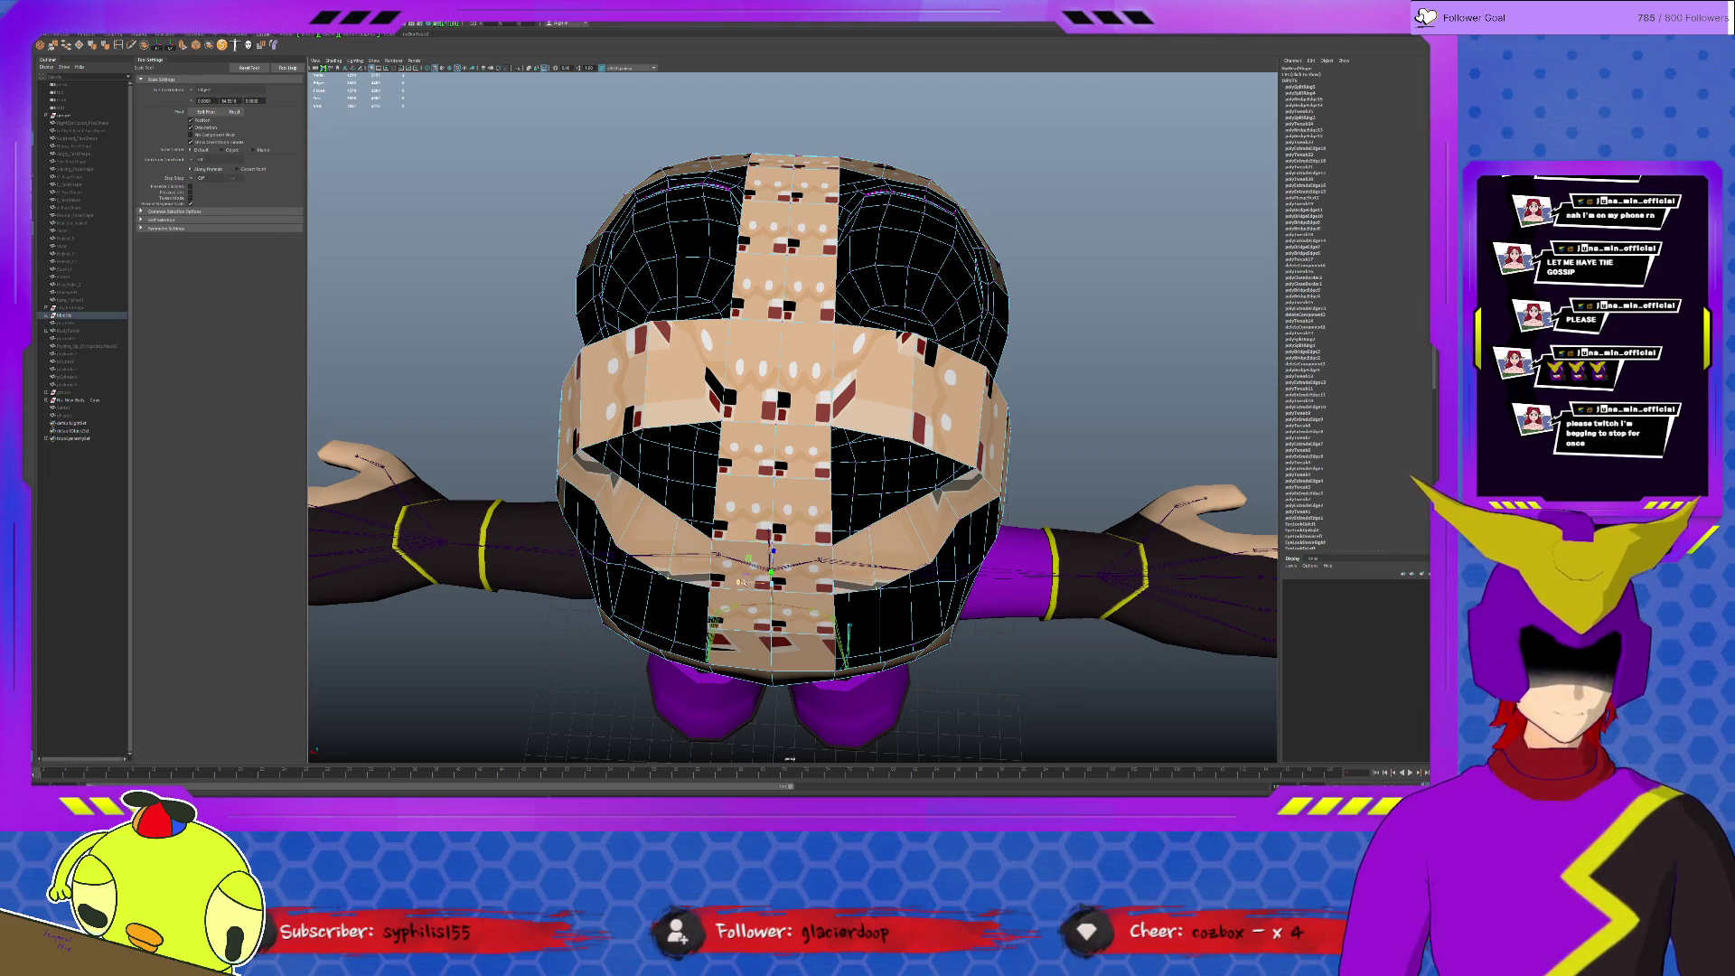
Step: Adjust the cheek side edges and face-centre components with move and scale
click(607, 506)
key(w)
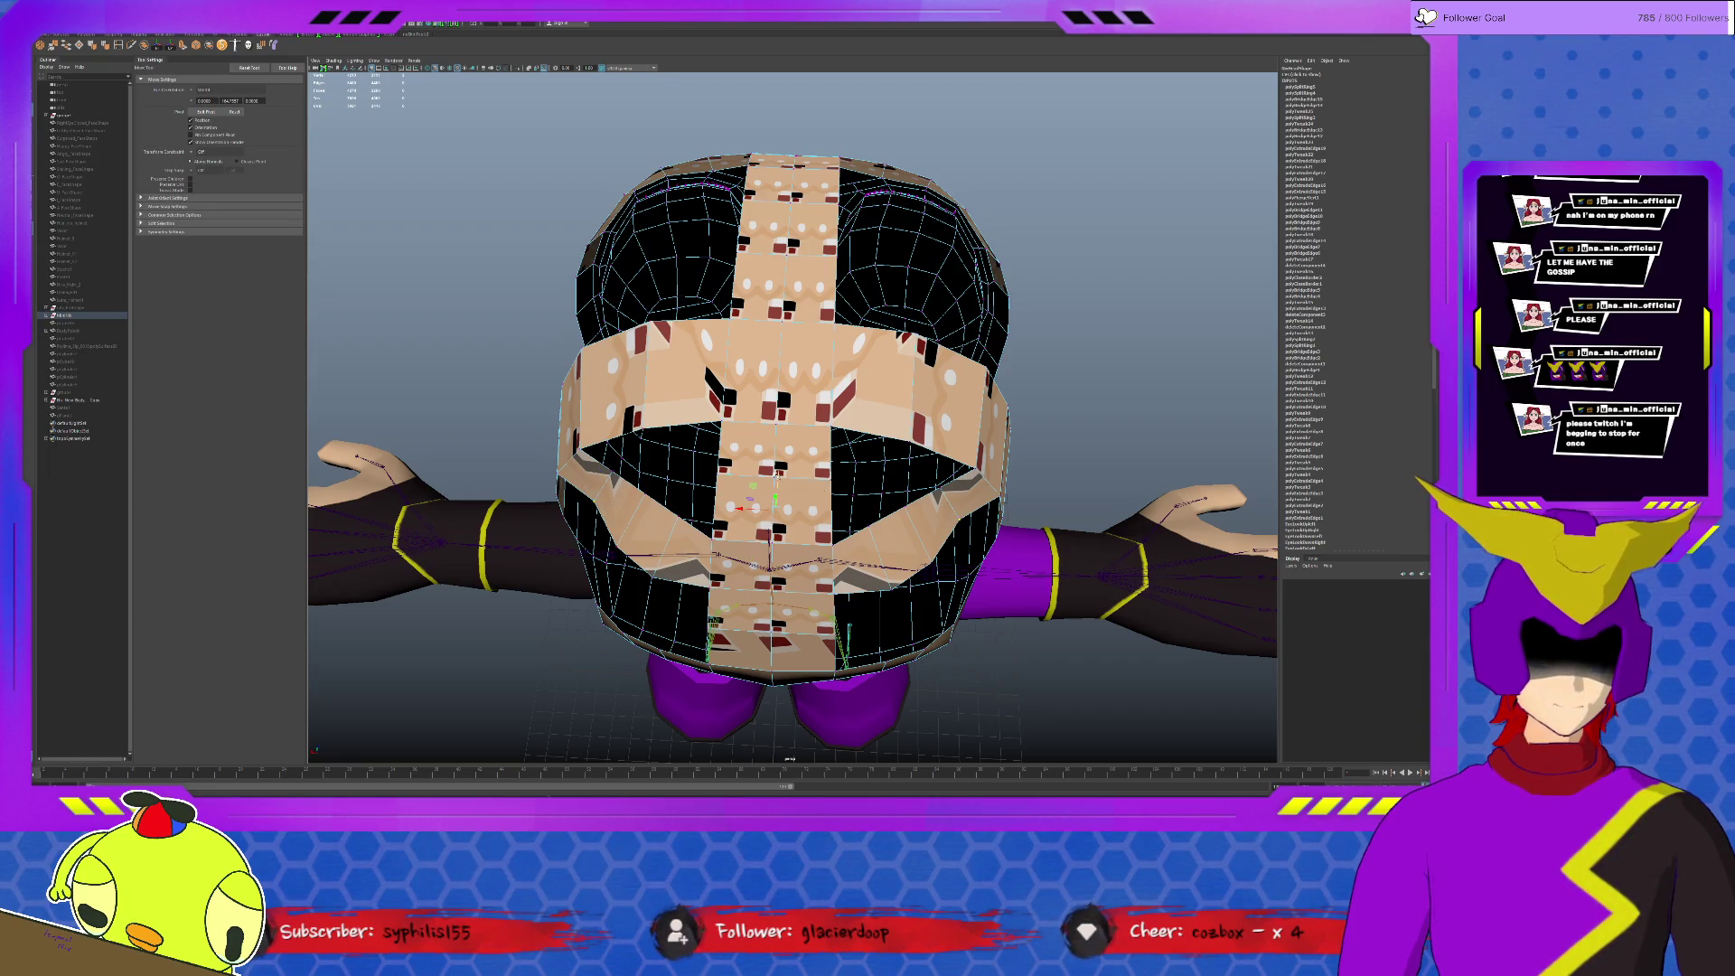
key(r)
click(741, 532)
key(w)
click(774, 462)
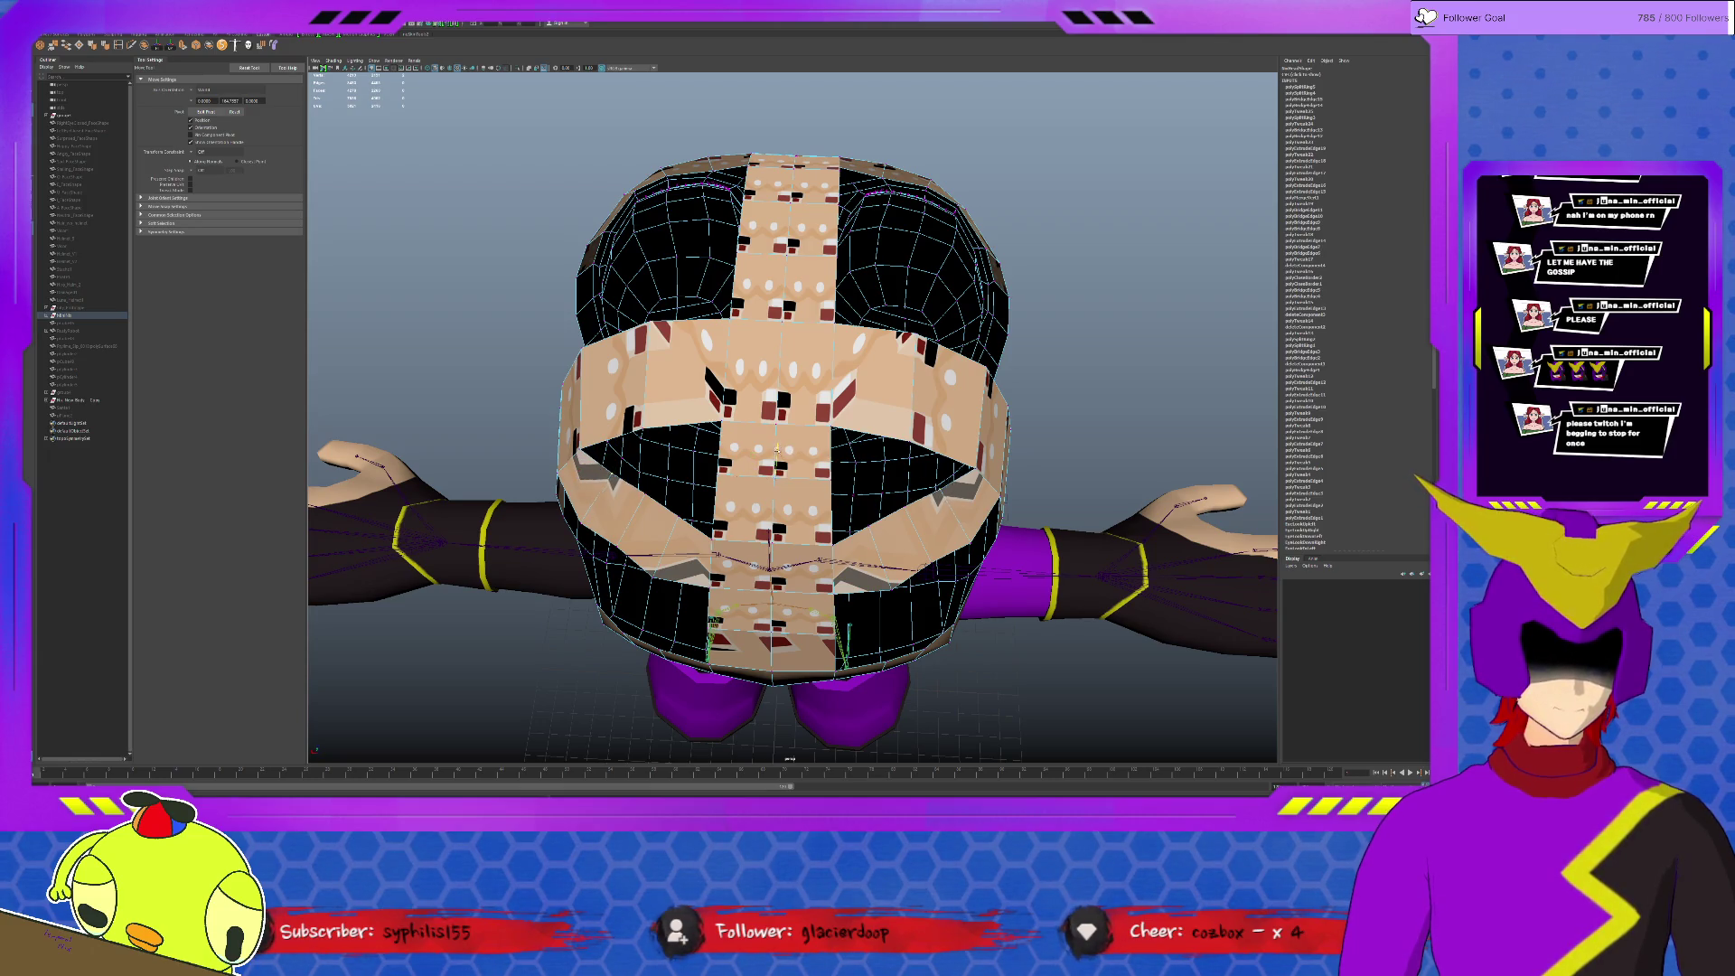
key(r)
click(740, 496)
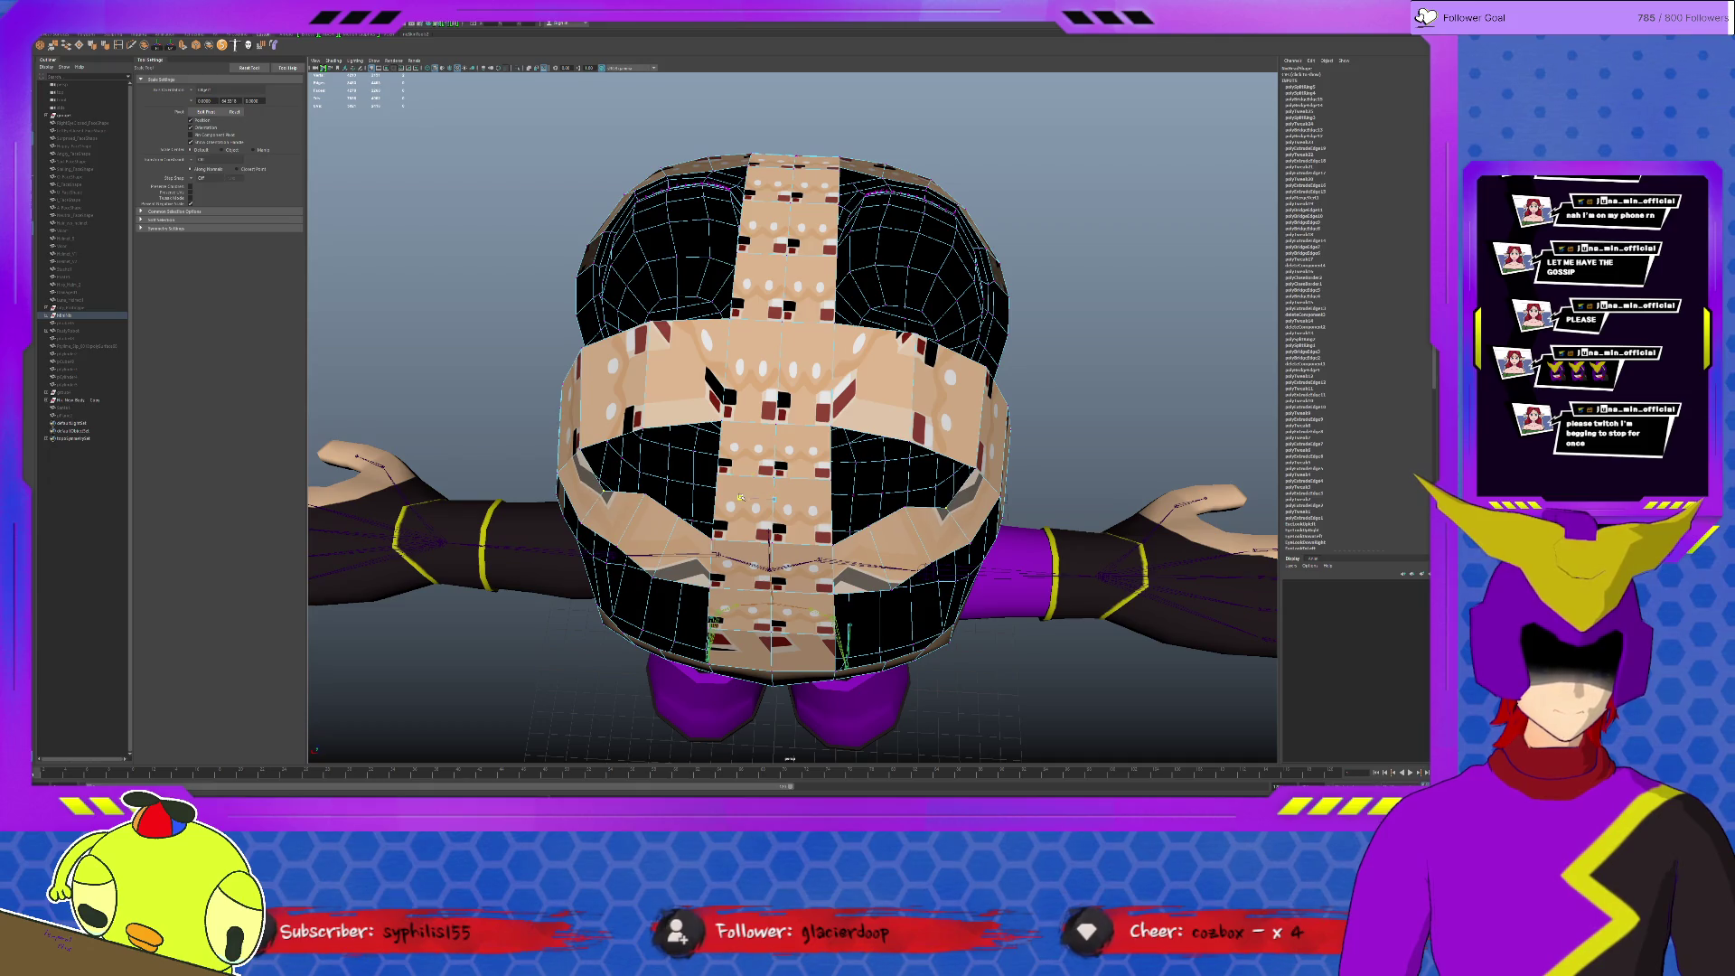
key(w)
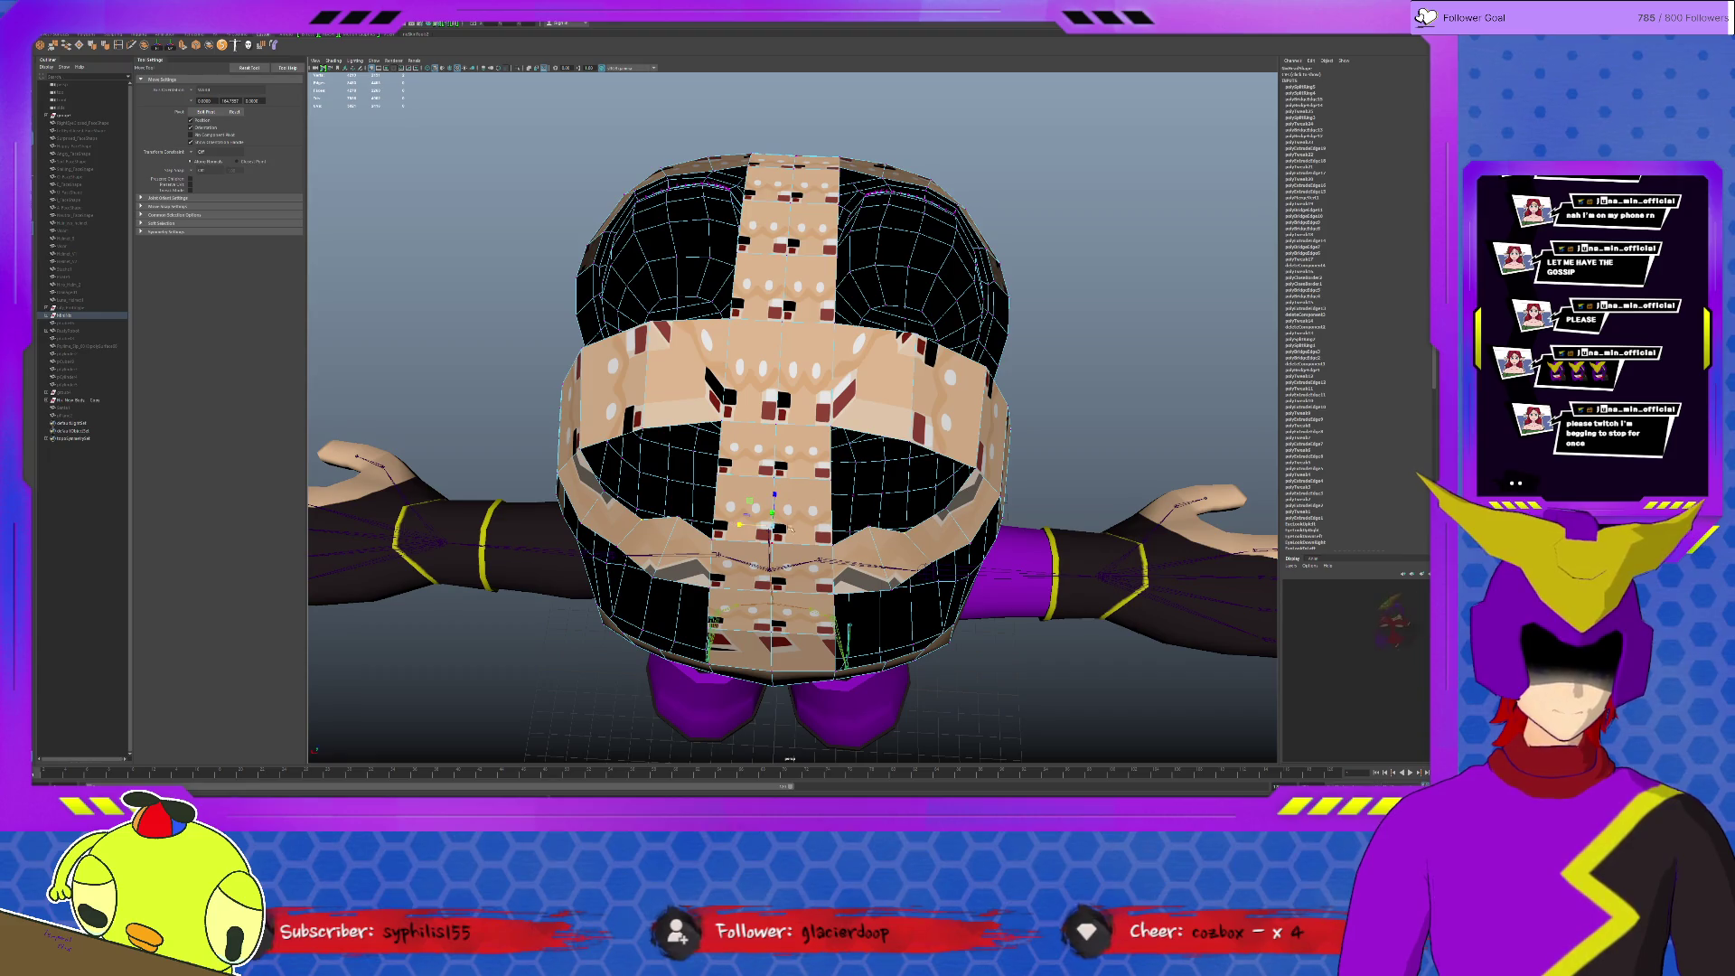
key(r)
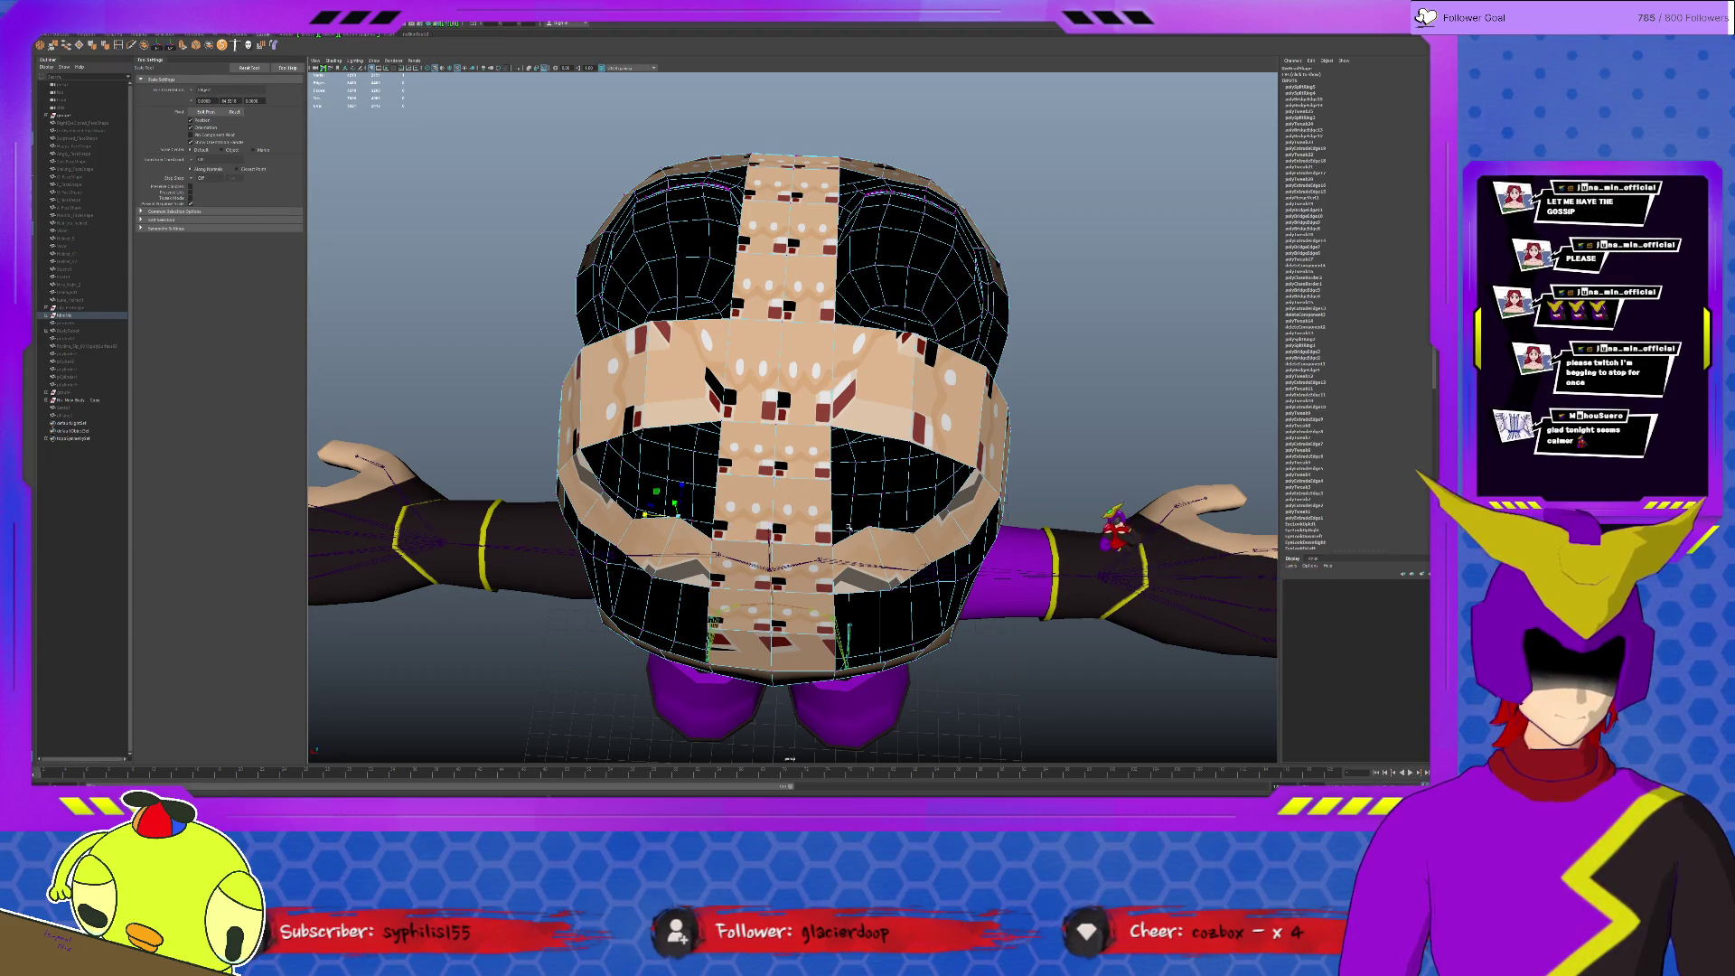
key(w)
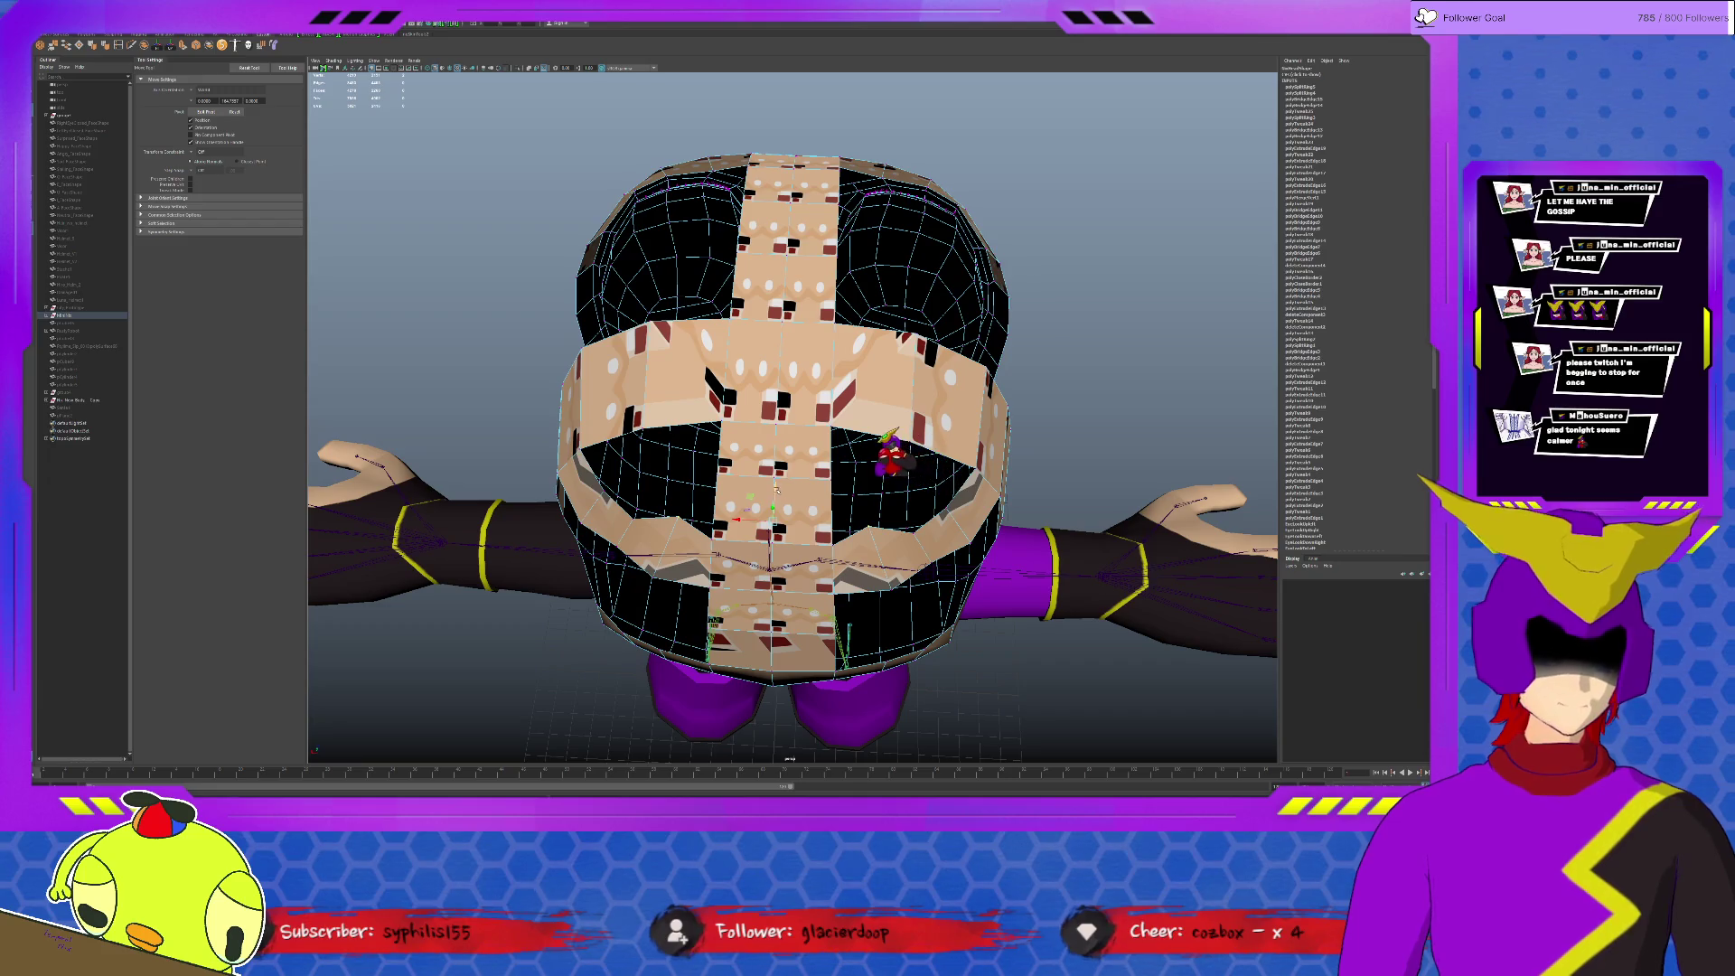
click(610, 529)
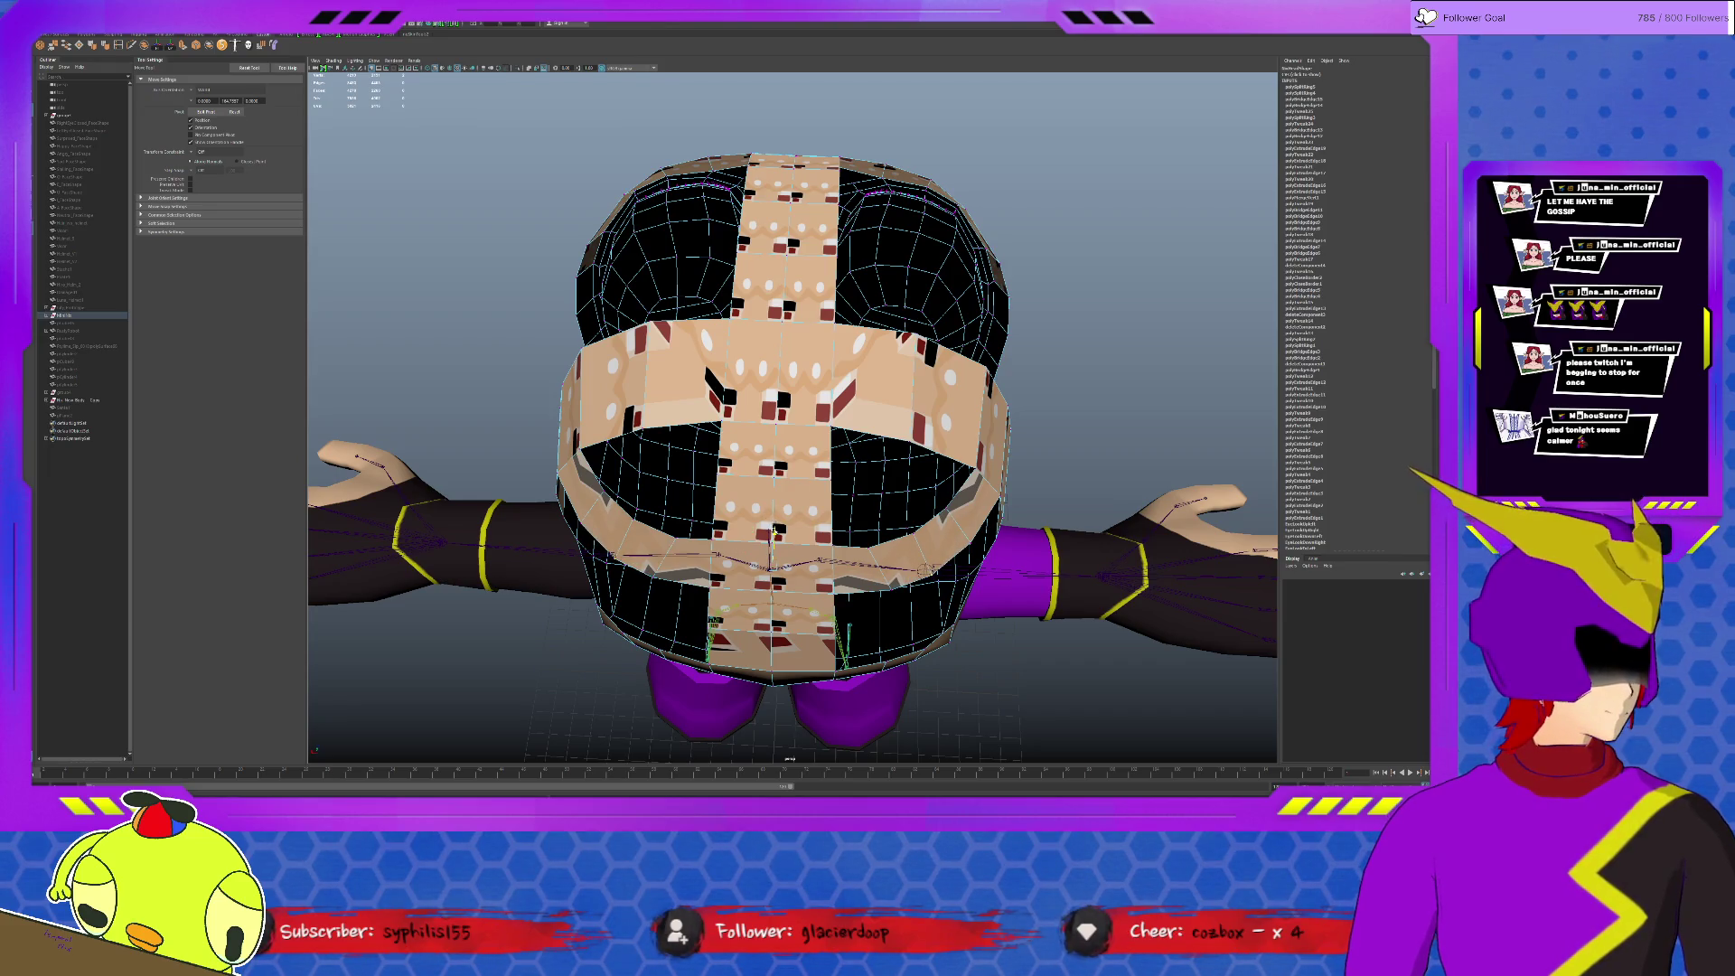
Step: Bridge faces across the upper right and upper left gaps of the wrap
mouse_move(1030, 563)
alt+mouse_down()
mouse_move(789, 446)
mouse_move(865, 411)
alt+mouse_up()
click(746, 408)
key(r)
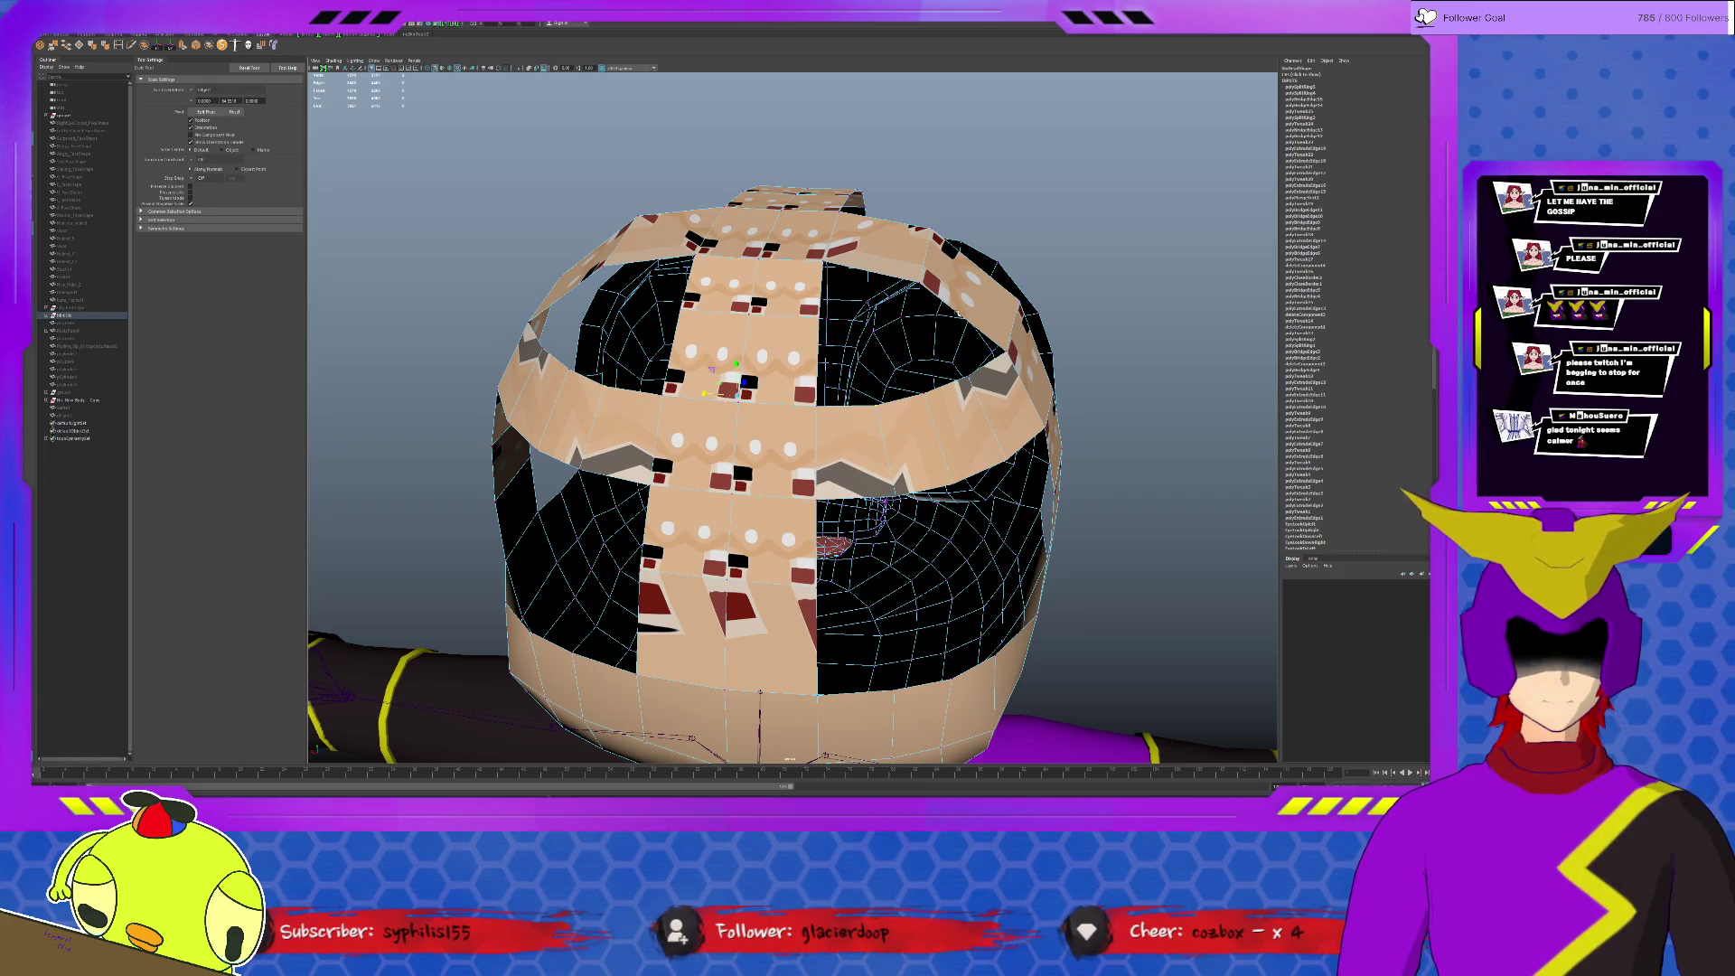
click(969, 309)
click(819, 355)
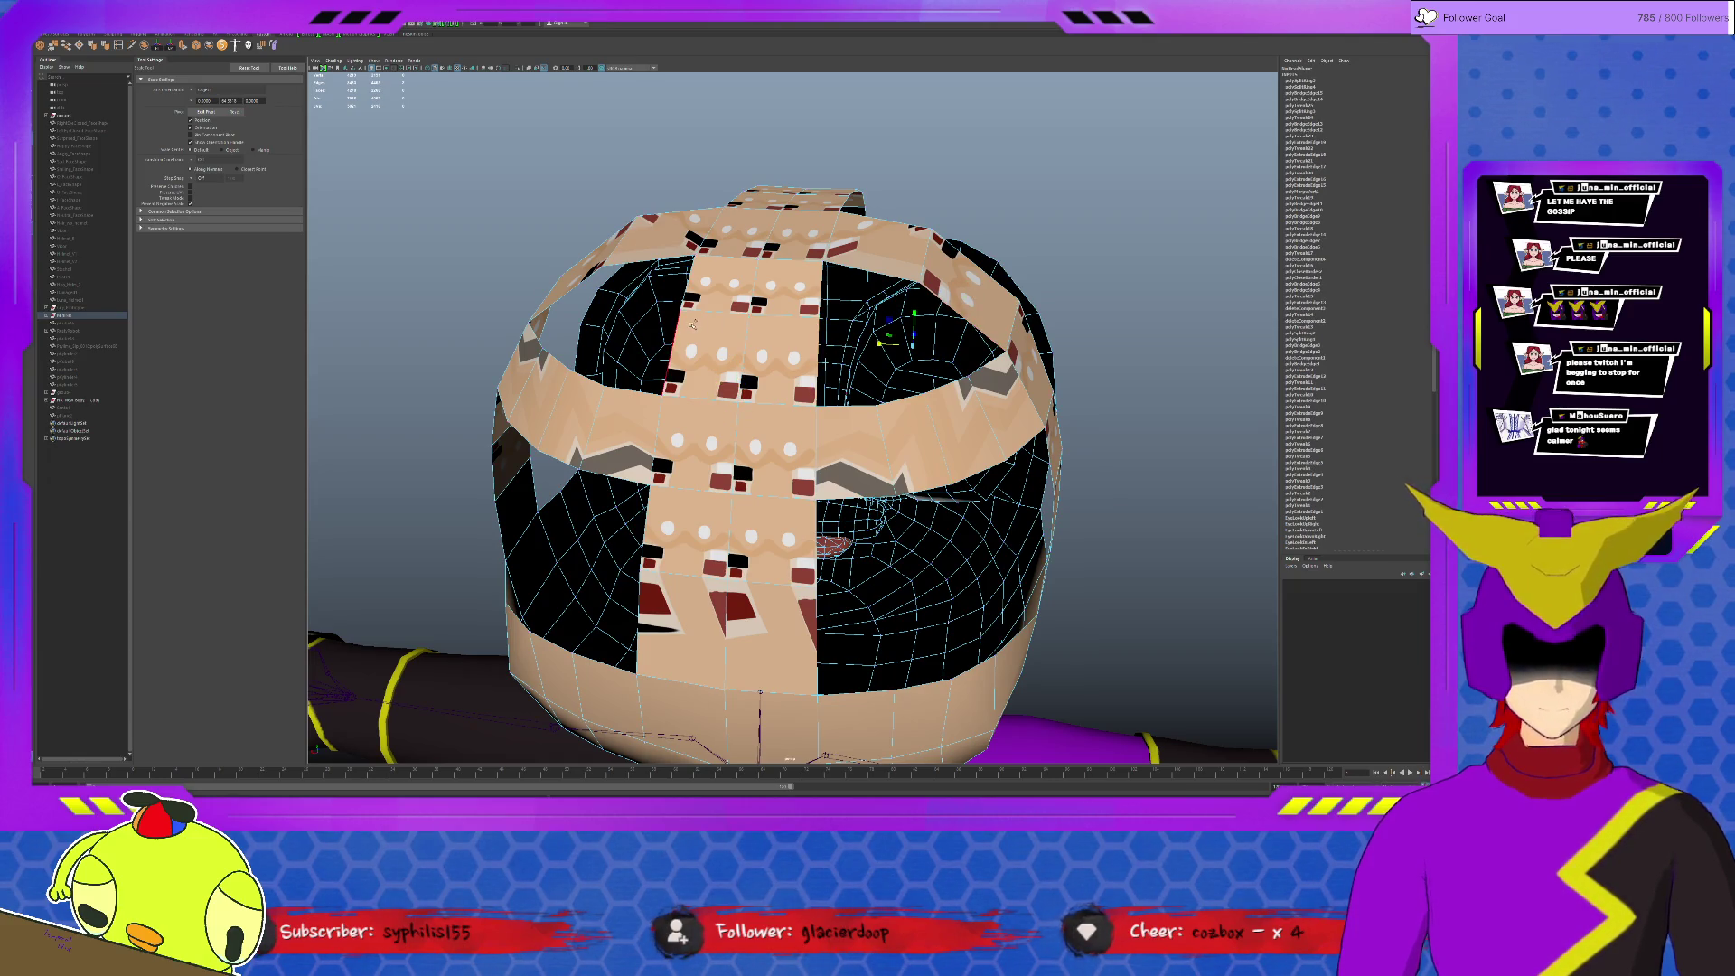
key(g)
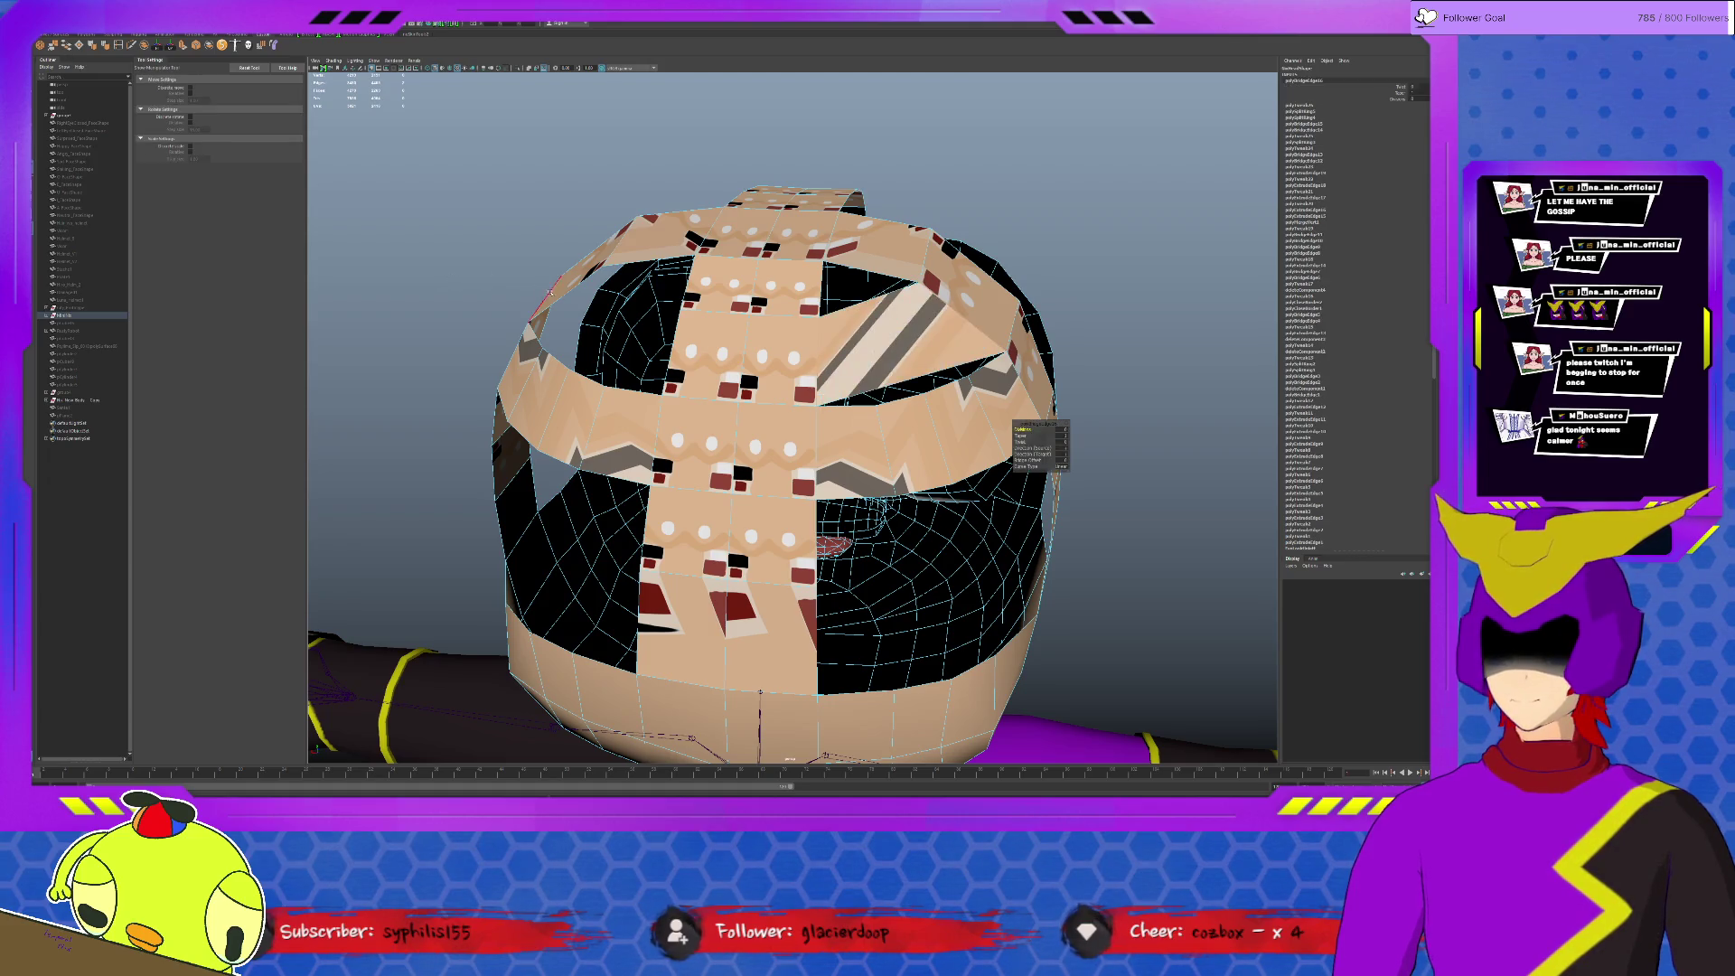
key(g)
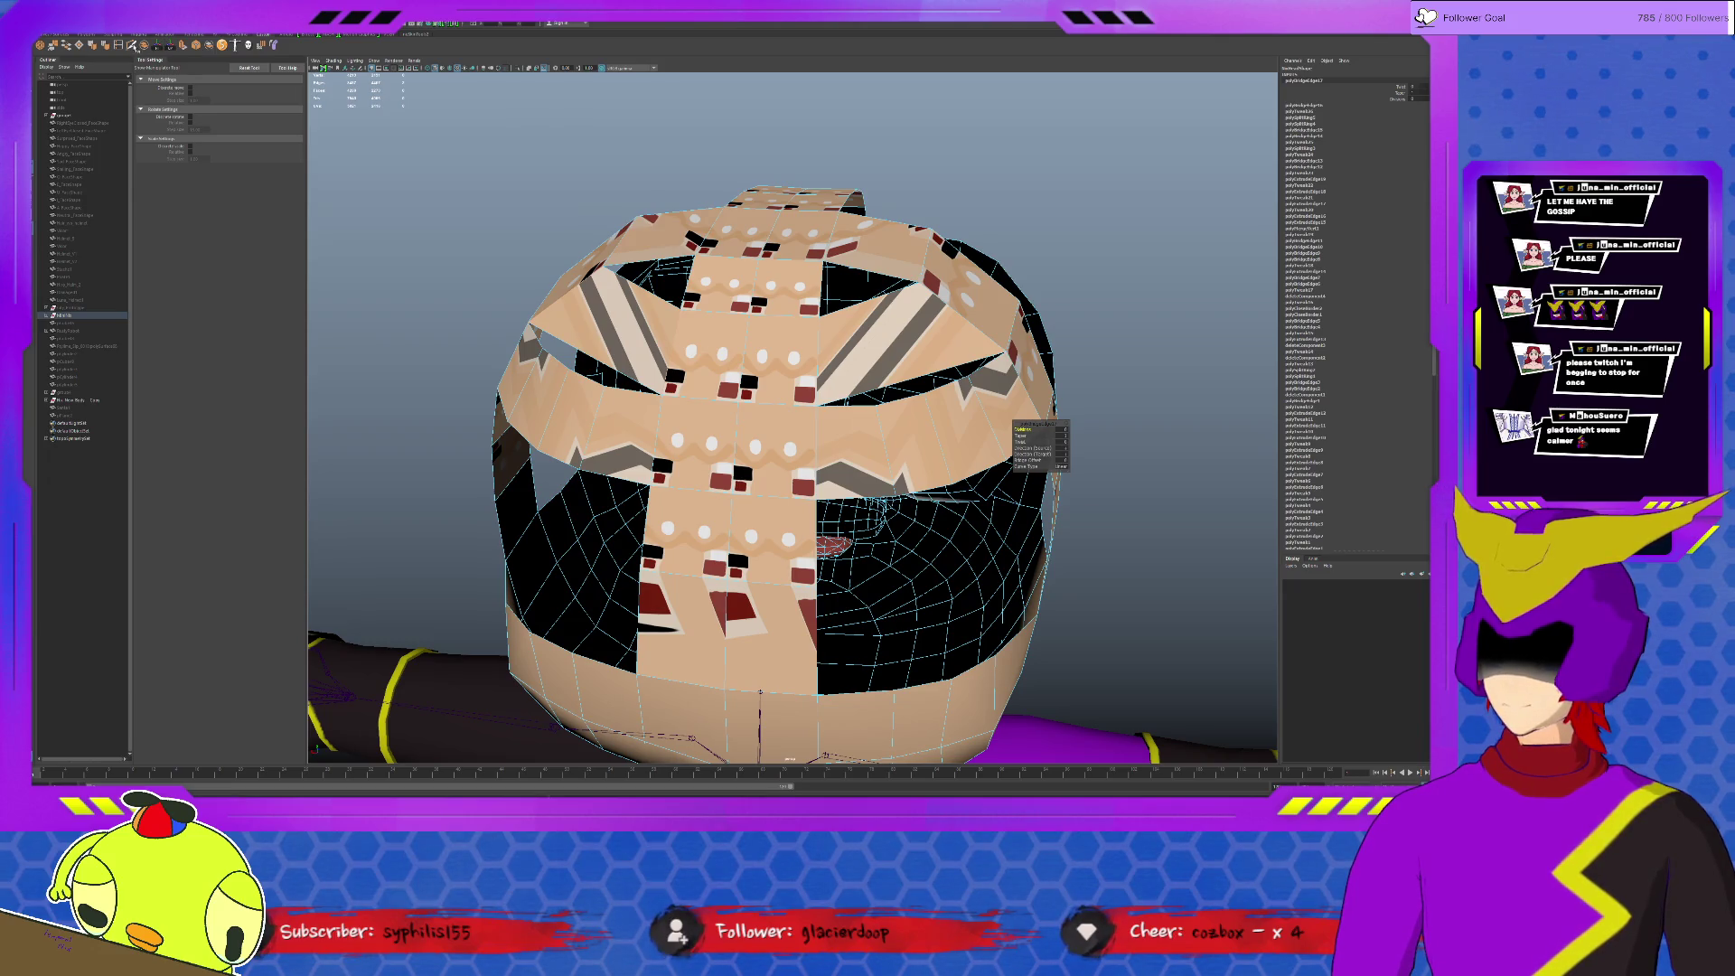
Step: Try an edge loop across the upper band, then undo it
click(119, 44)
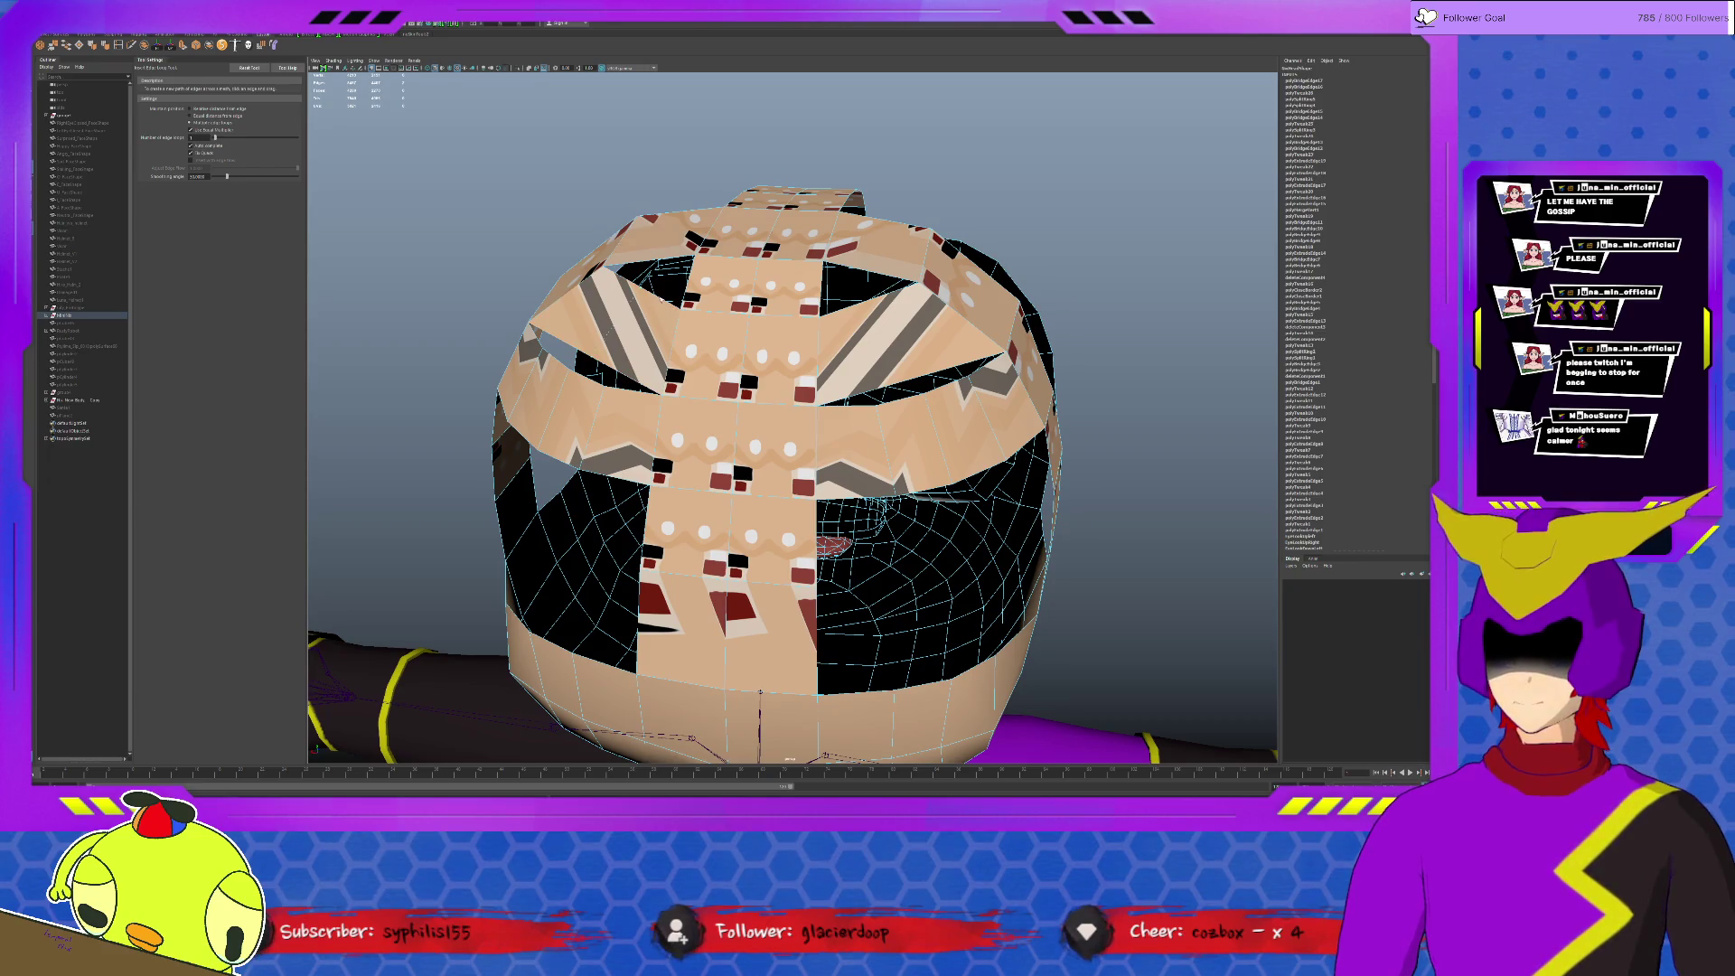
click(875, 328)
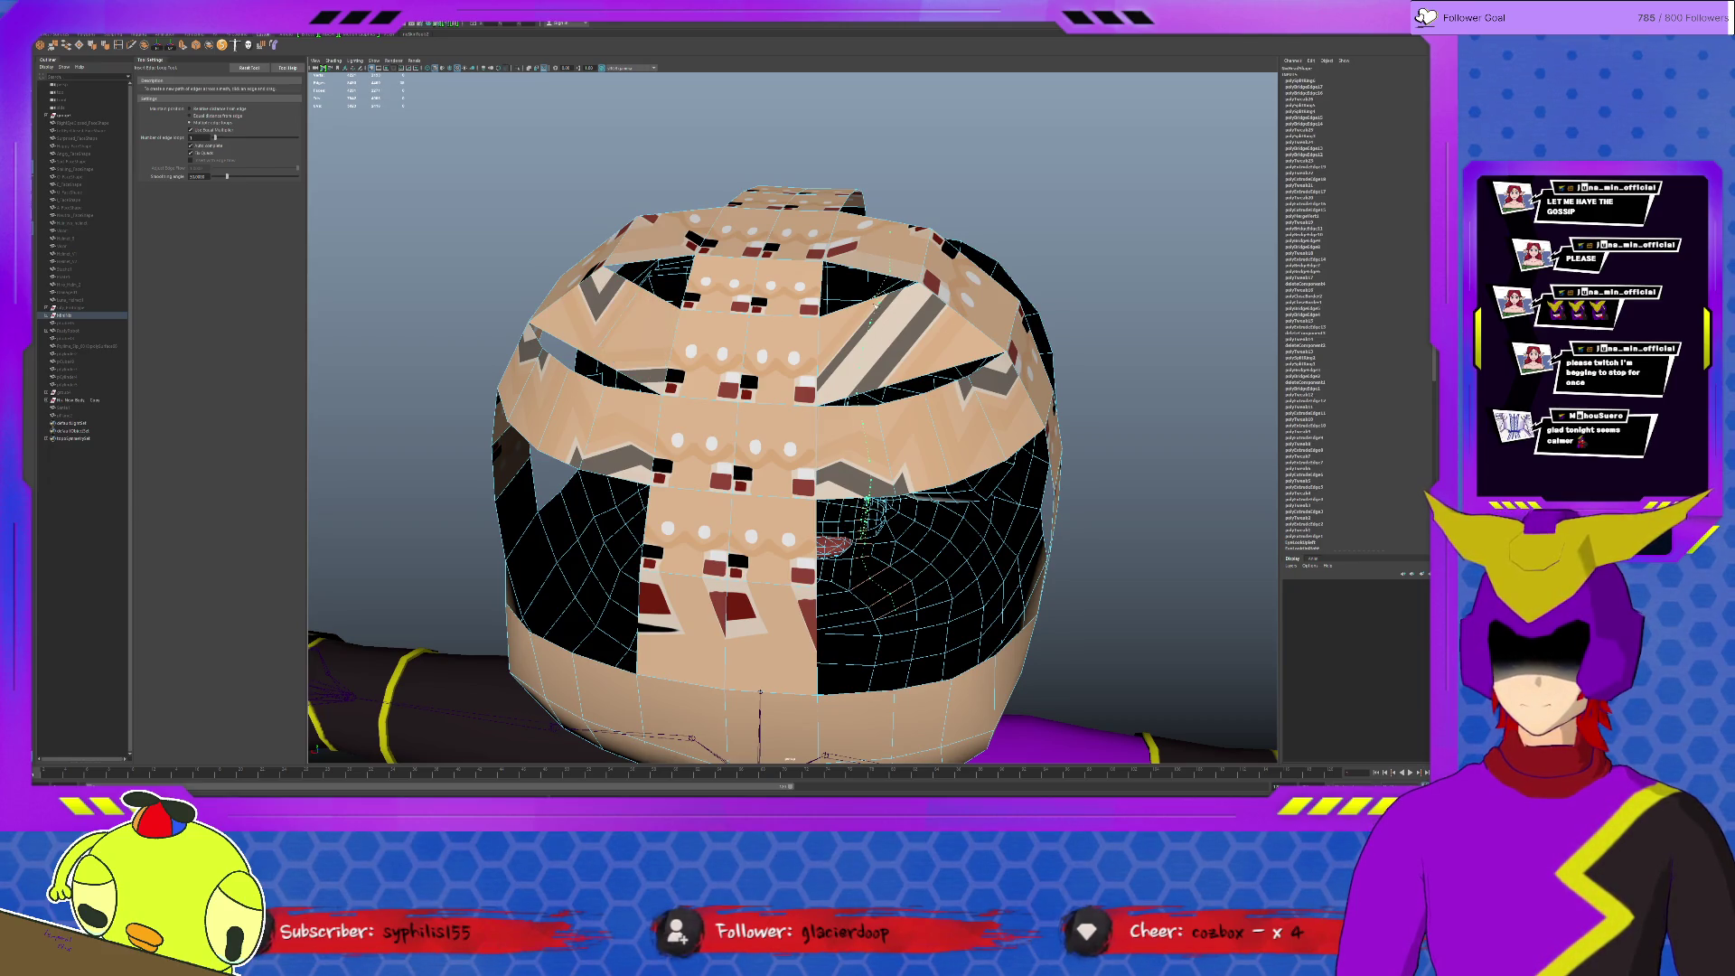
key(ctrl+z)
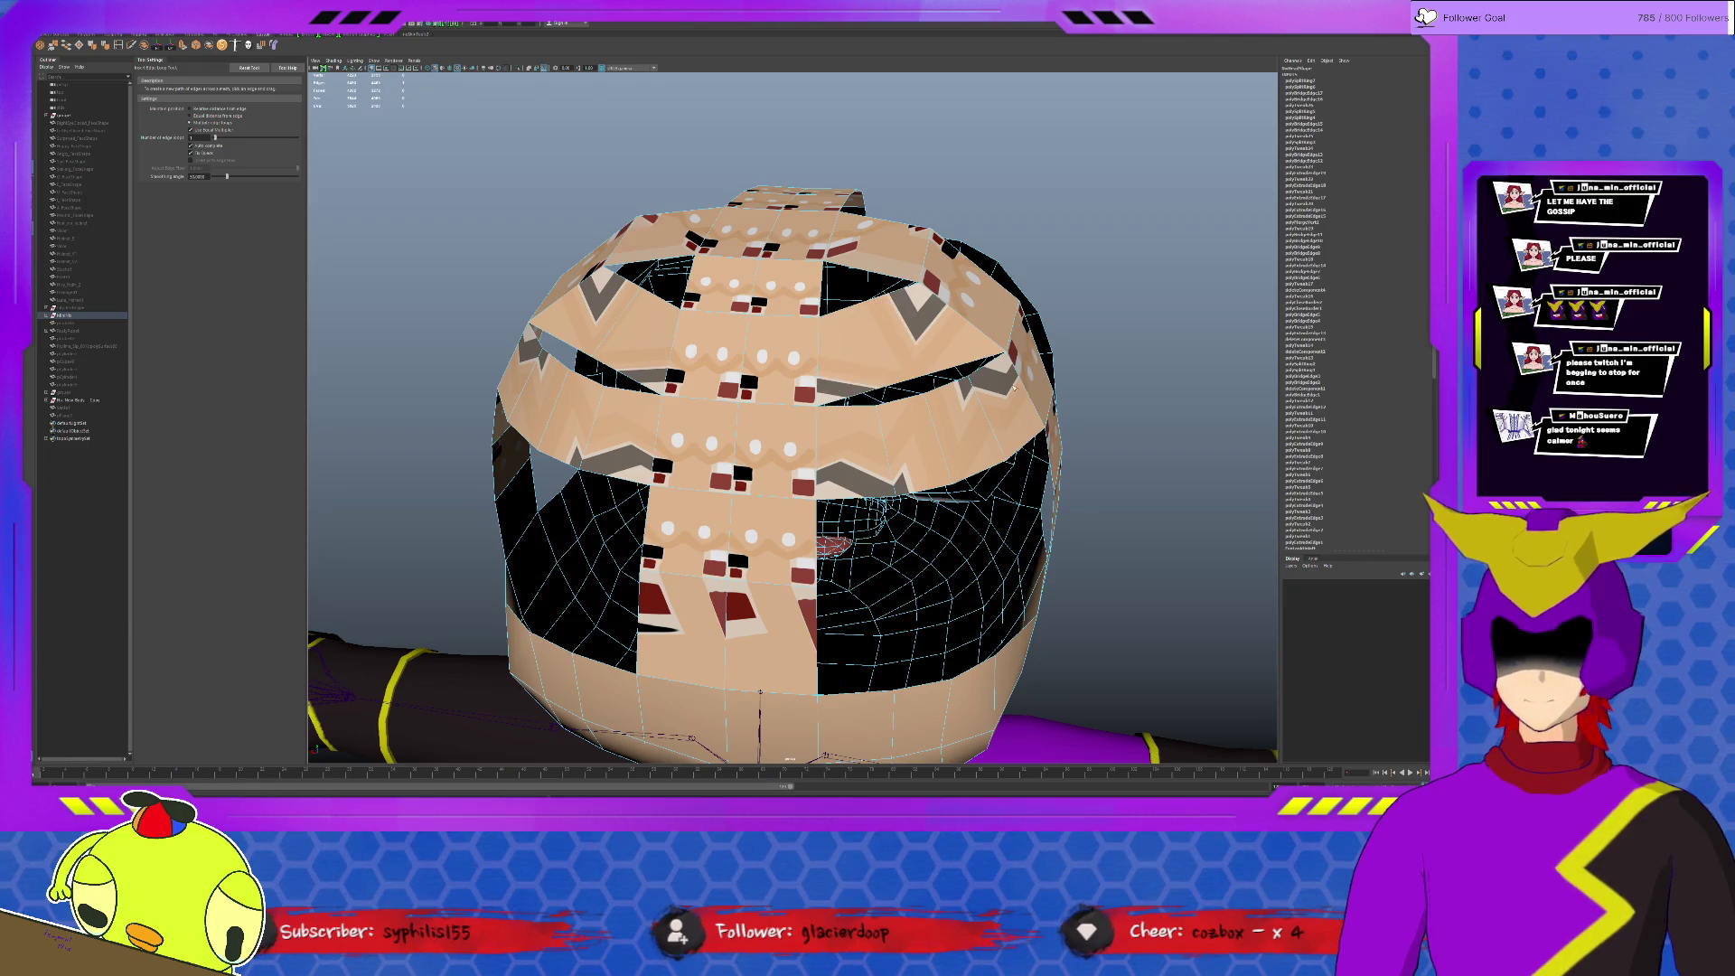
alt+drag(932, 392, 921, 362)
Step: Cut a new edge across a bandage strip face with Multi-Cut
key(w)
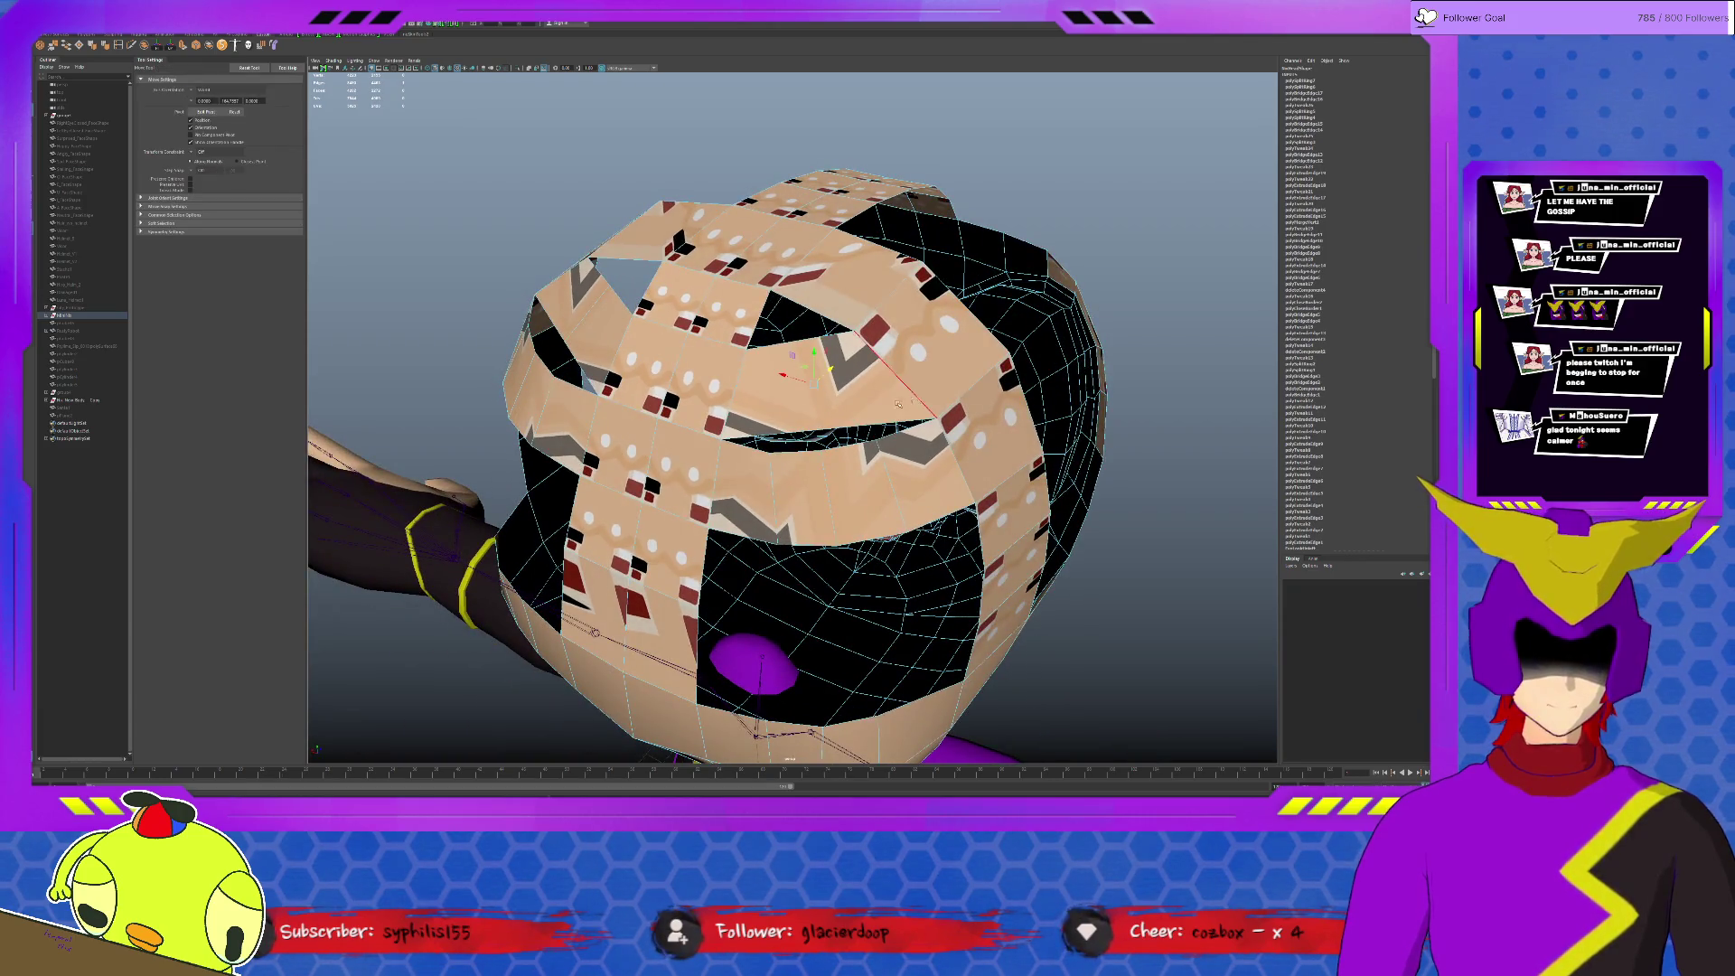
mouse_move(872, 422)
alt+mouse_down()
mouse_move(828, 422)
mouse_move(714, 357)
mouse_move(755, 454)
mouse_move(759, 542)
alt+mouse_up()
click(714, 357)
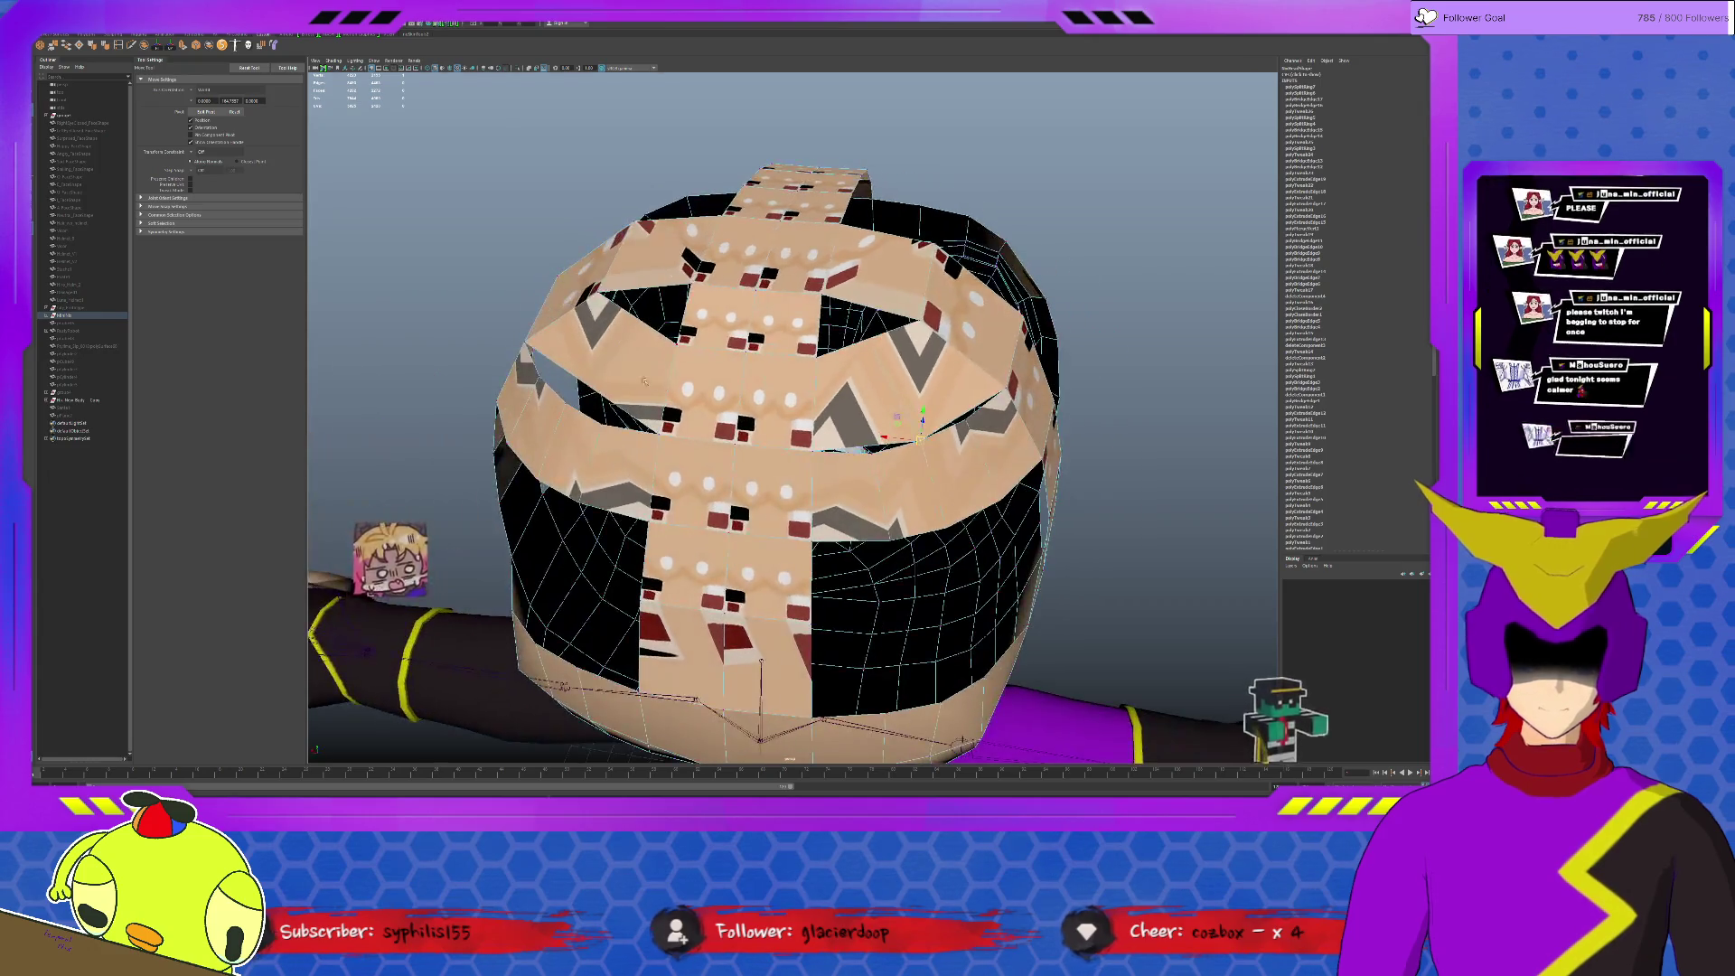
click(566, 404)
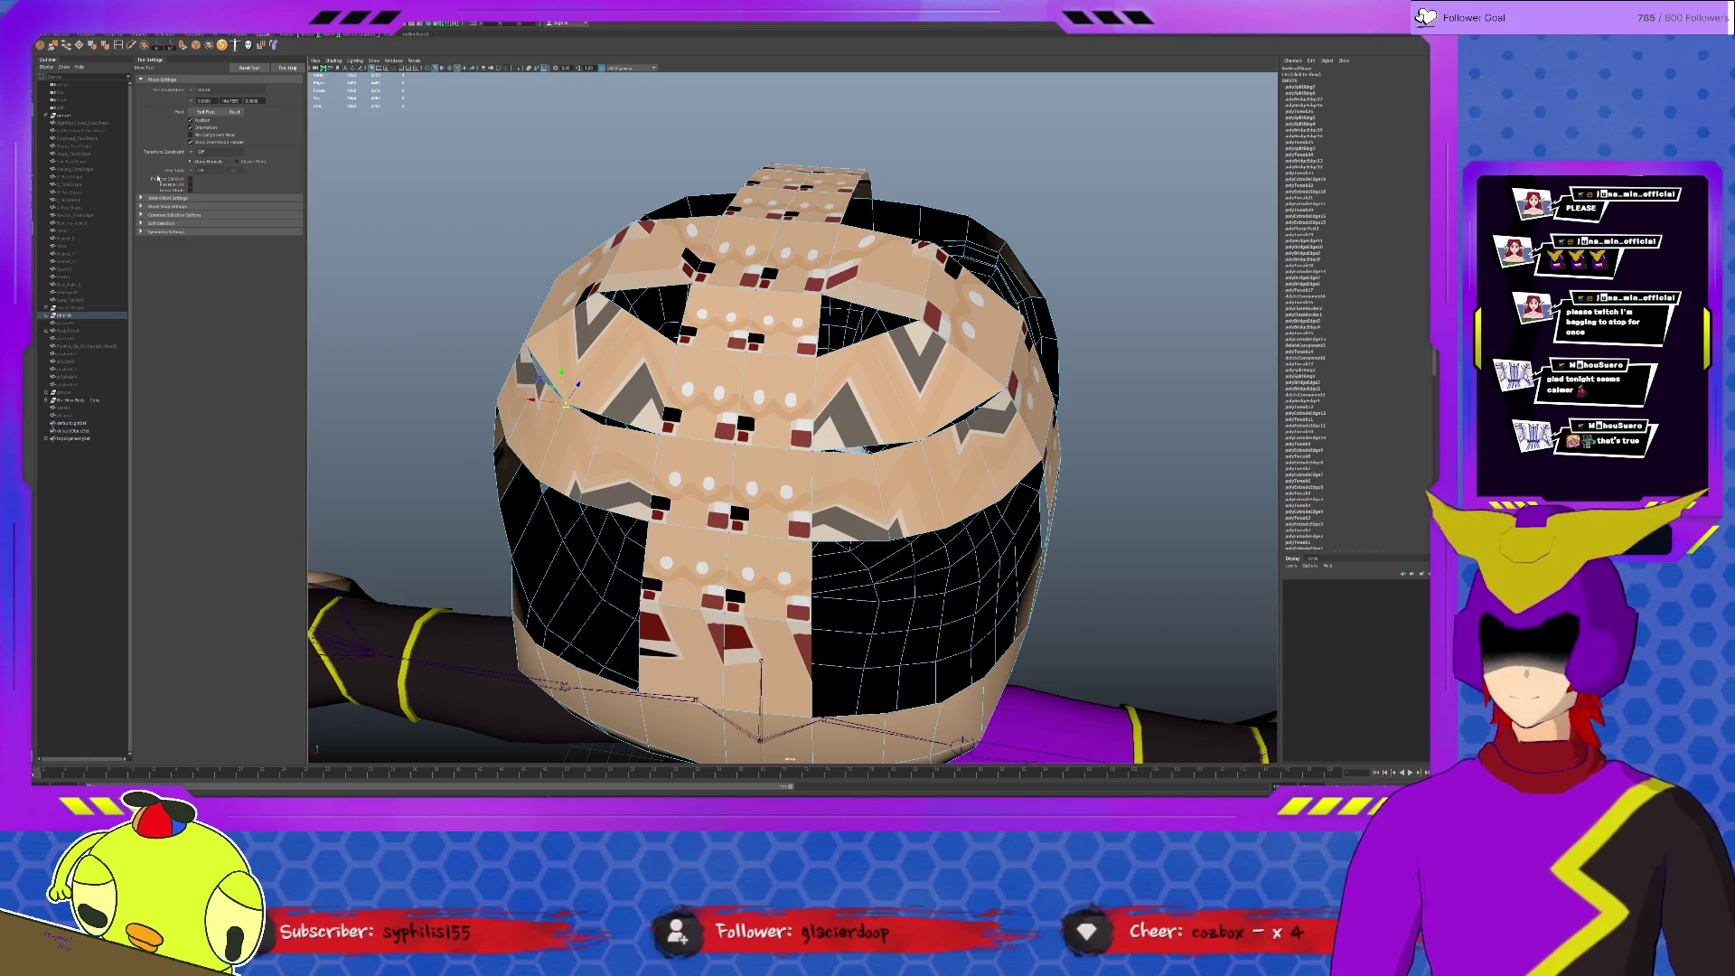
click(137, 46)
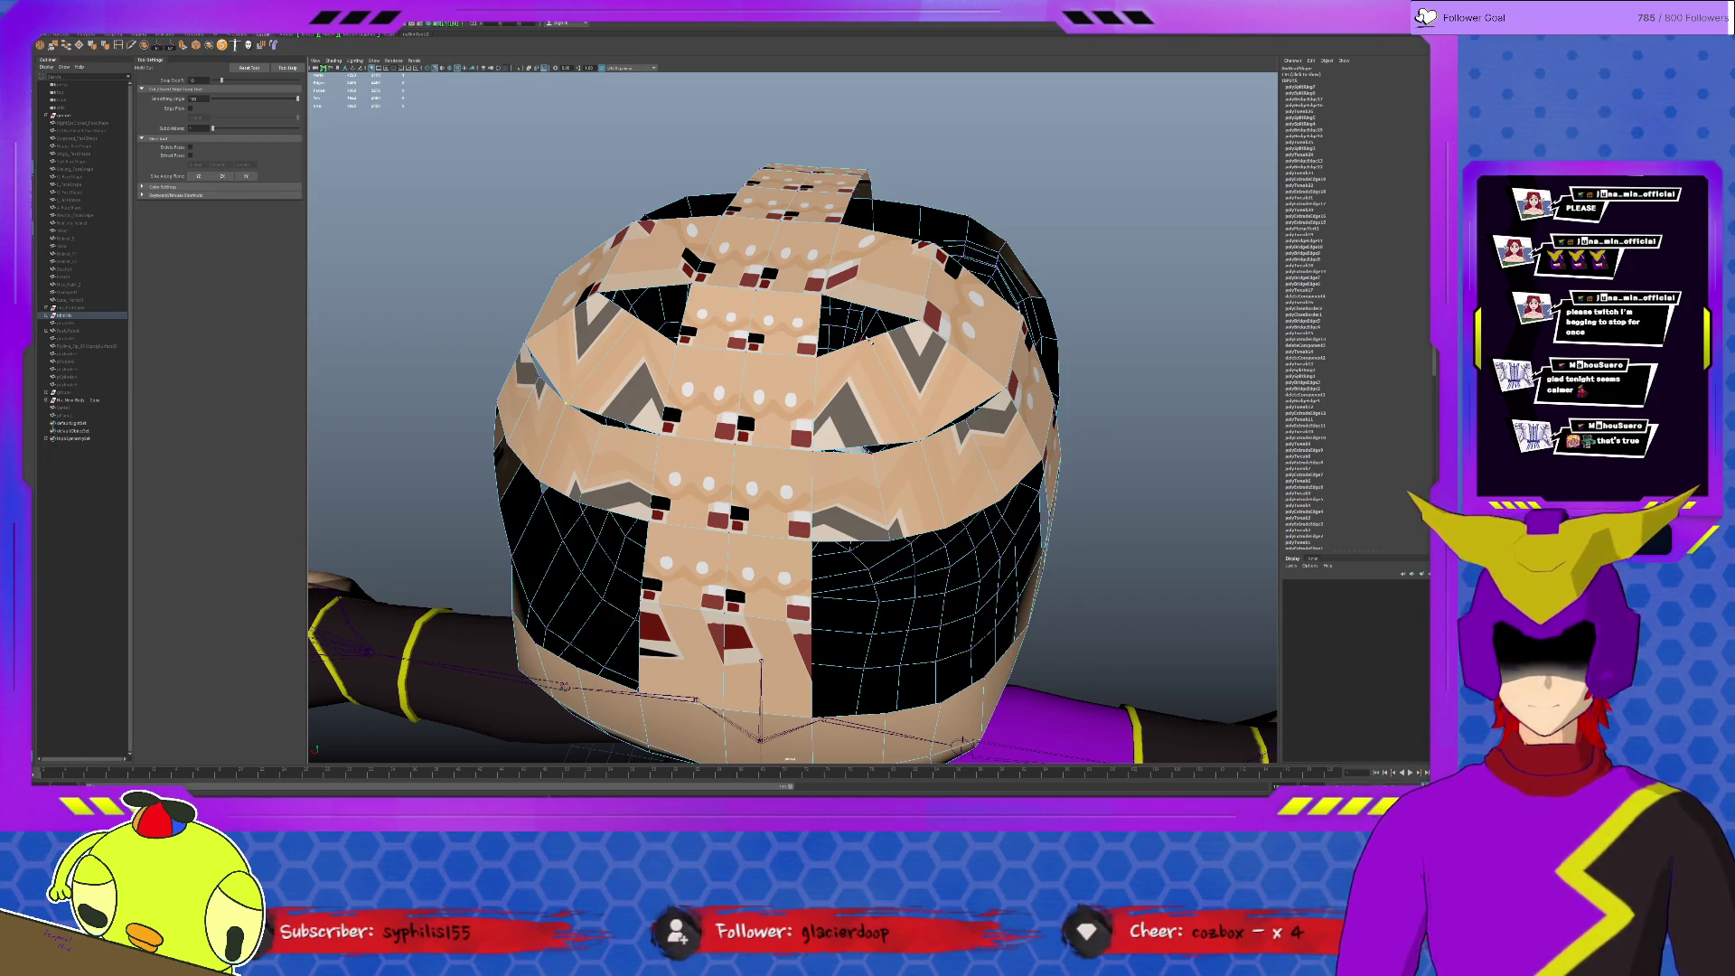
click(871, 342)
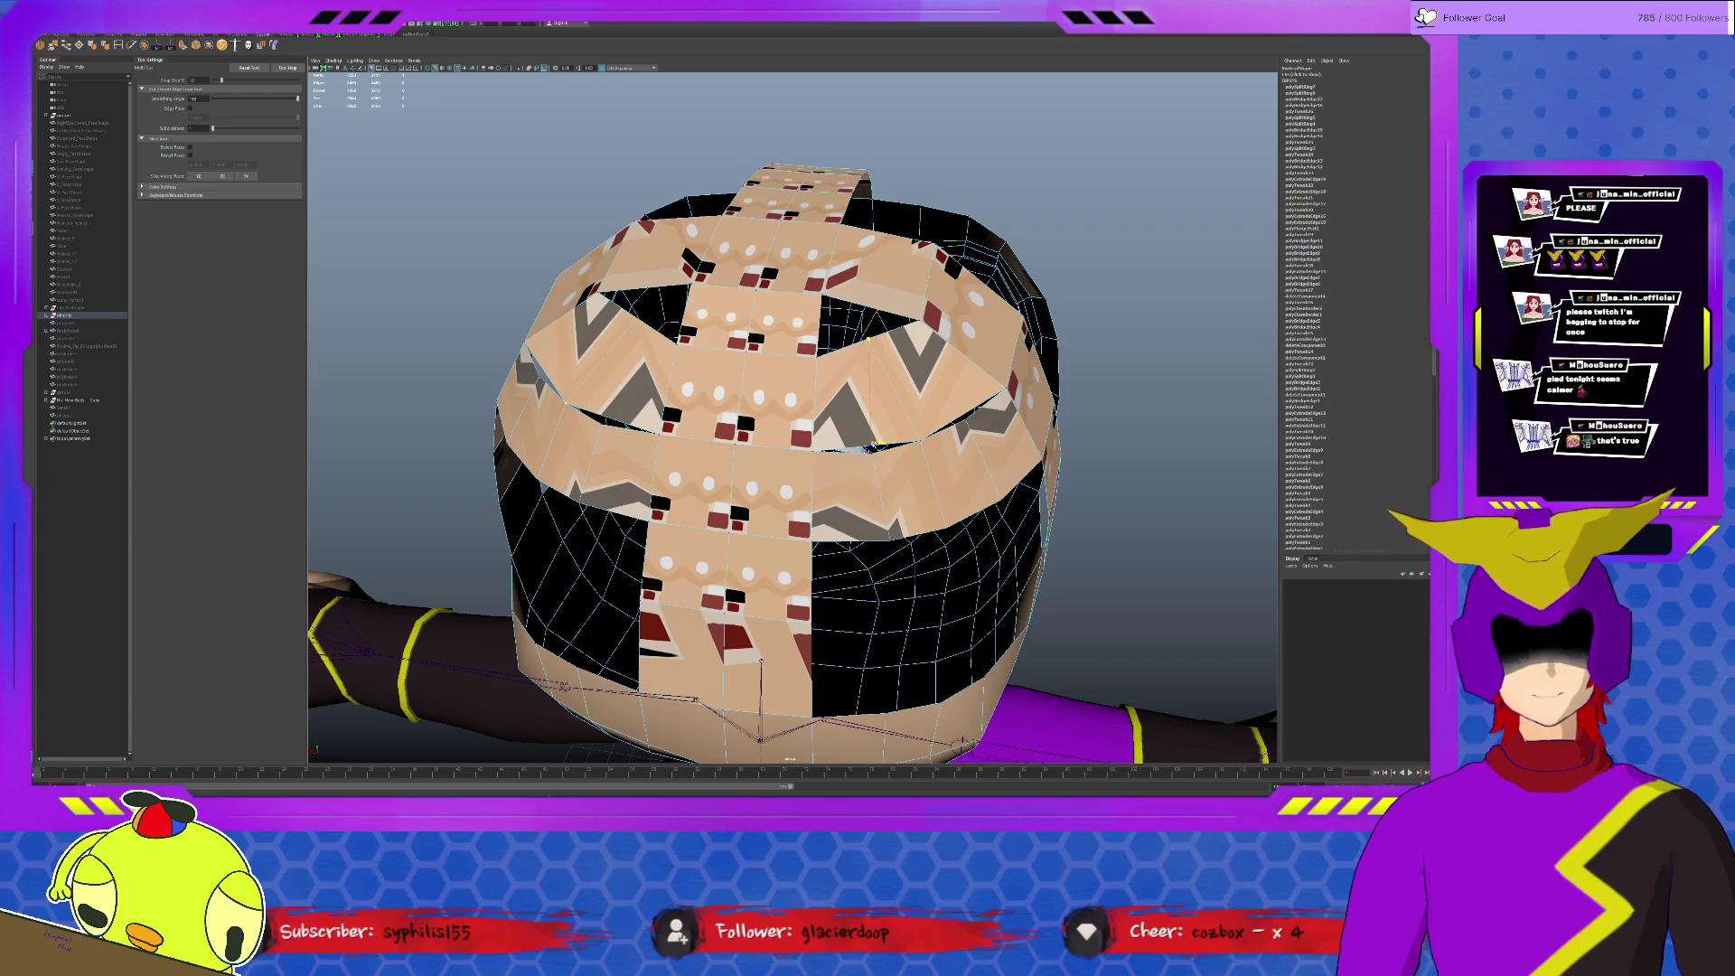
key(Return)
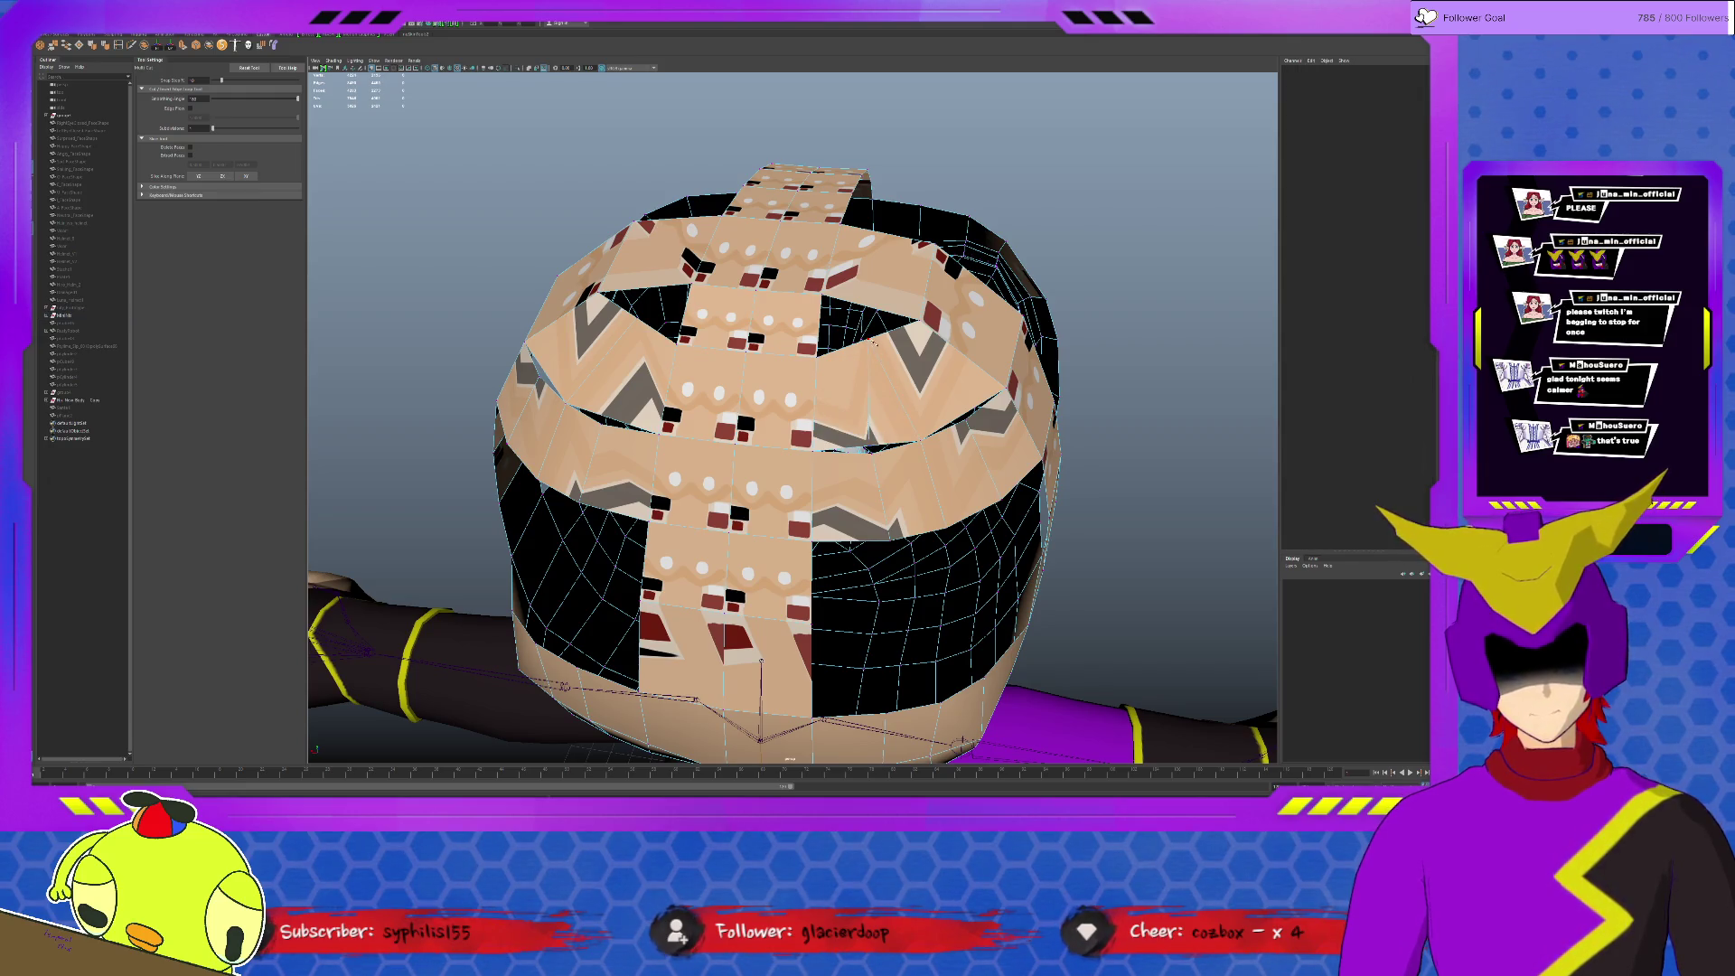
alt+drag(976, 412, 922, 396)
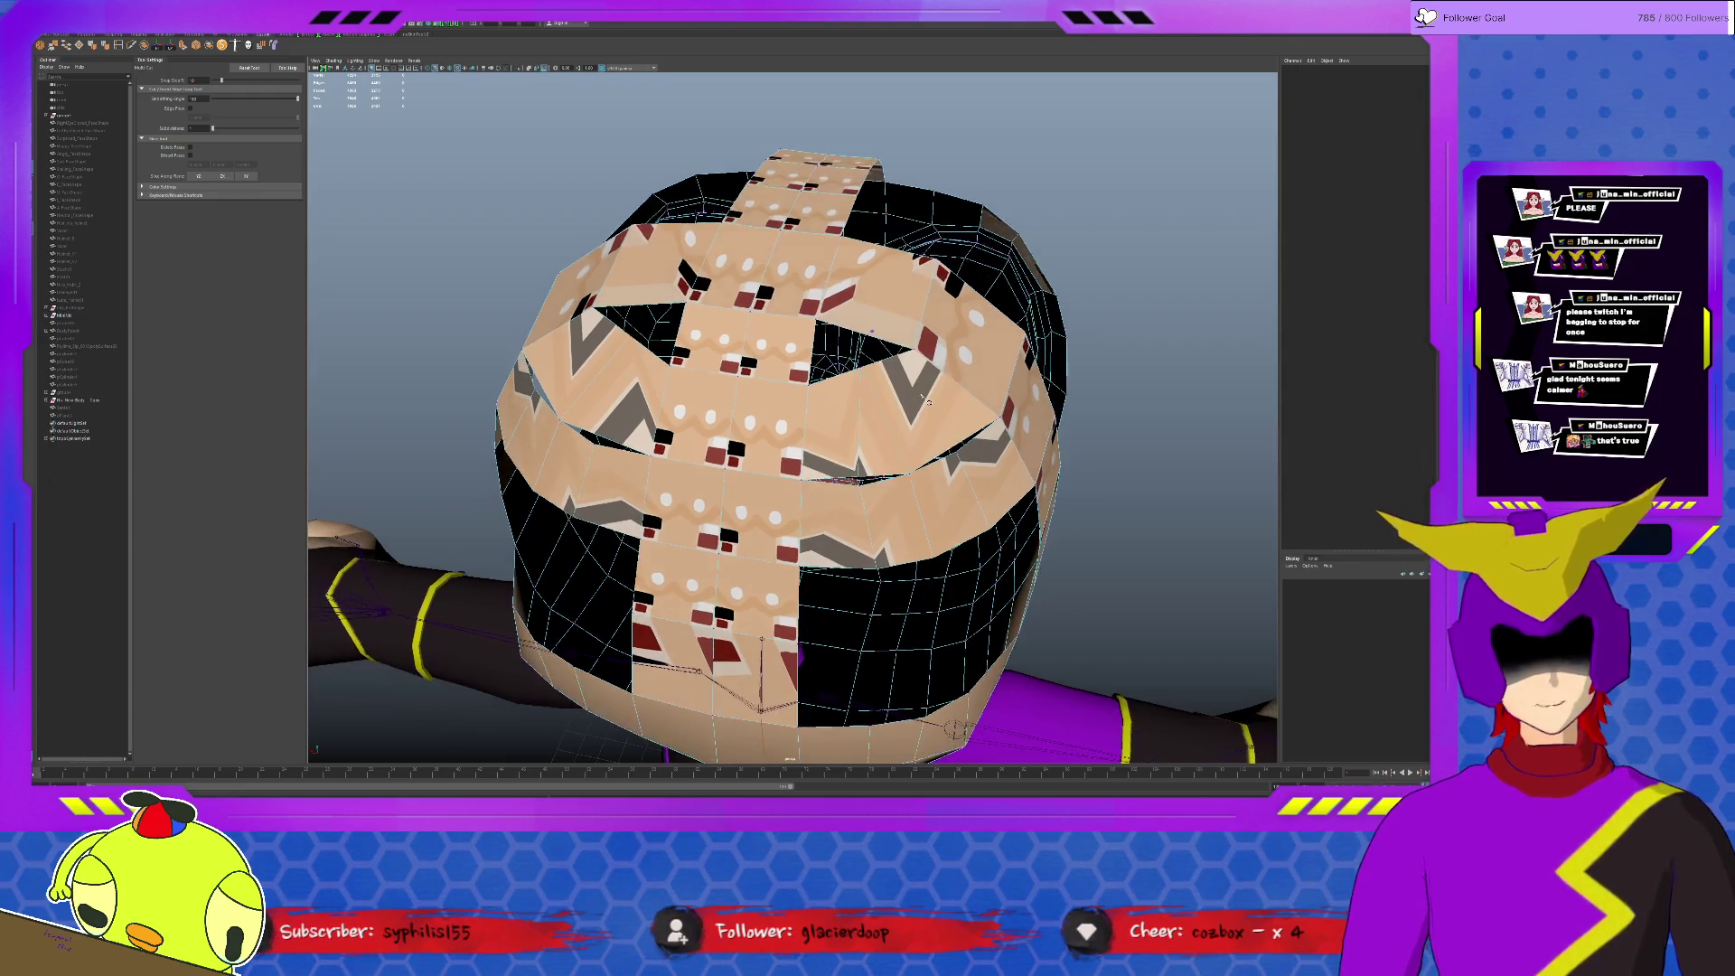
key(q)
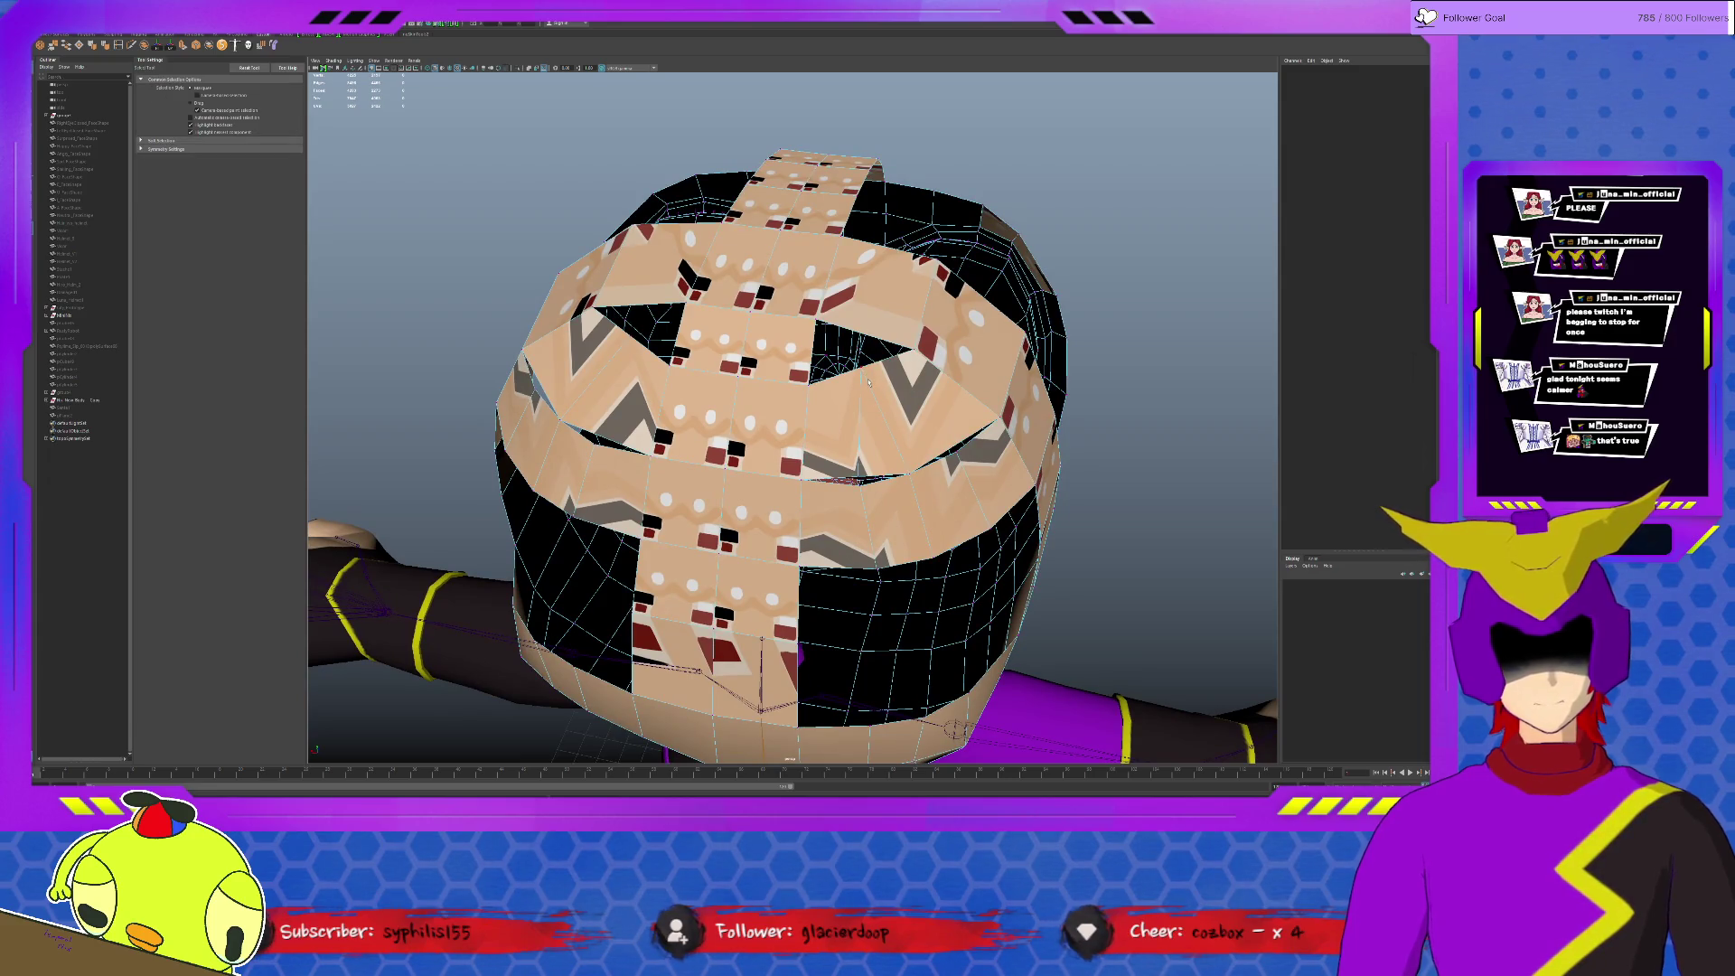
key(ctrl+shift+x)
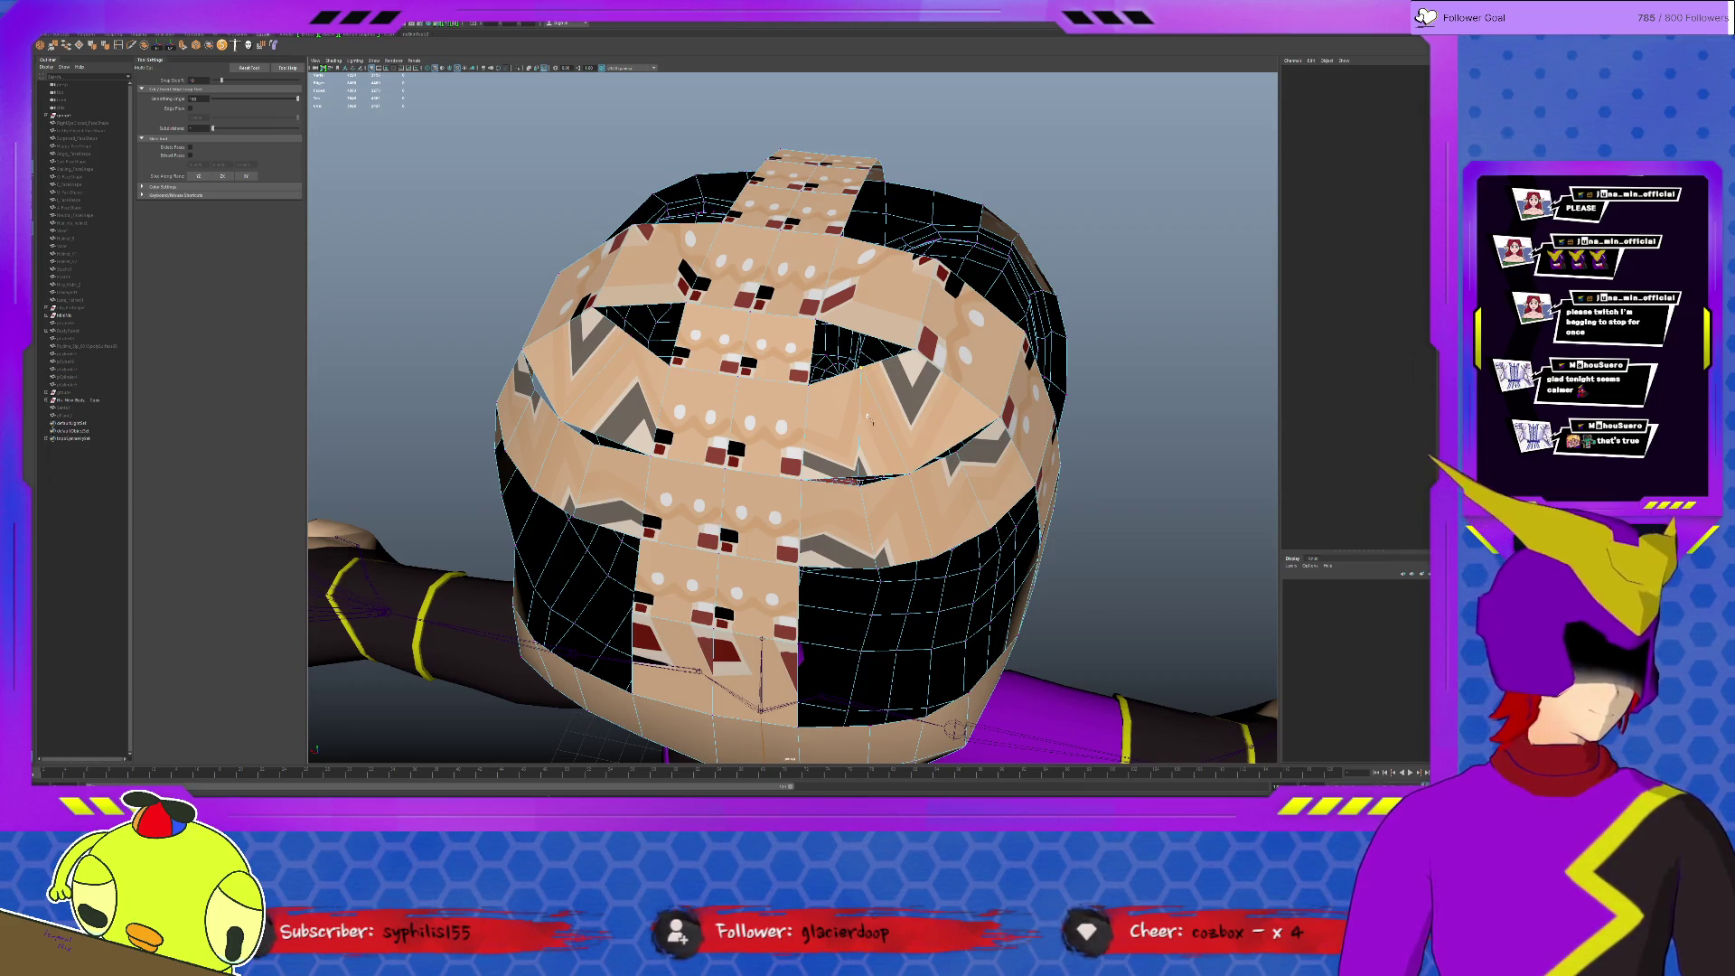
alt+drag(867, 416, 881, 452)
scroll(890, 470, up, 5)
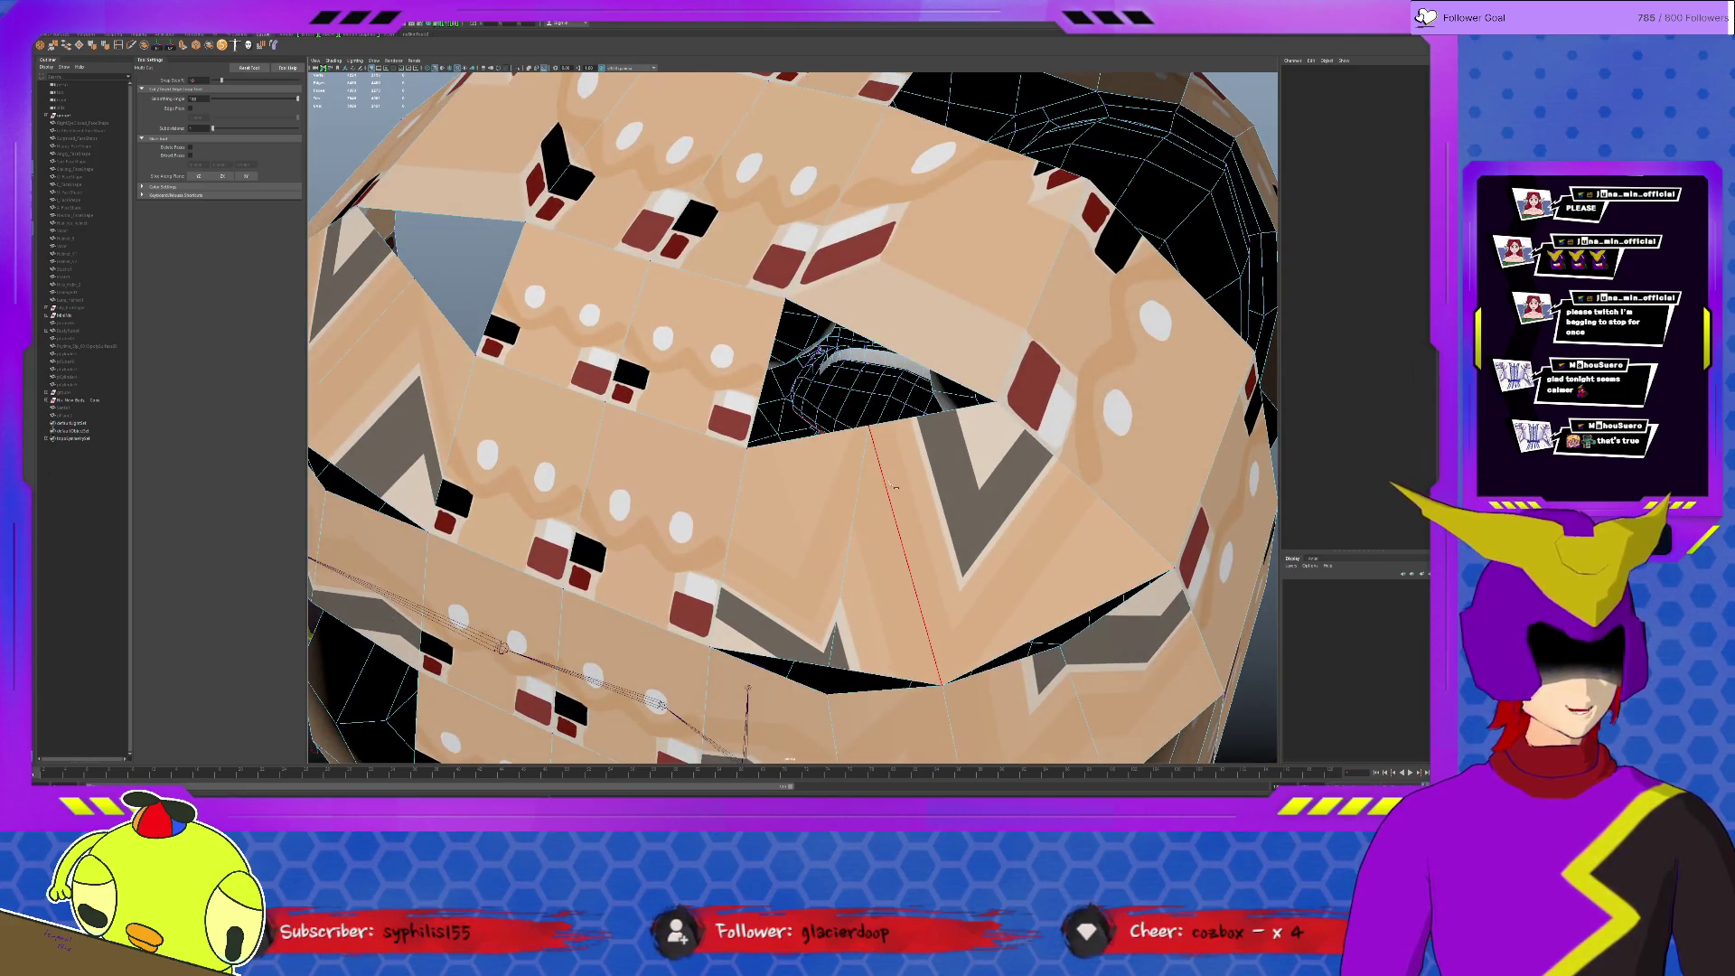
Step: Cut a new edge across the zigzag bandage face
click(872, 421)
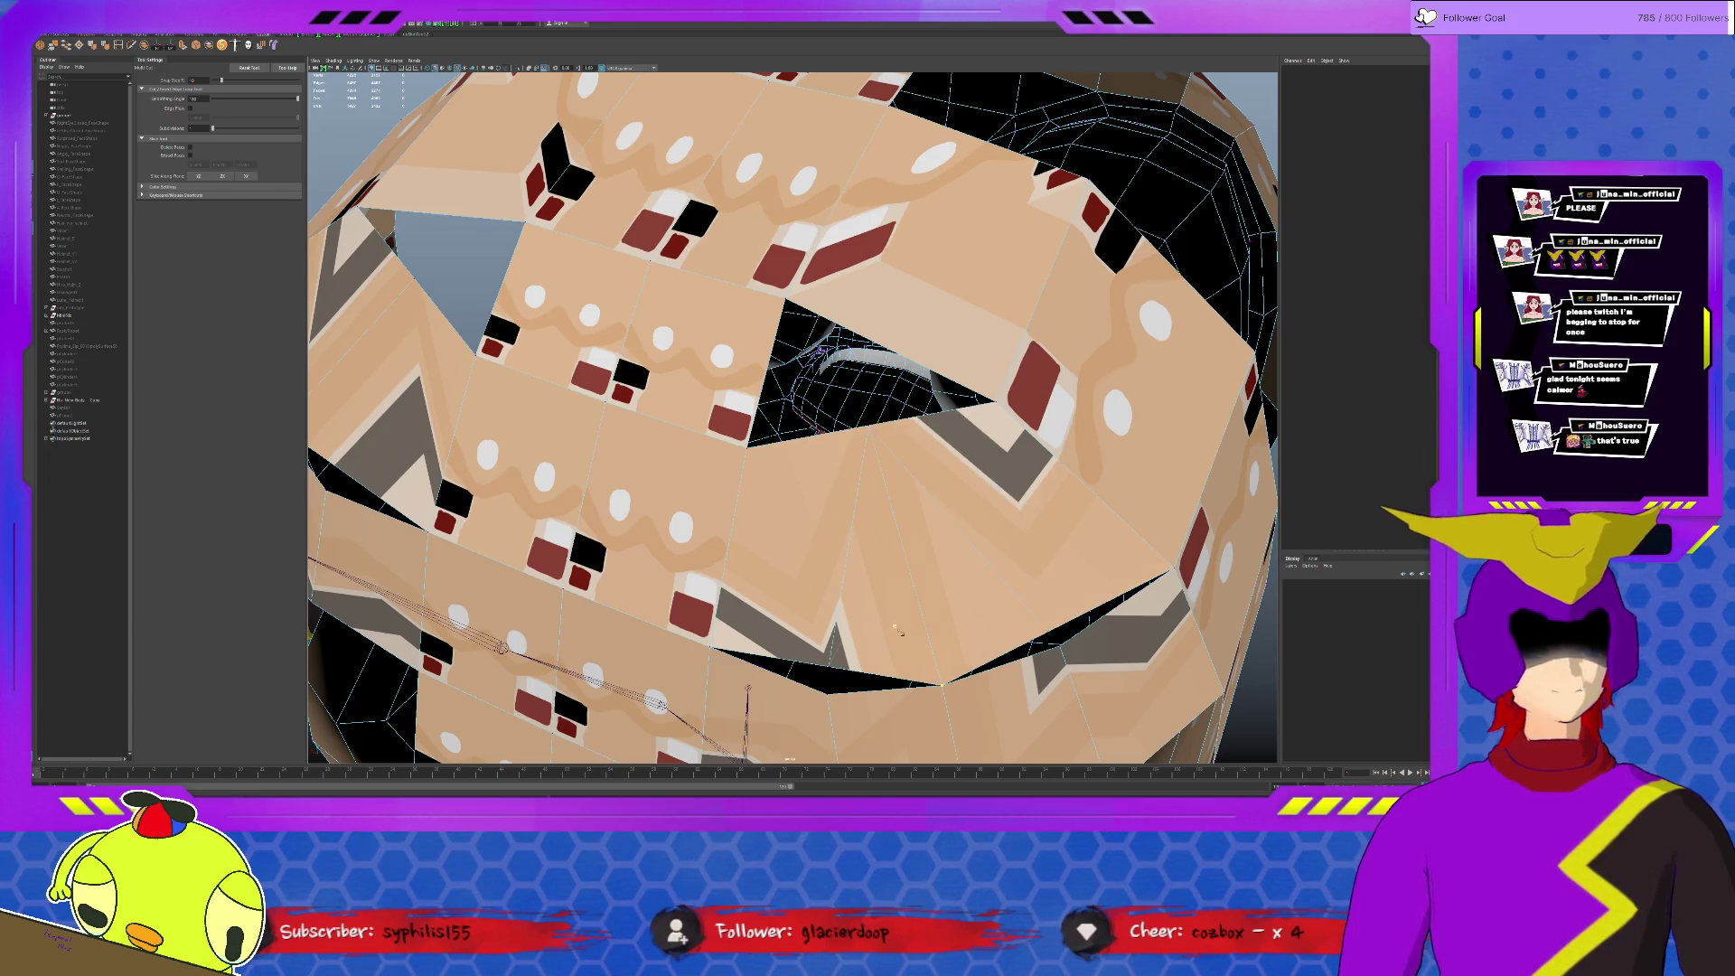
scroll(1048, 637, down, 5)
mouse_move(1048, 637)
alt+mouse_down()
mouse_move(856, 565)
mouse_move(847, 626)
alt+mouse_up()
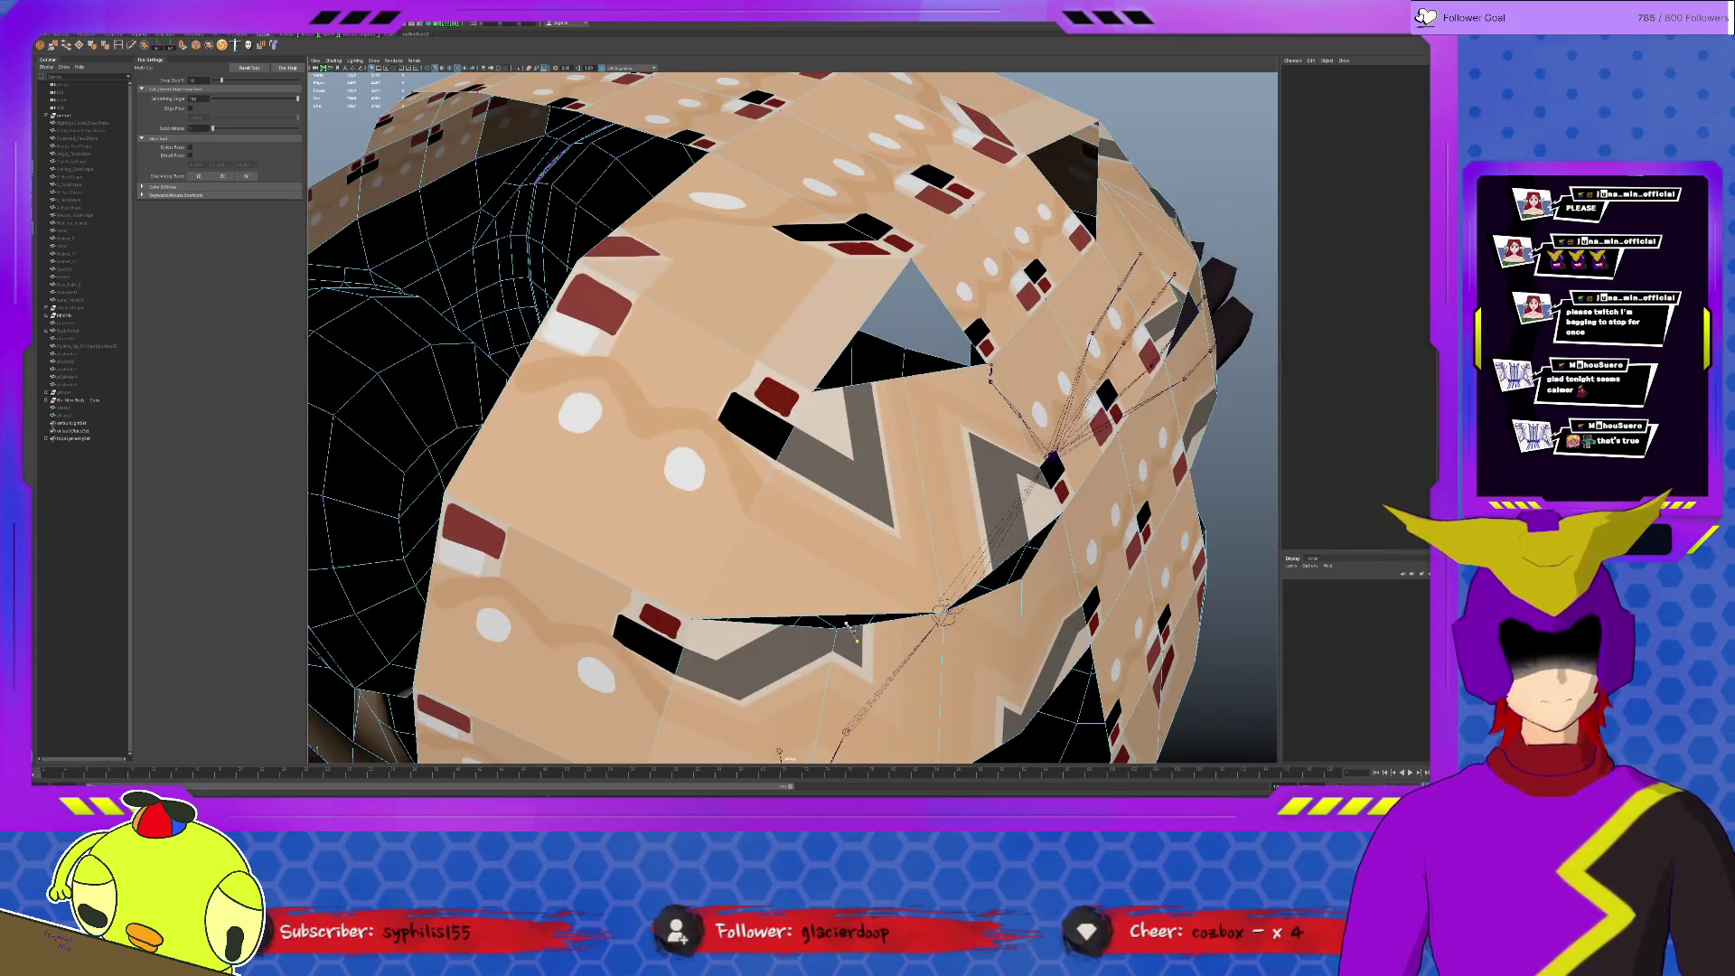
click(842, 616)
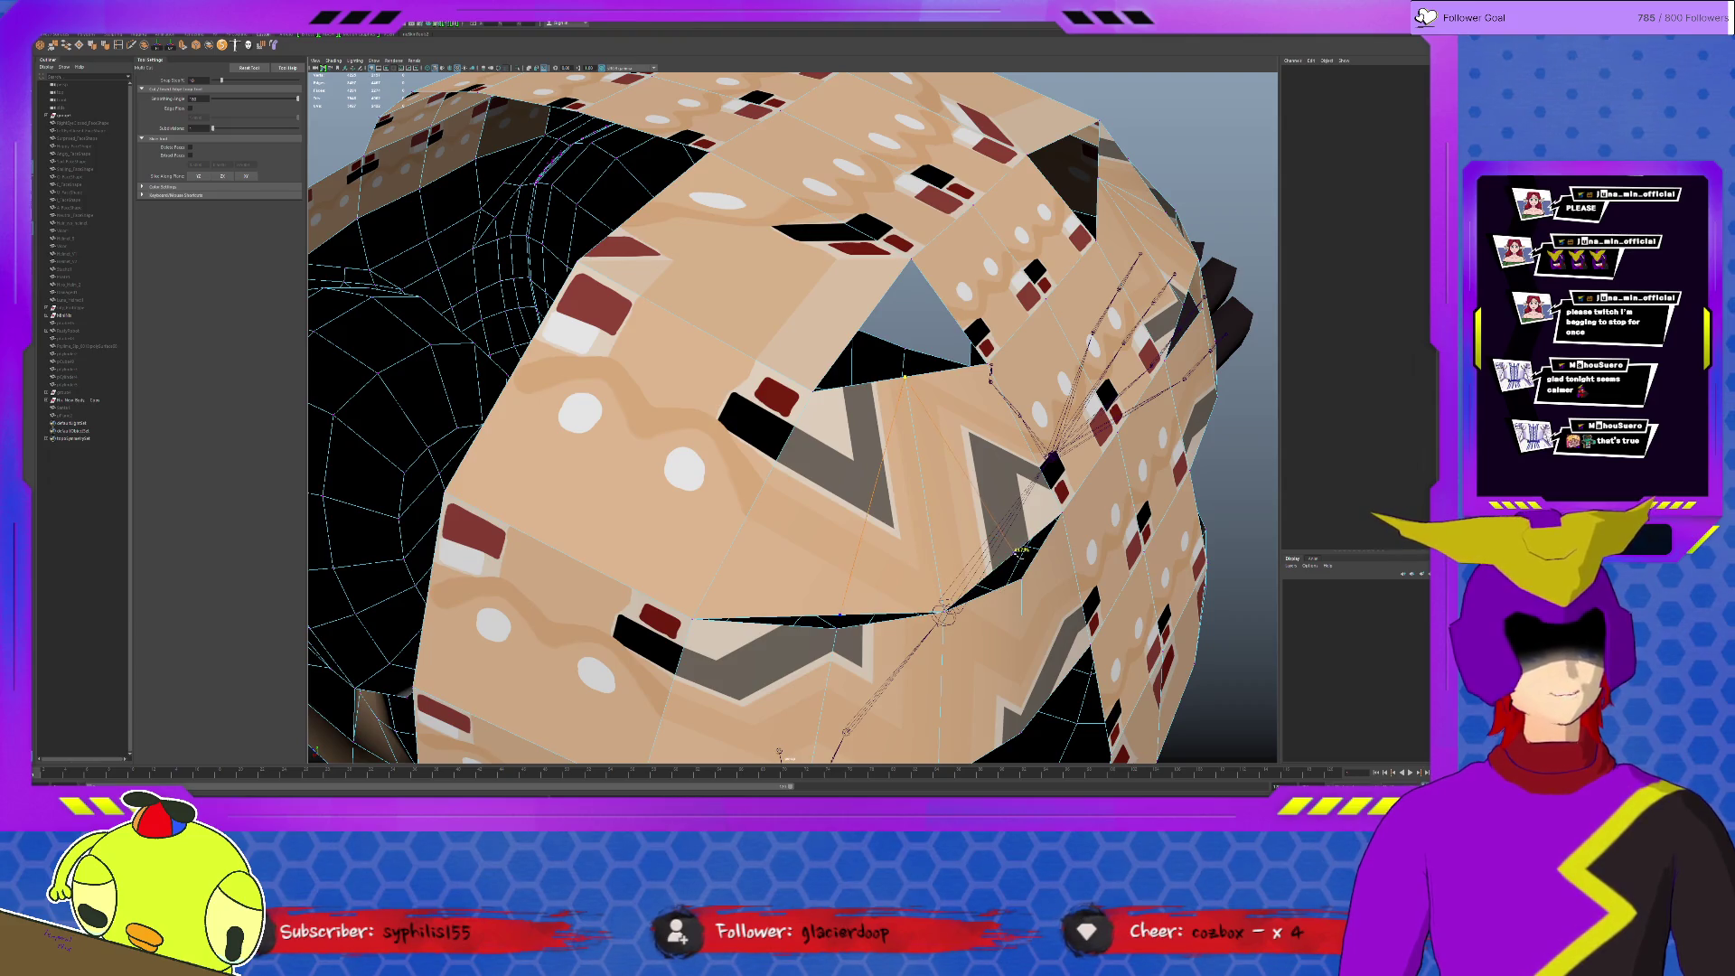
click(1020, 559)
Step: Move the edge beside the opening down-right to close the dark gap
key(q)
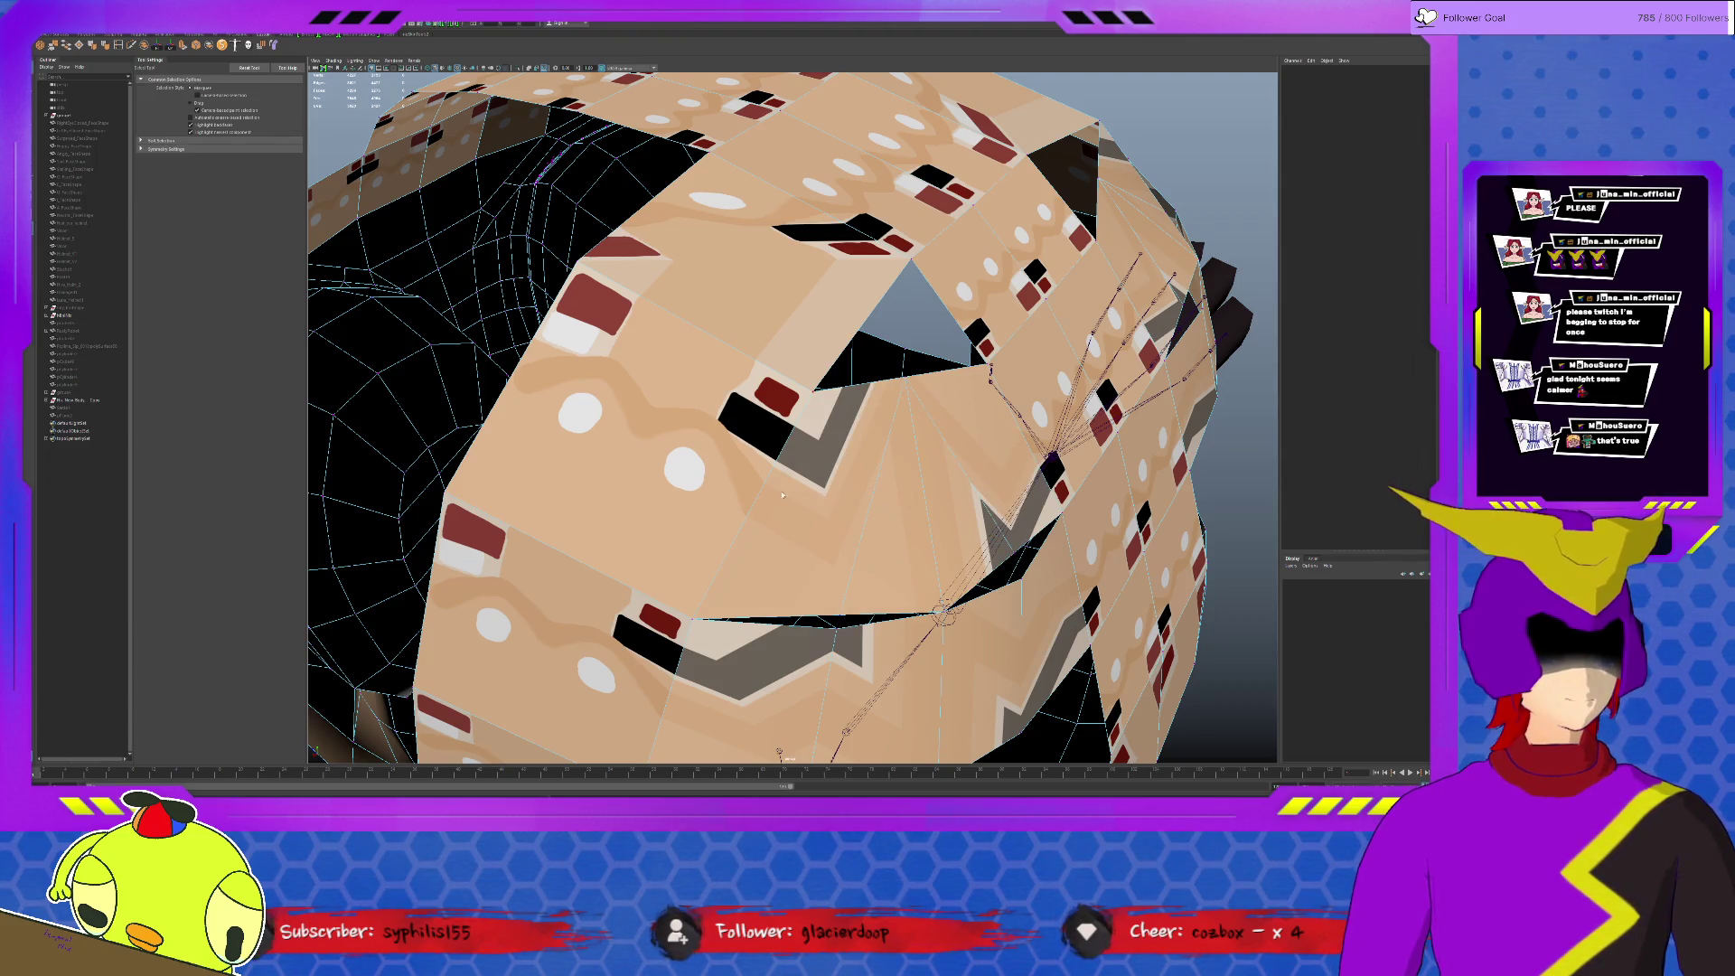
click(874, 620)
key(w)
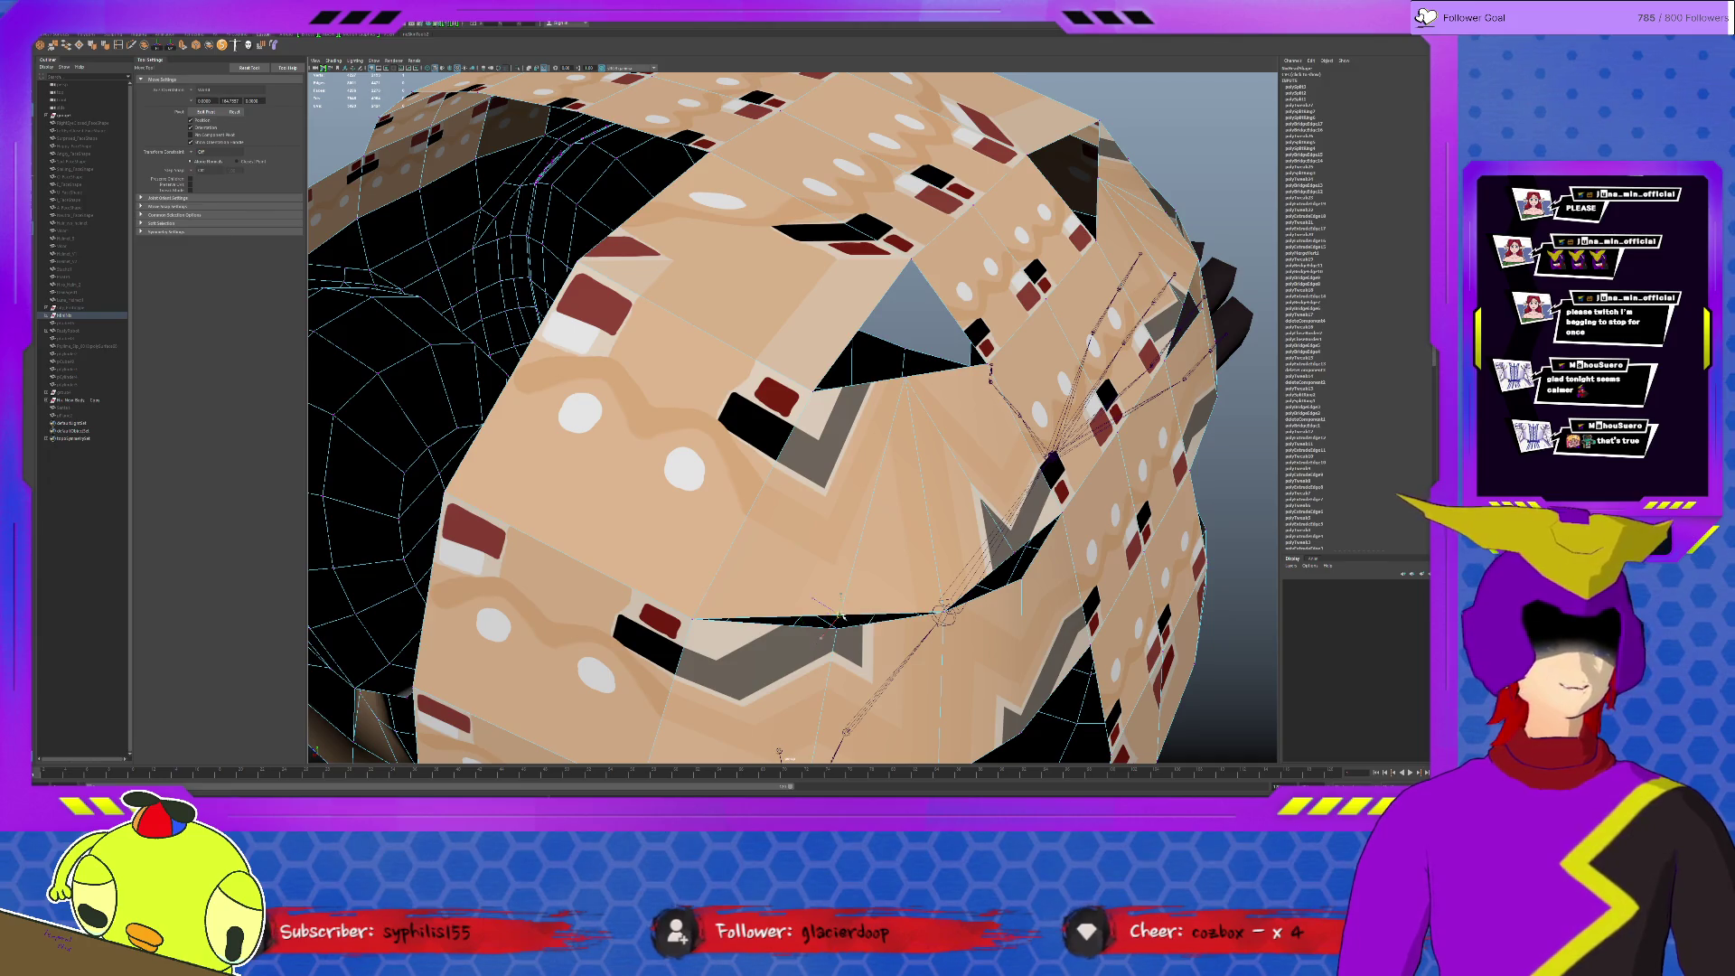
click(1012, 549)
mouse_move(1012, 549)
mouse_down()
mouse_move(1019, 583)
mouse_move(985, 547)
mouse_up()
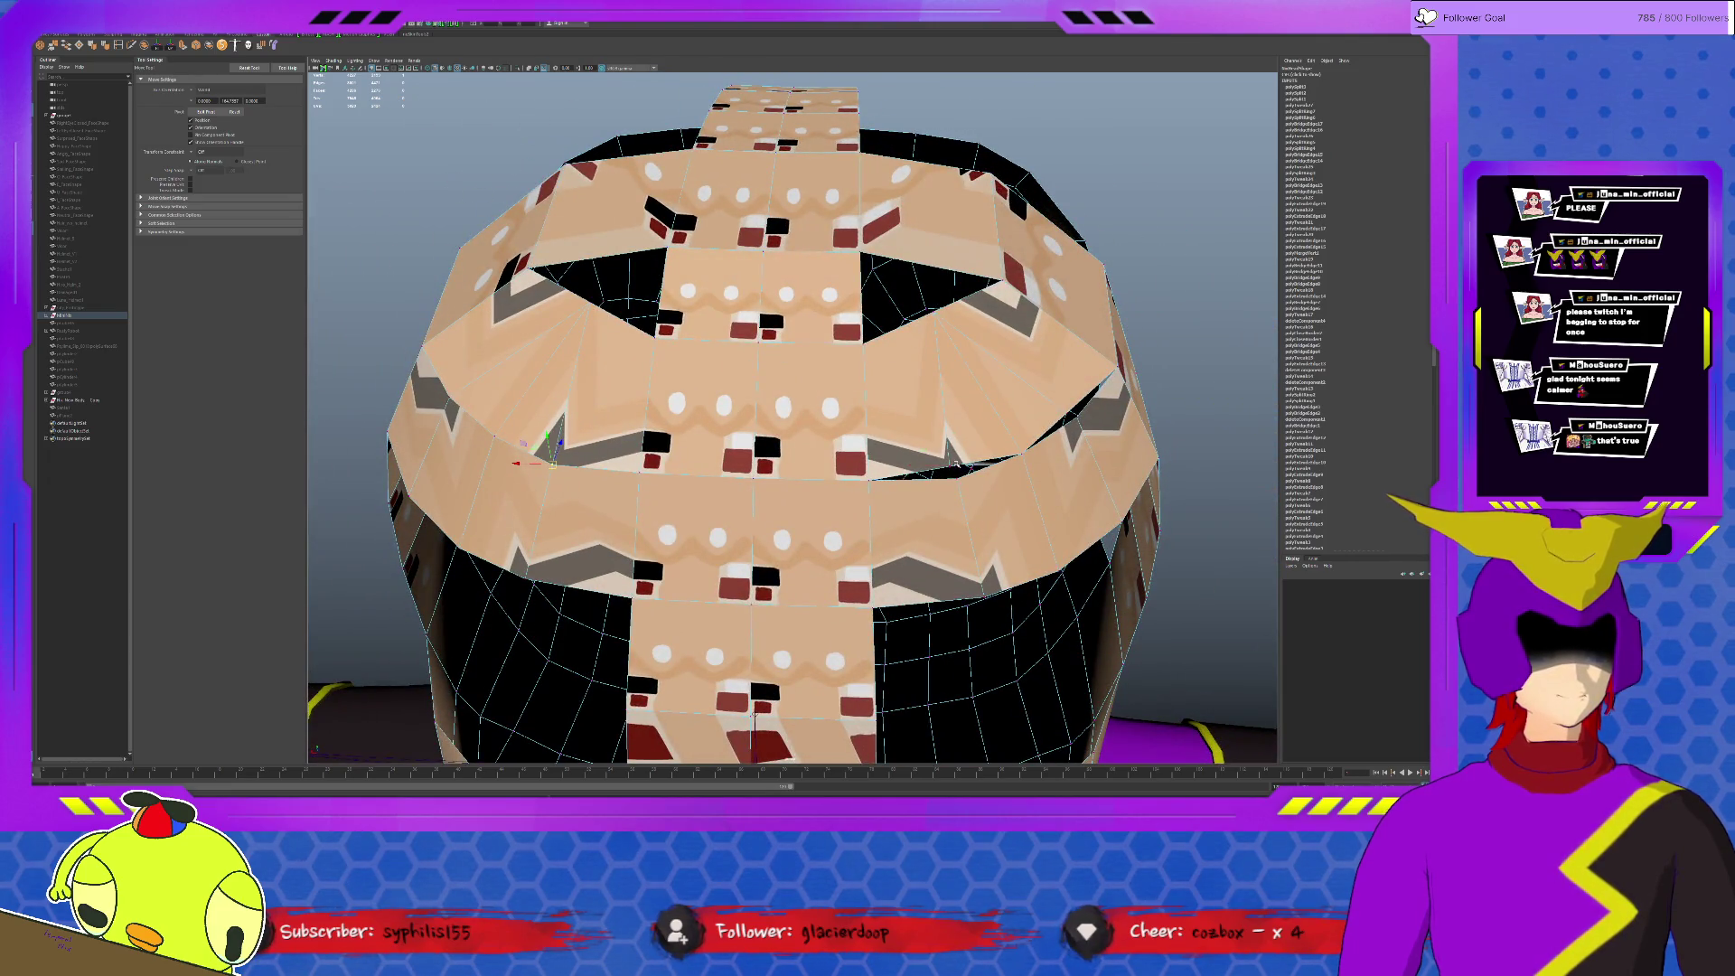
Step: Nudge the edges on the right side of the strip into place
click(956, 474)
drag(961, 479, 957, 476)
click(1074, 413)
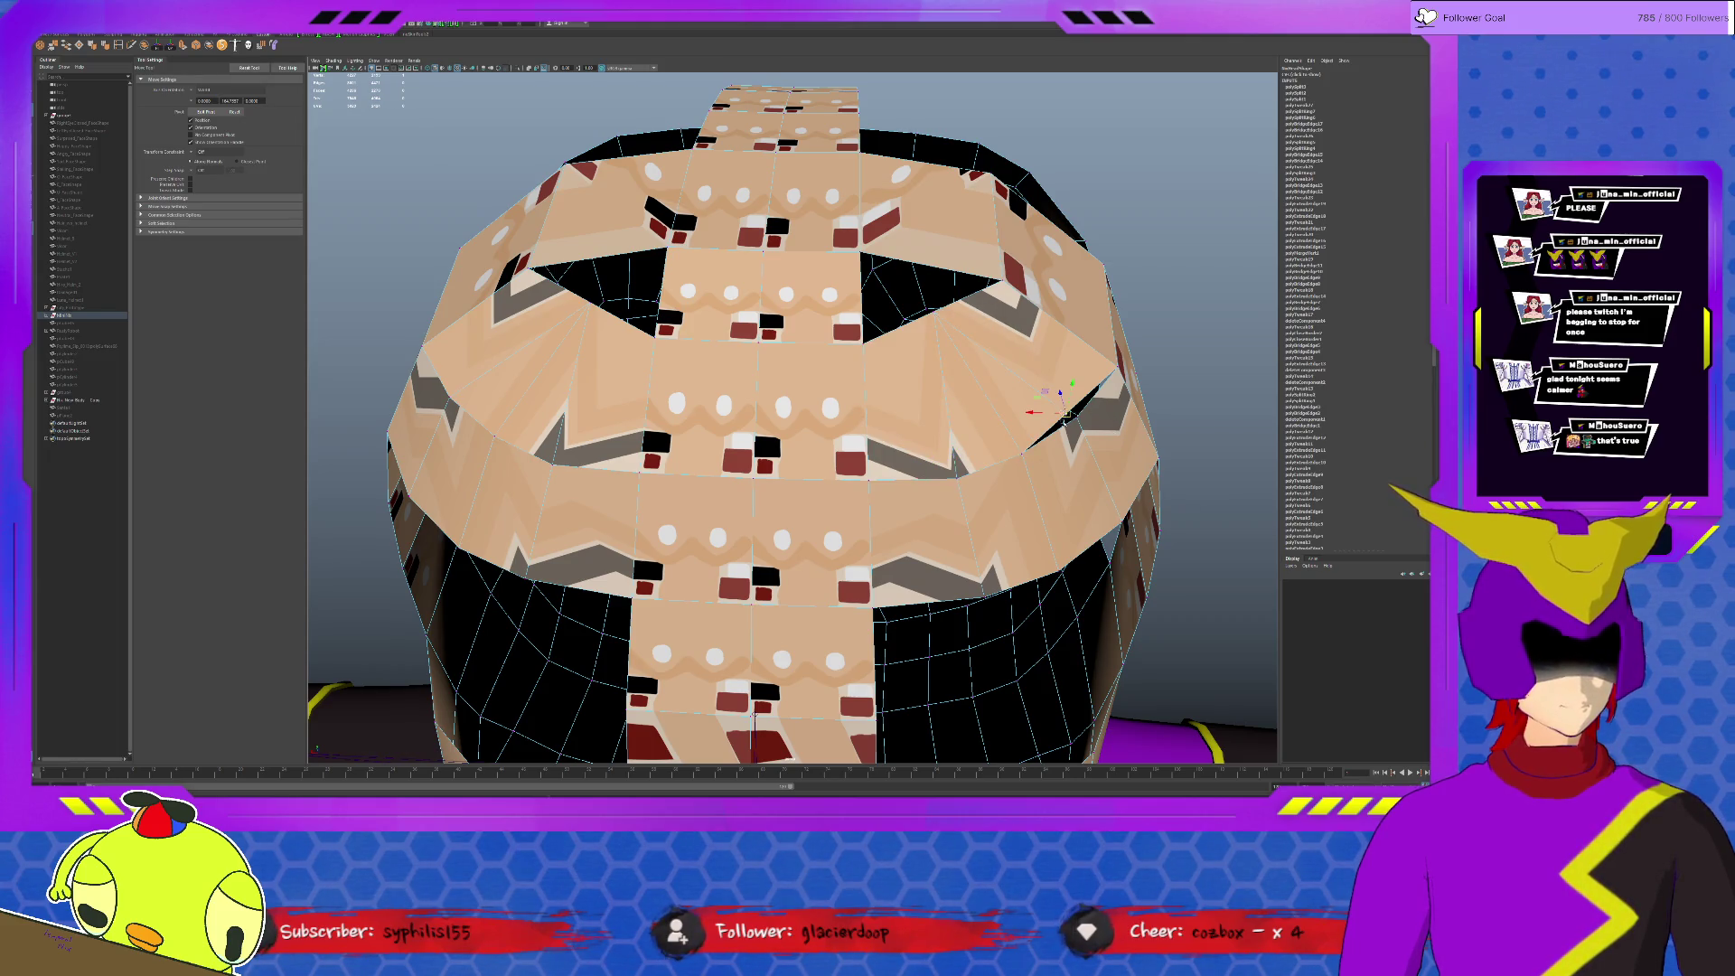
mouse_move(1036, 454)
alt+mouse_down()
mouse_move(779, 329)
mouse_move(668, 356)
mouse_move(602, 345)
alt+mouse_up()
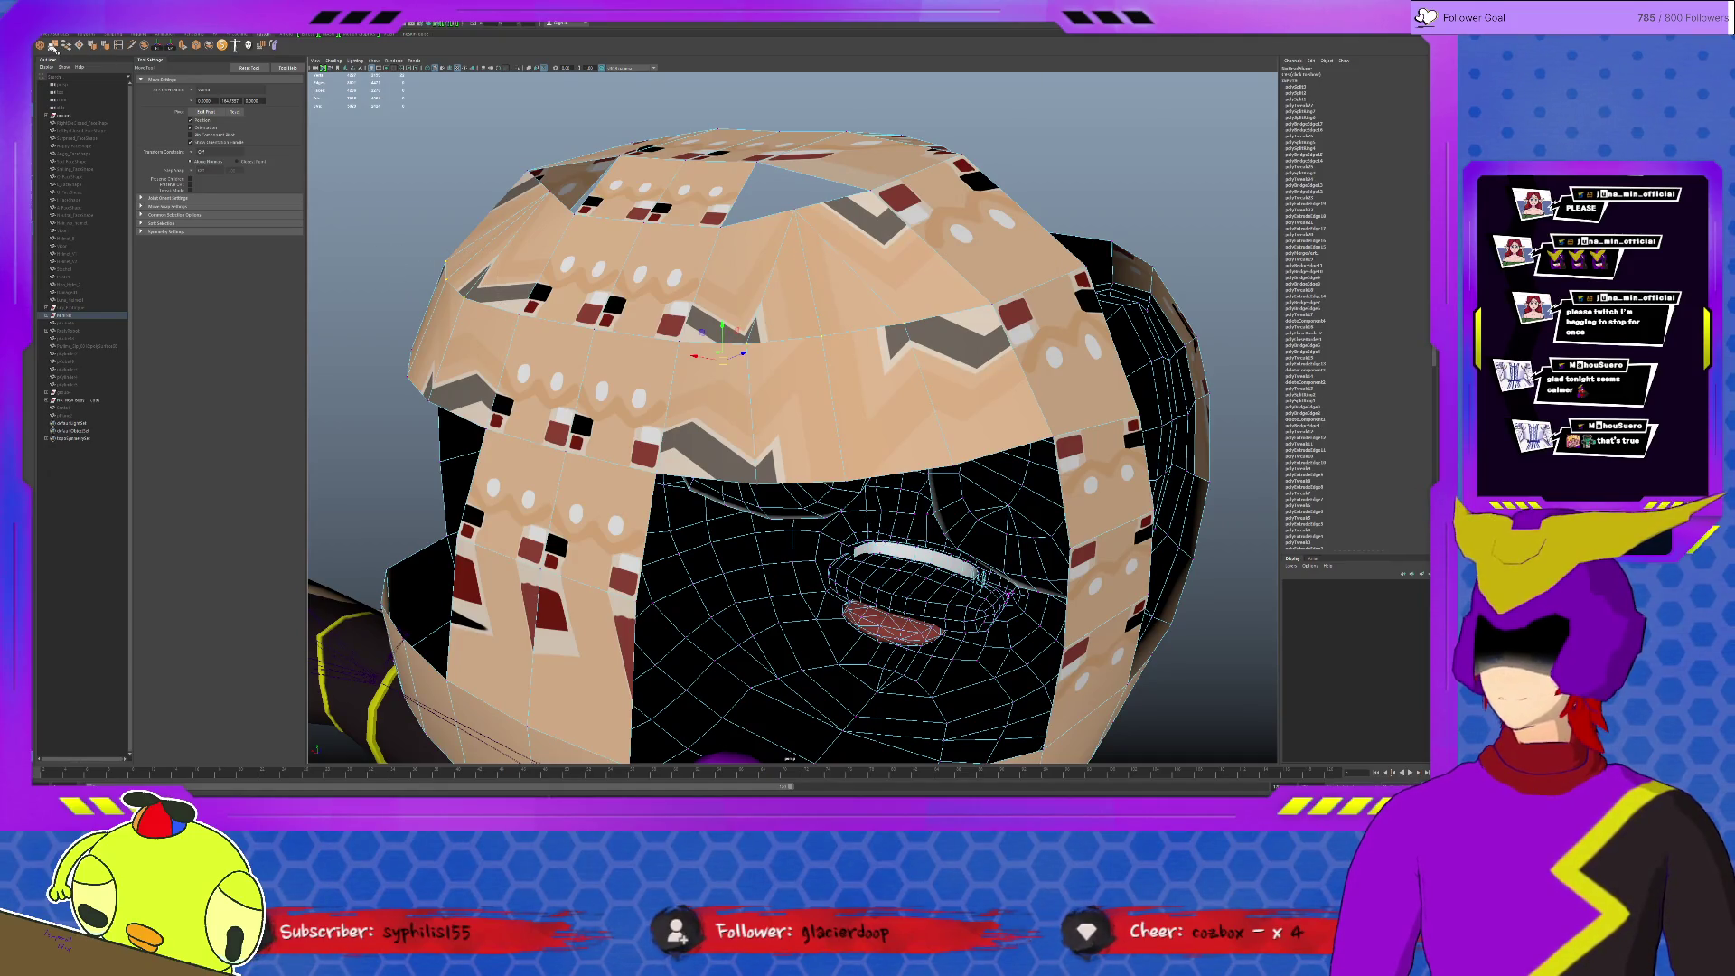
Step: Merge the loose selected vertices of the bandage mesh
click(53, 44)
alt+drag(686, 271, 723, 243)
key(ctrl+z)
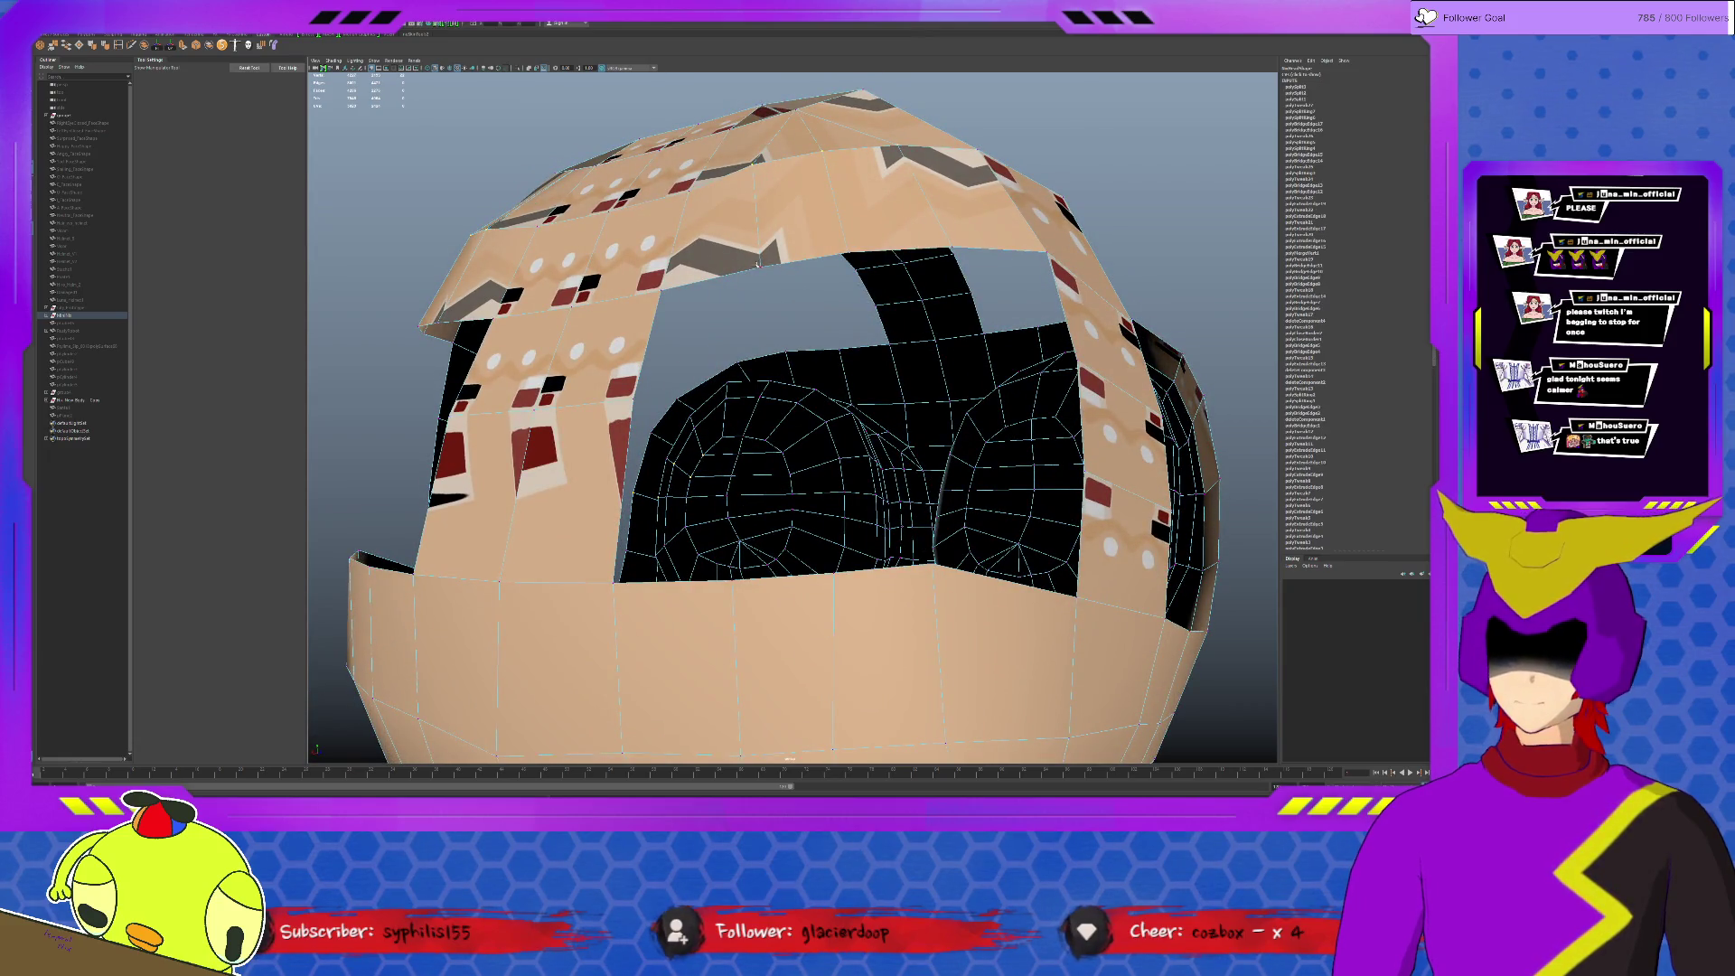
alt+drag(626, 626, 955, 431)
key(w)
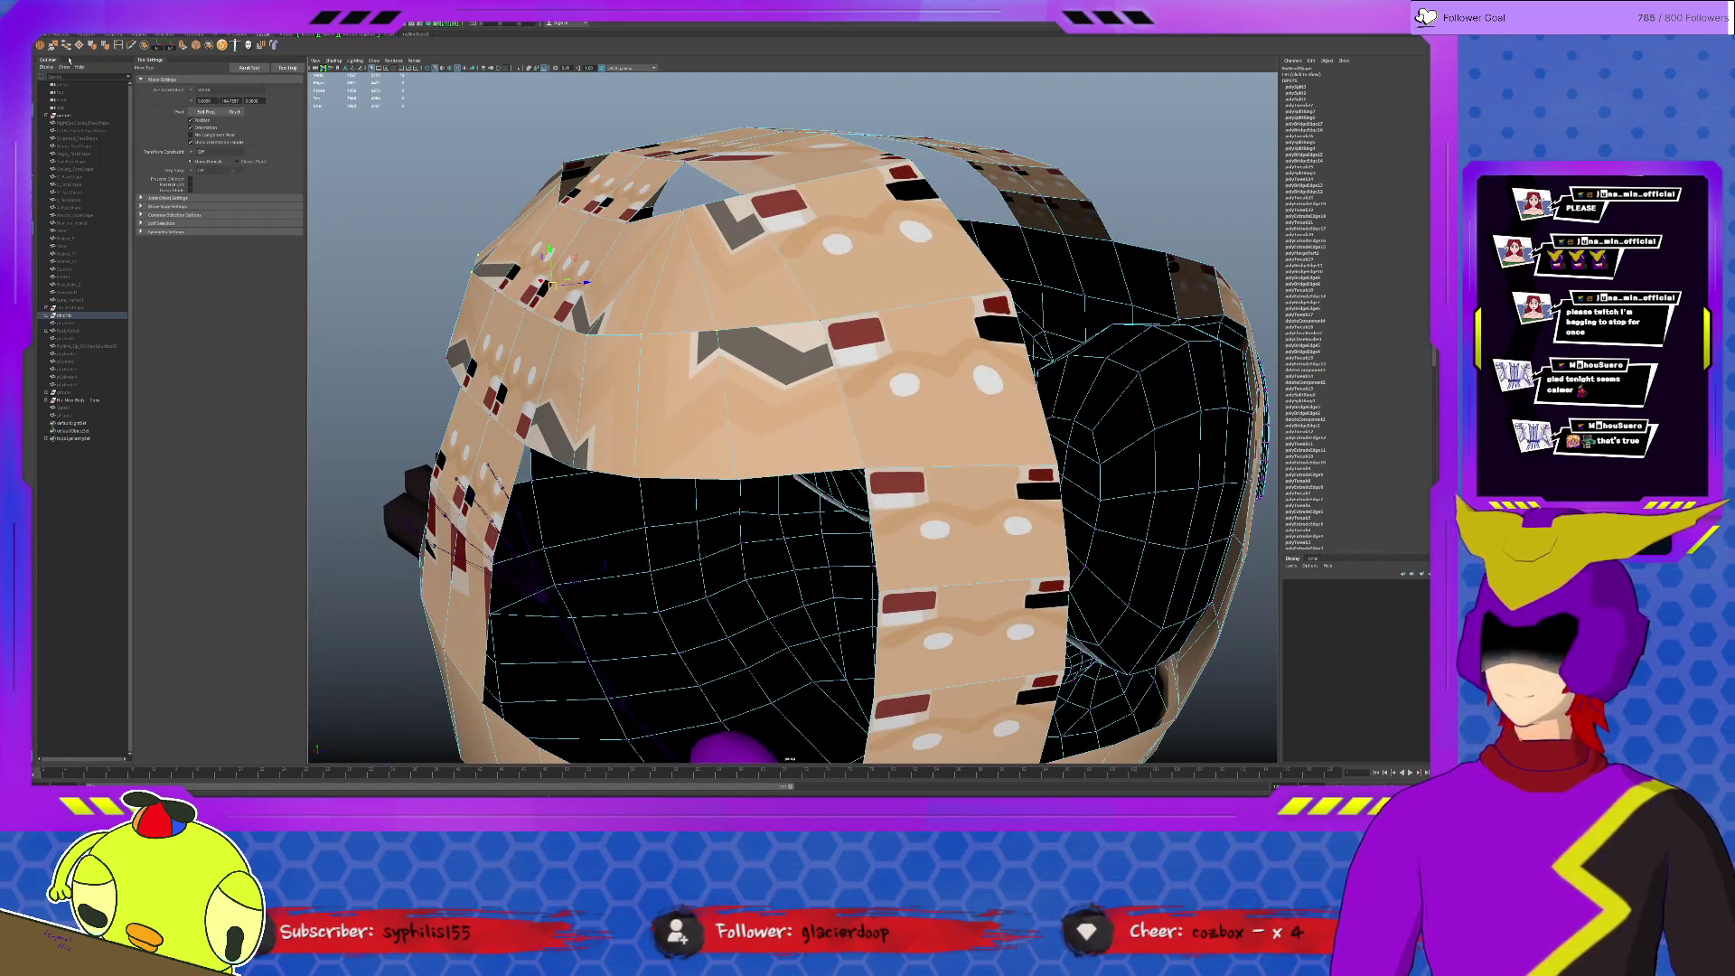
click(53, 45)
alt+drag(813, 235, 864, 330)
Step: Fill the triangular gap with a new face and select its top edge
key(q)
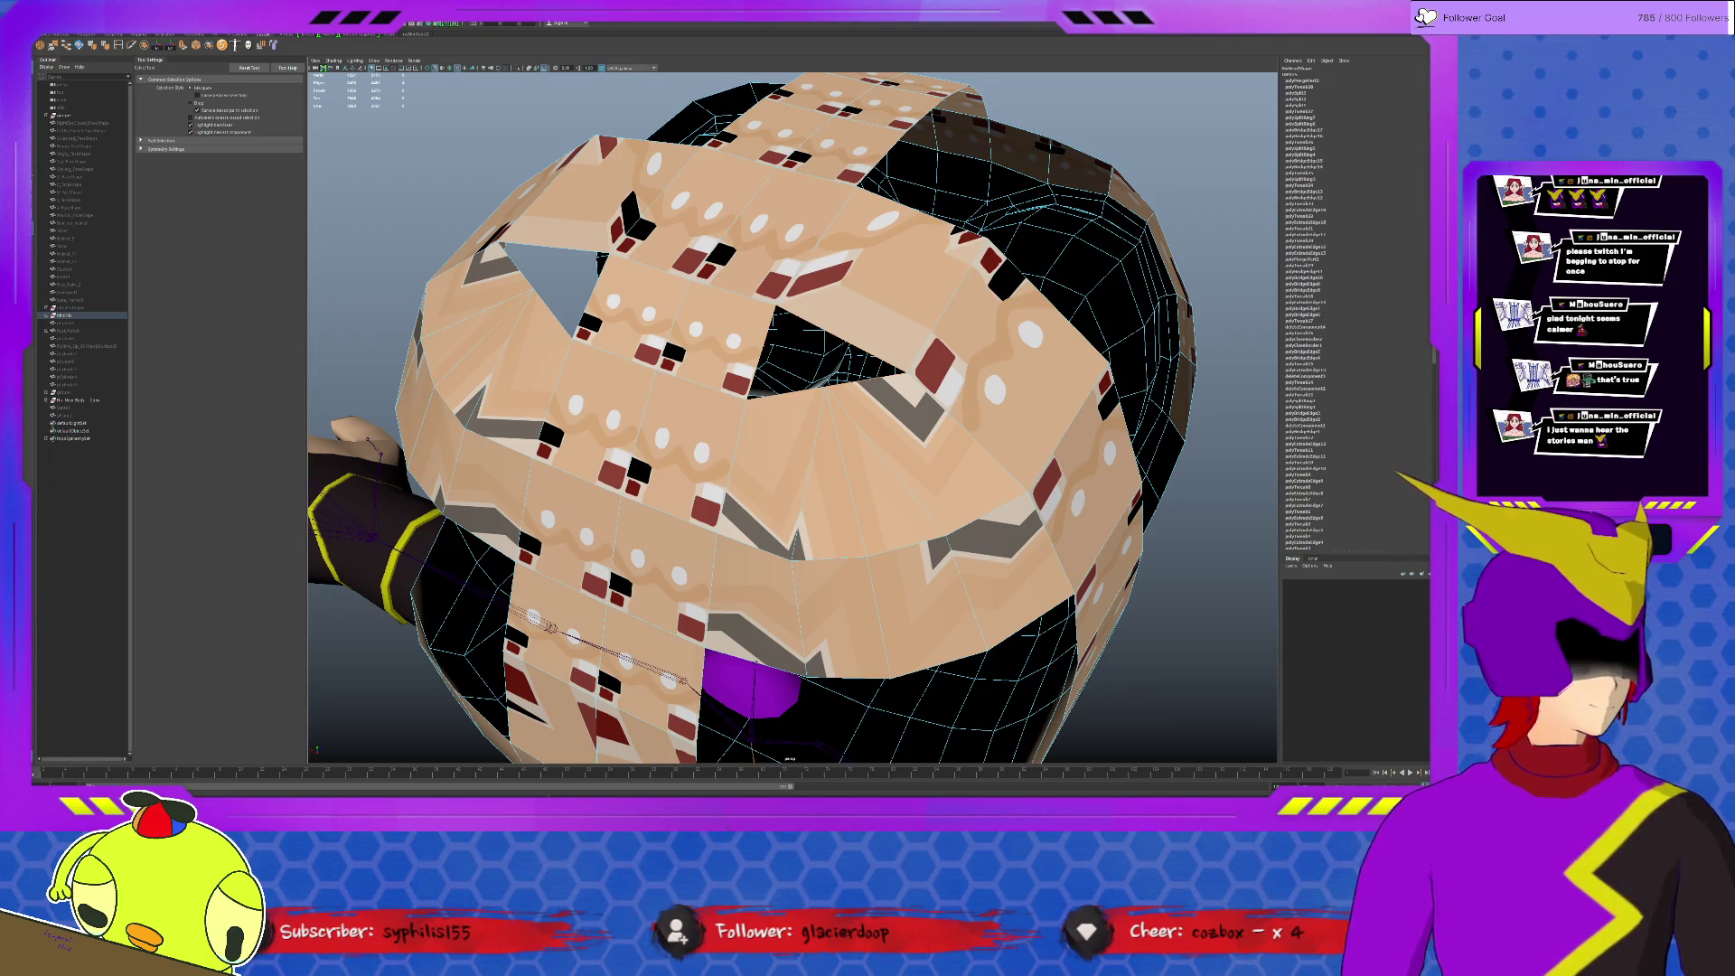
click(79, 45)
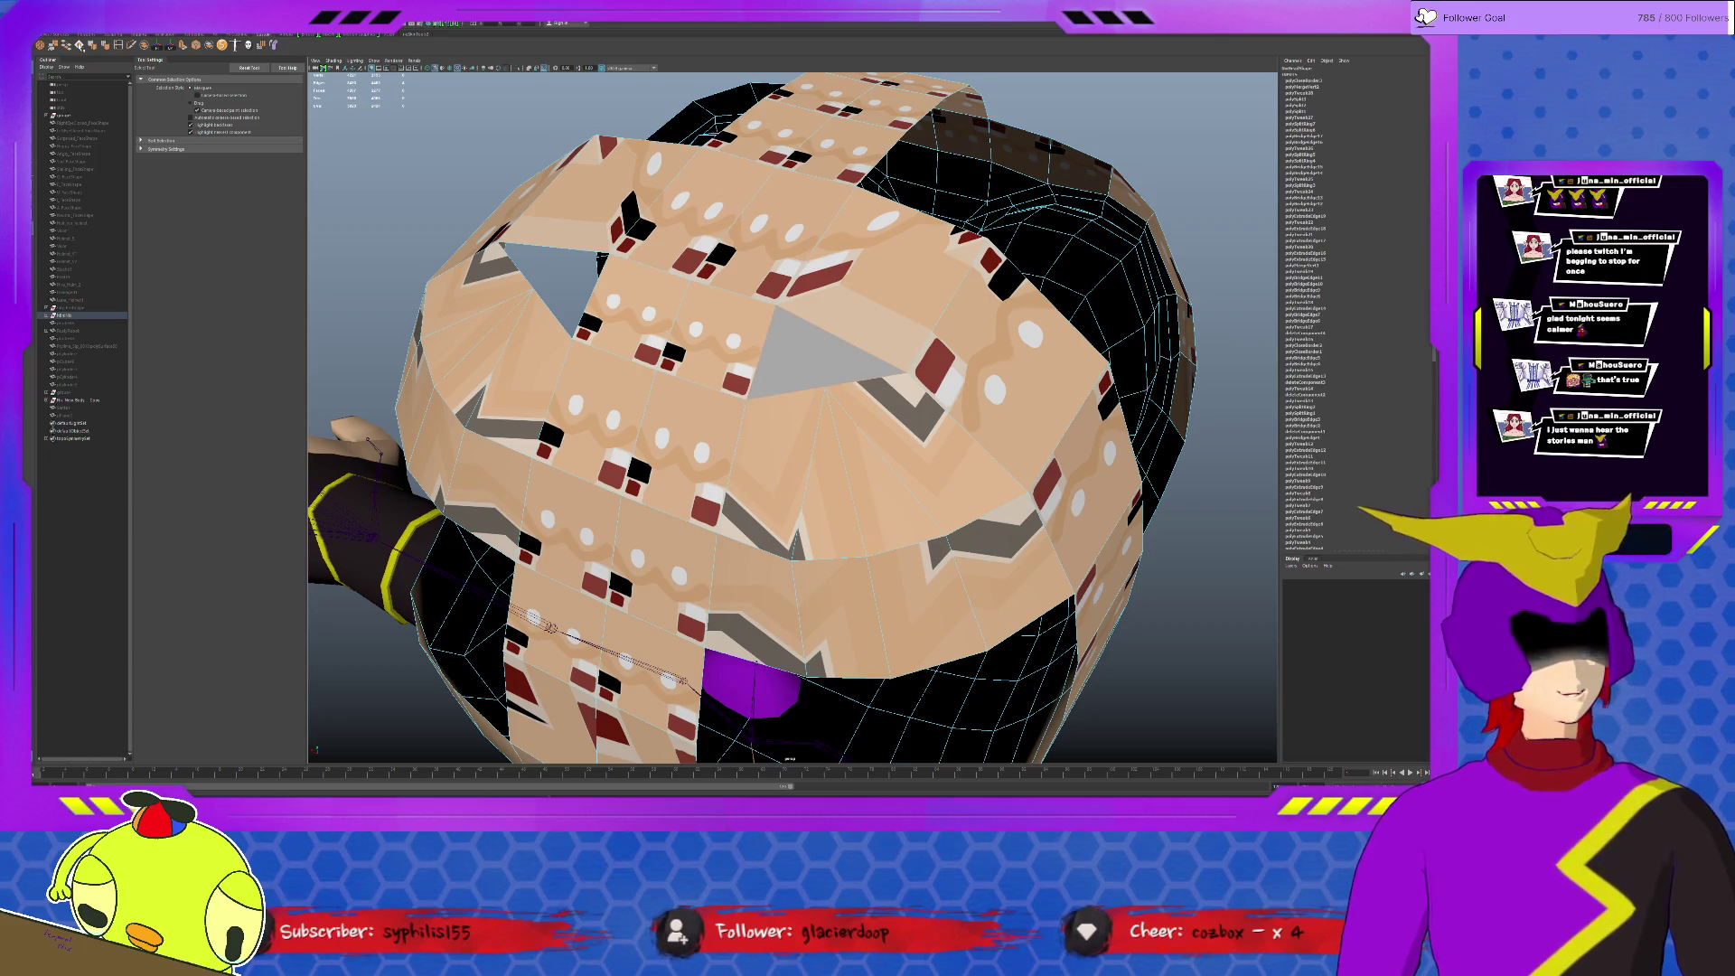
click(583, 245)
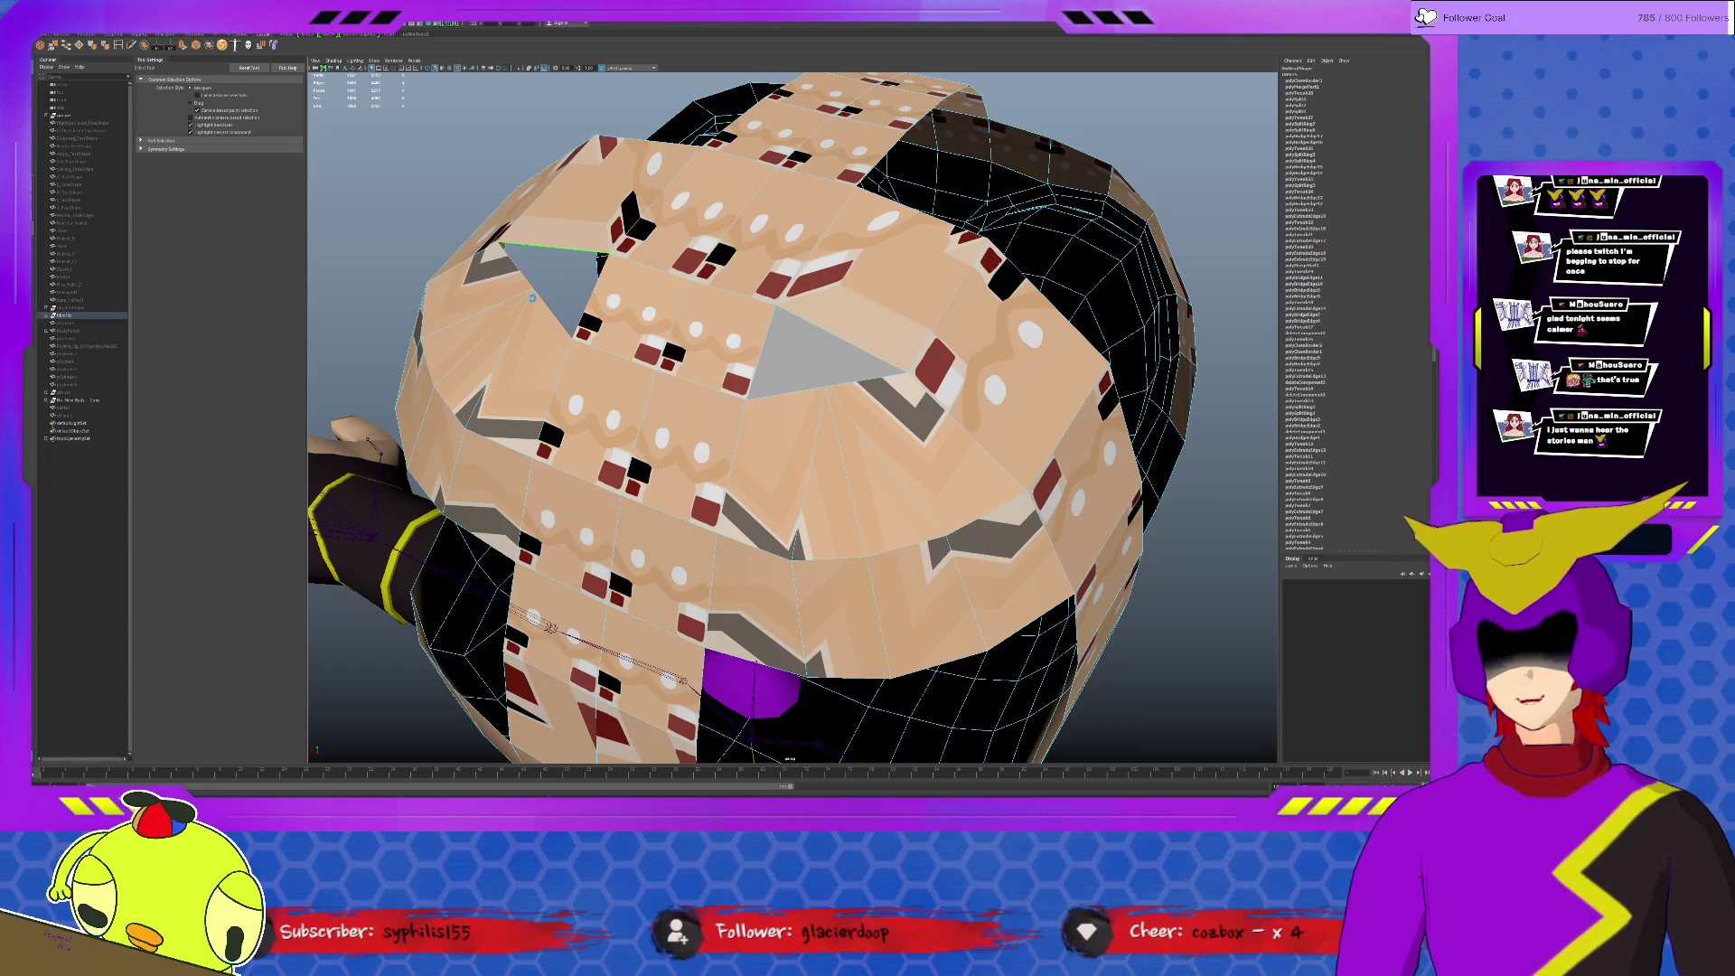
key(w)
alt+drag(480, 204, 803, 467)
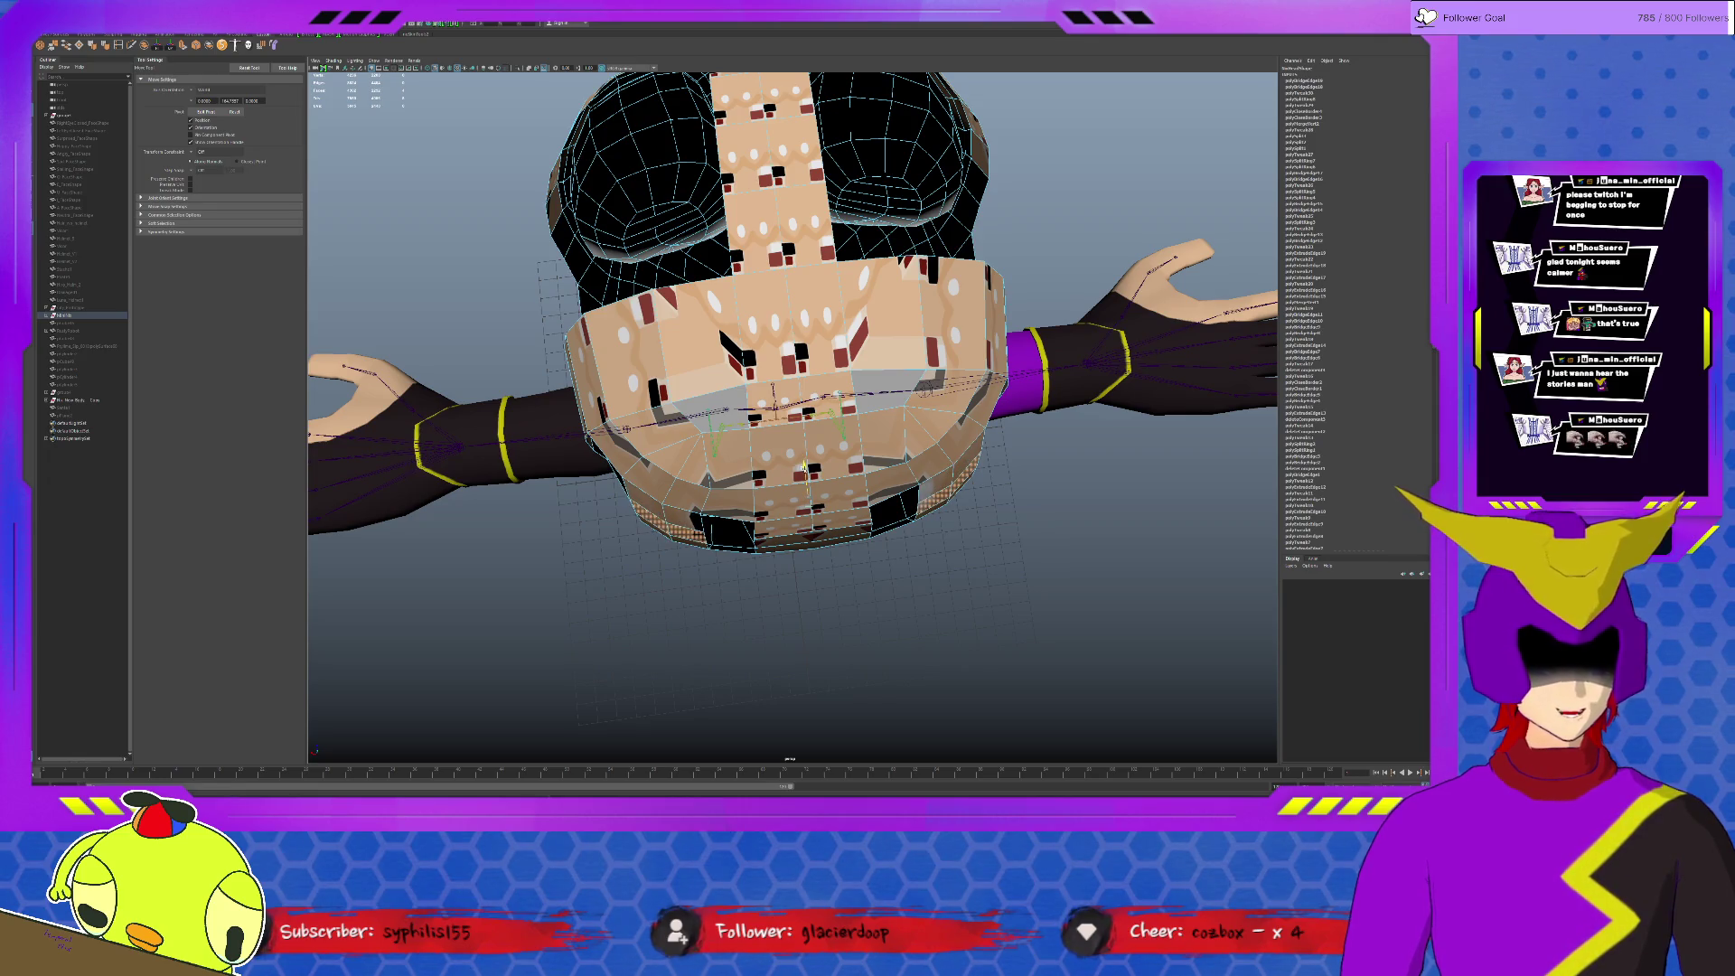
key(r)
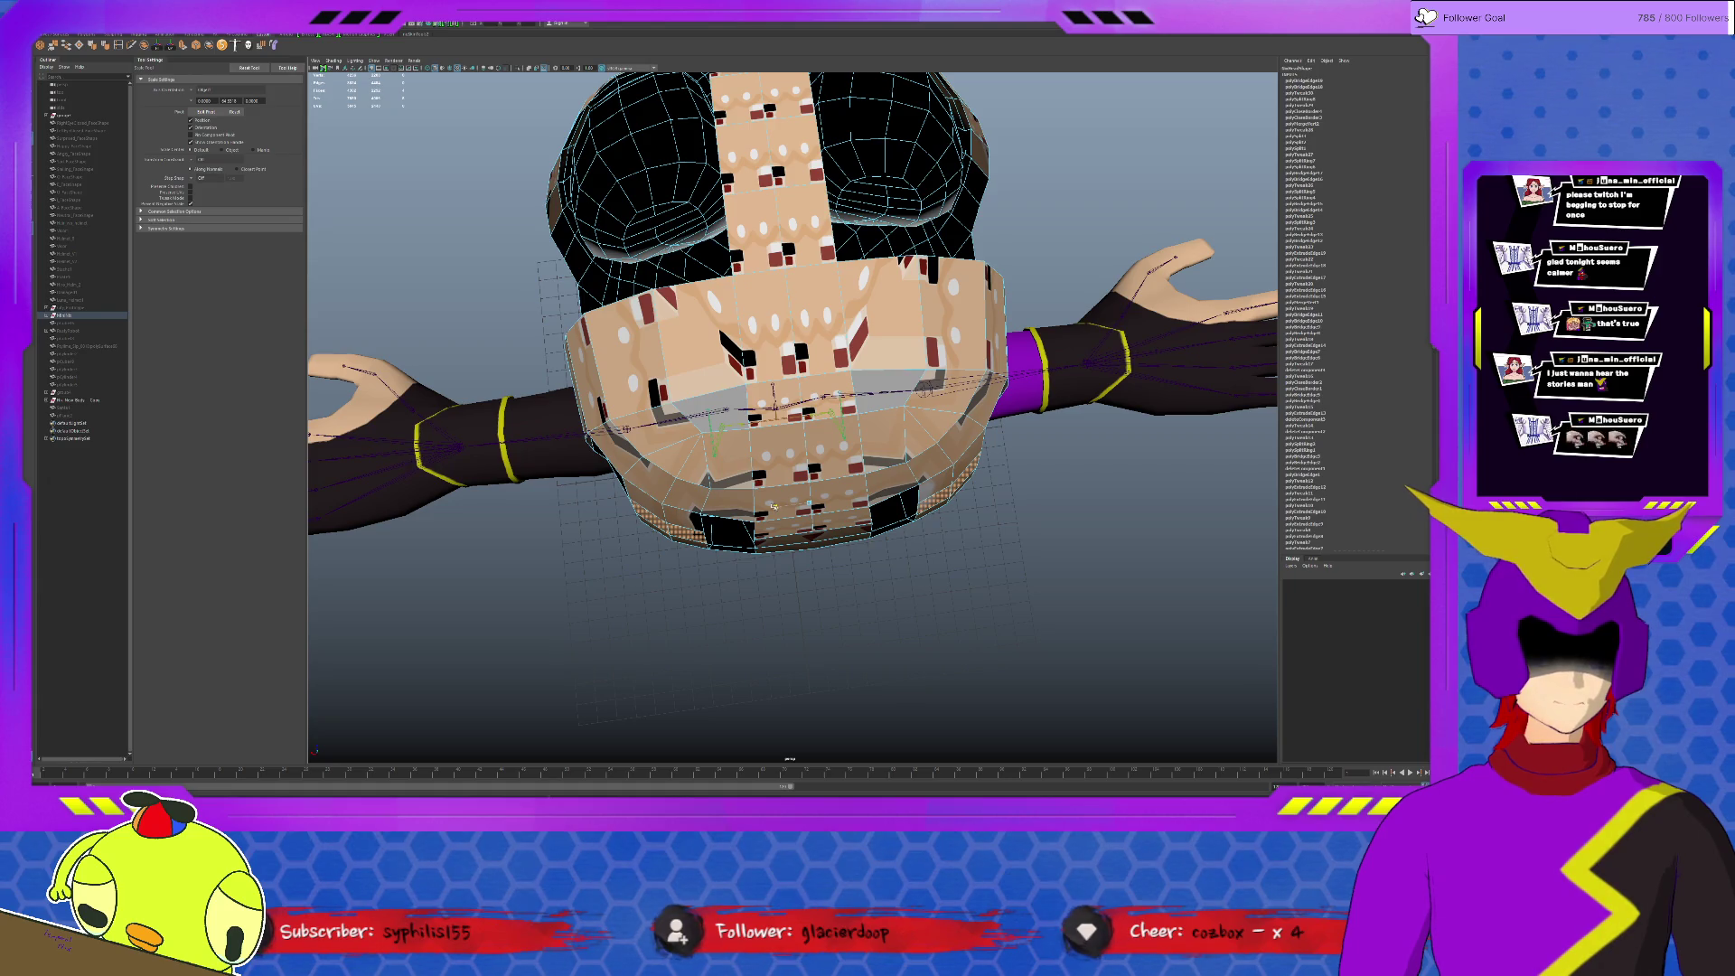
mouse_move(774, 506)
alt+mouse_down()
mouse_move(770, 427)
mouse_move(582, 362)
mouse_move(791, 427)
alt+mouse_up()
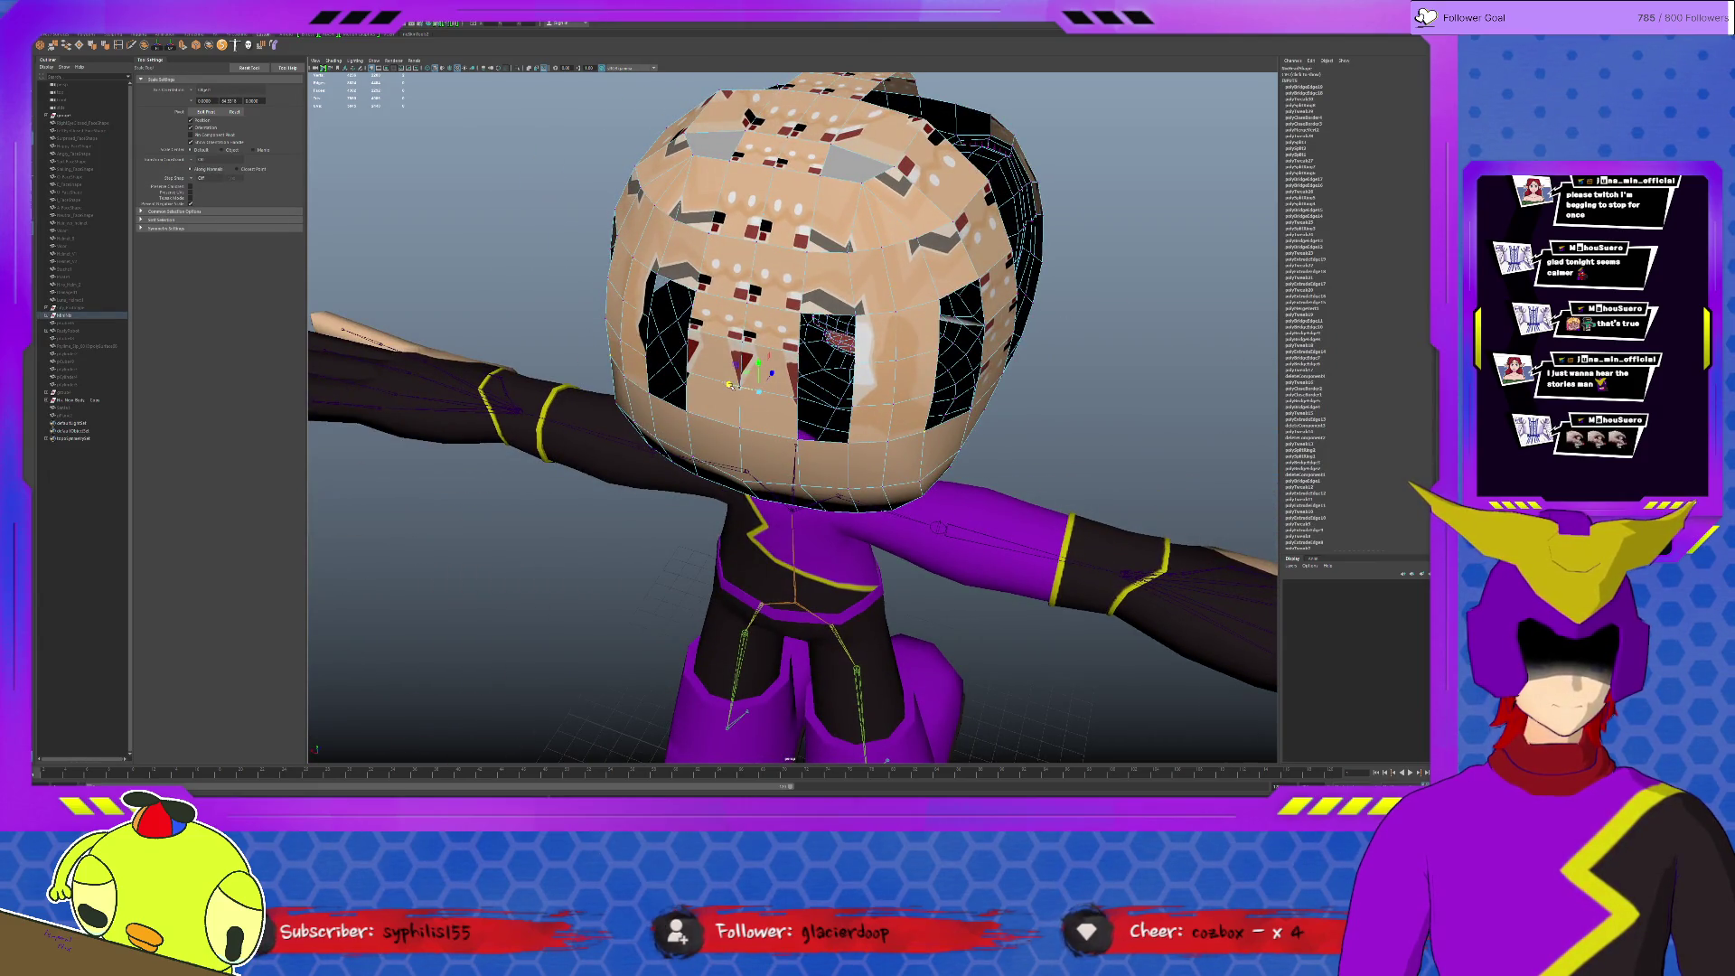
key(w)
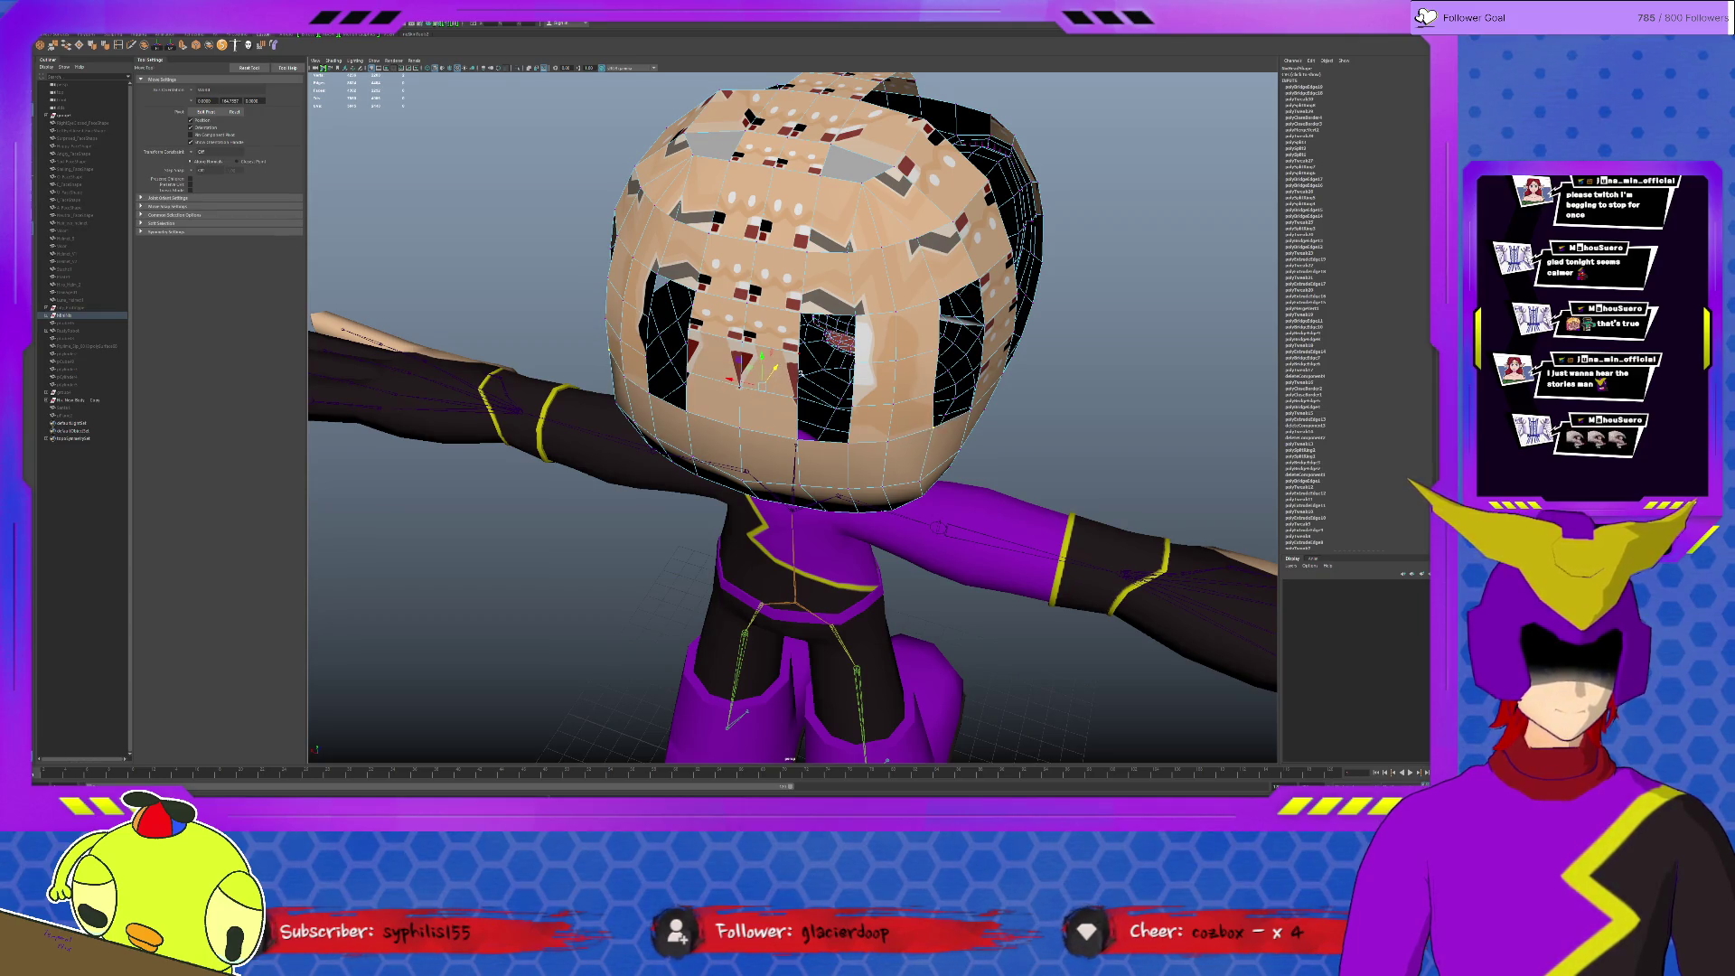
mouse_move(931, 395)
alt+mouse_down()
mouse_move(704, 383)
mouse_move(978, 370)
alt+mouse_up()
click(772, 334)
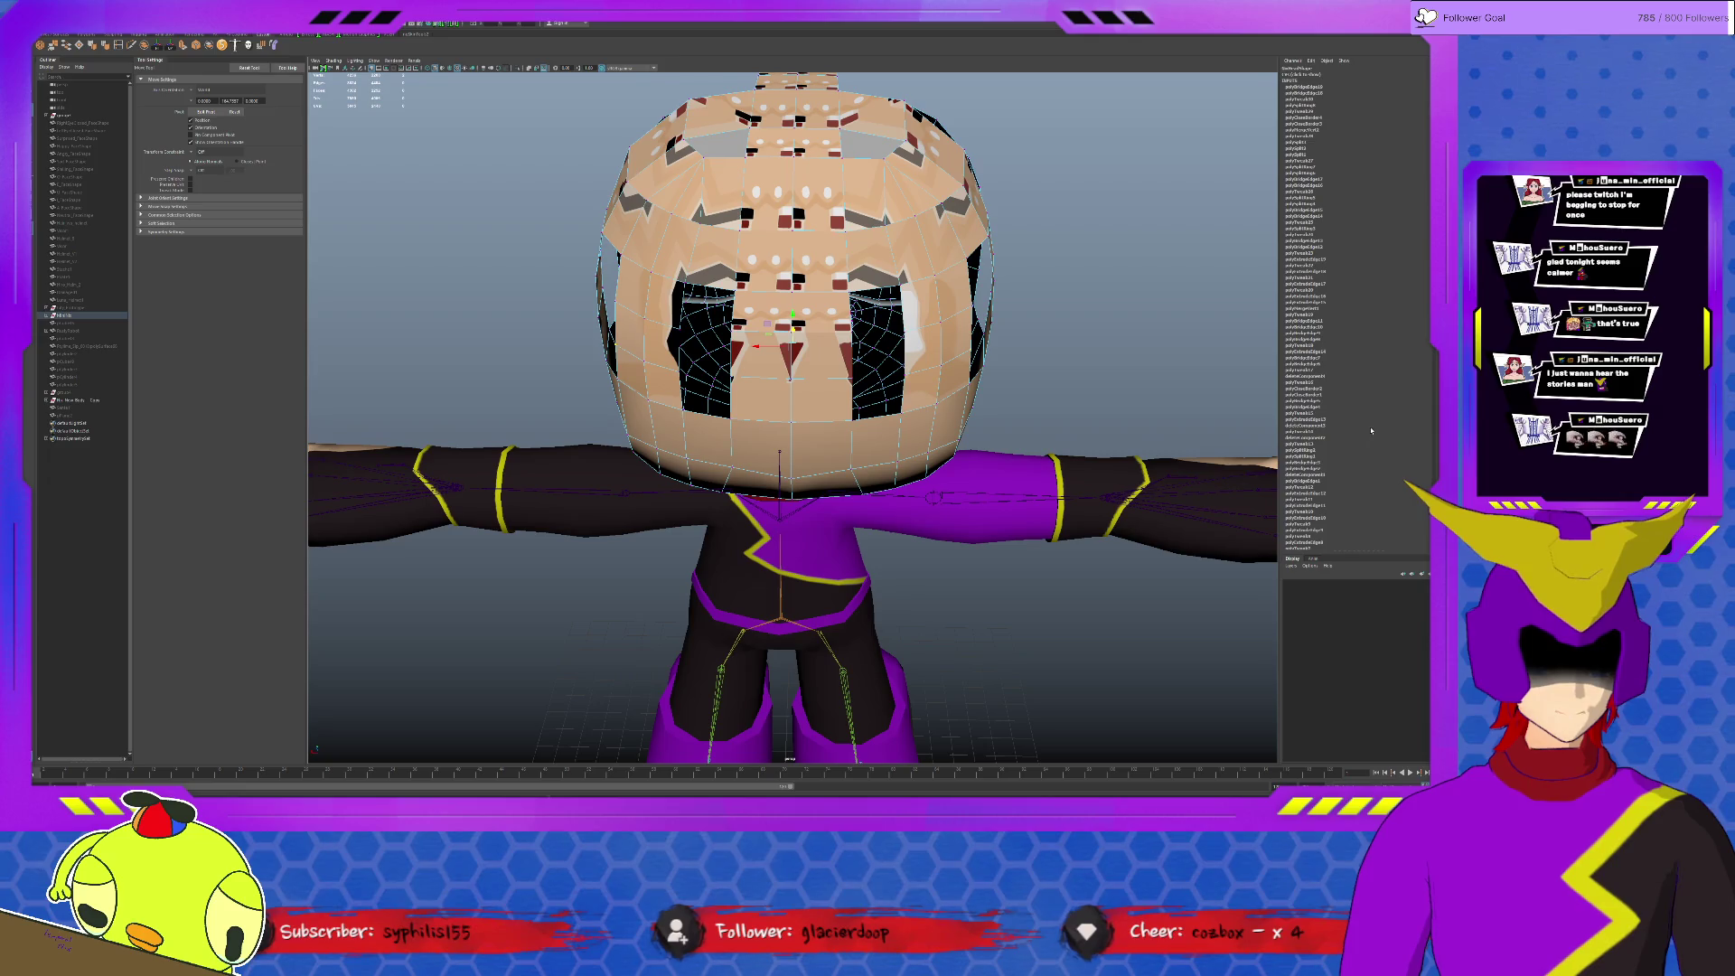
alt+drag(1034, 344, 794, 199)
key(r)
key(w)
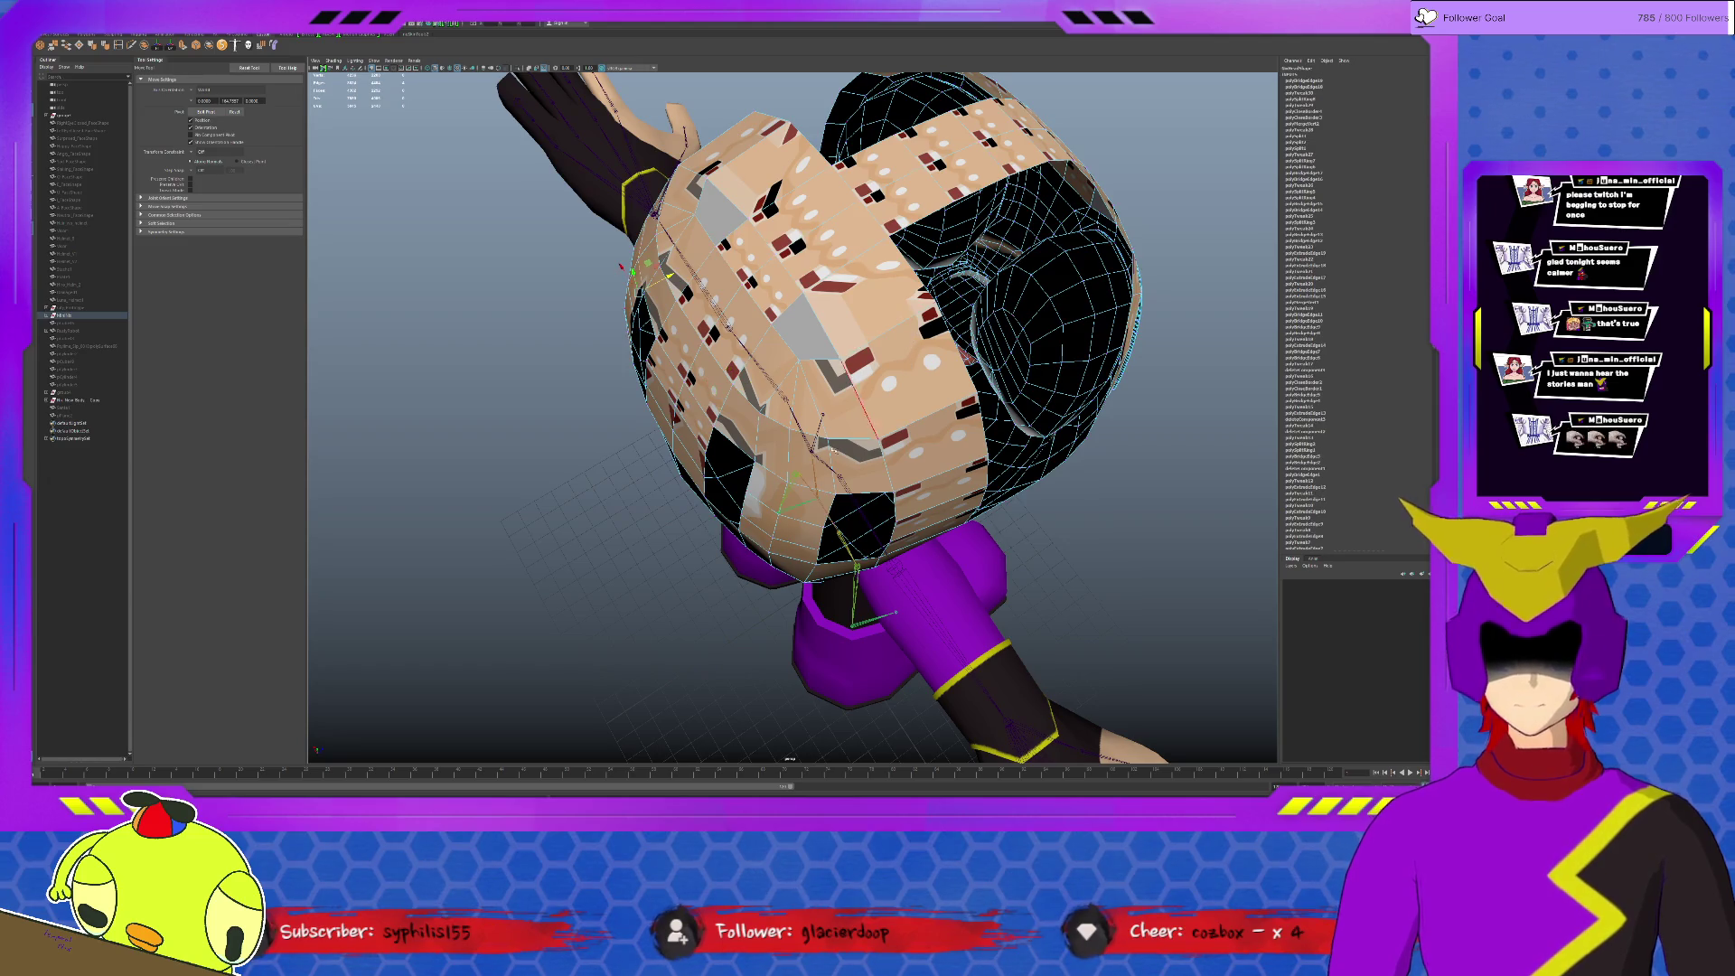
Step: Bridge successive sections of the left eye hole until it is filled
click(714, 440)
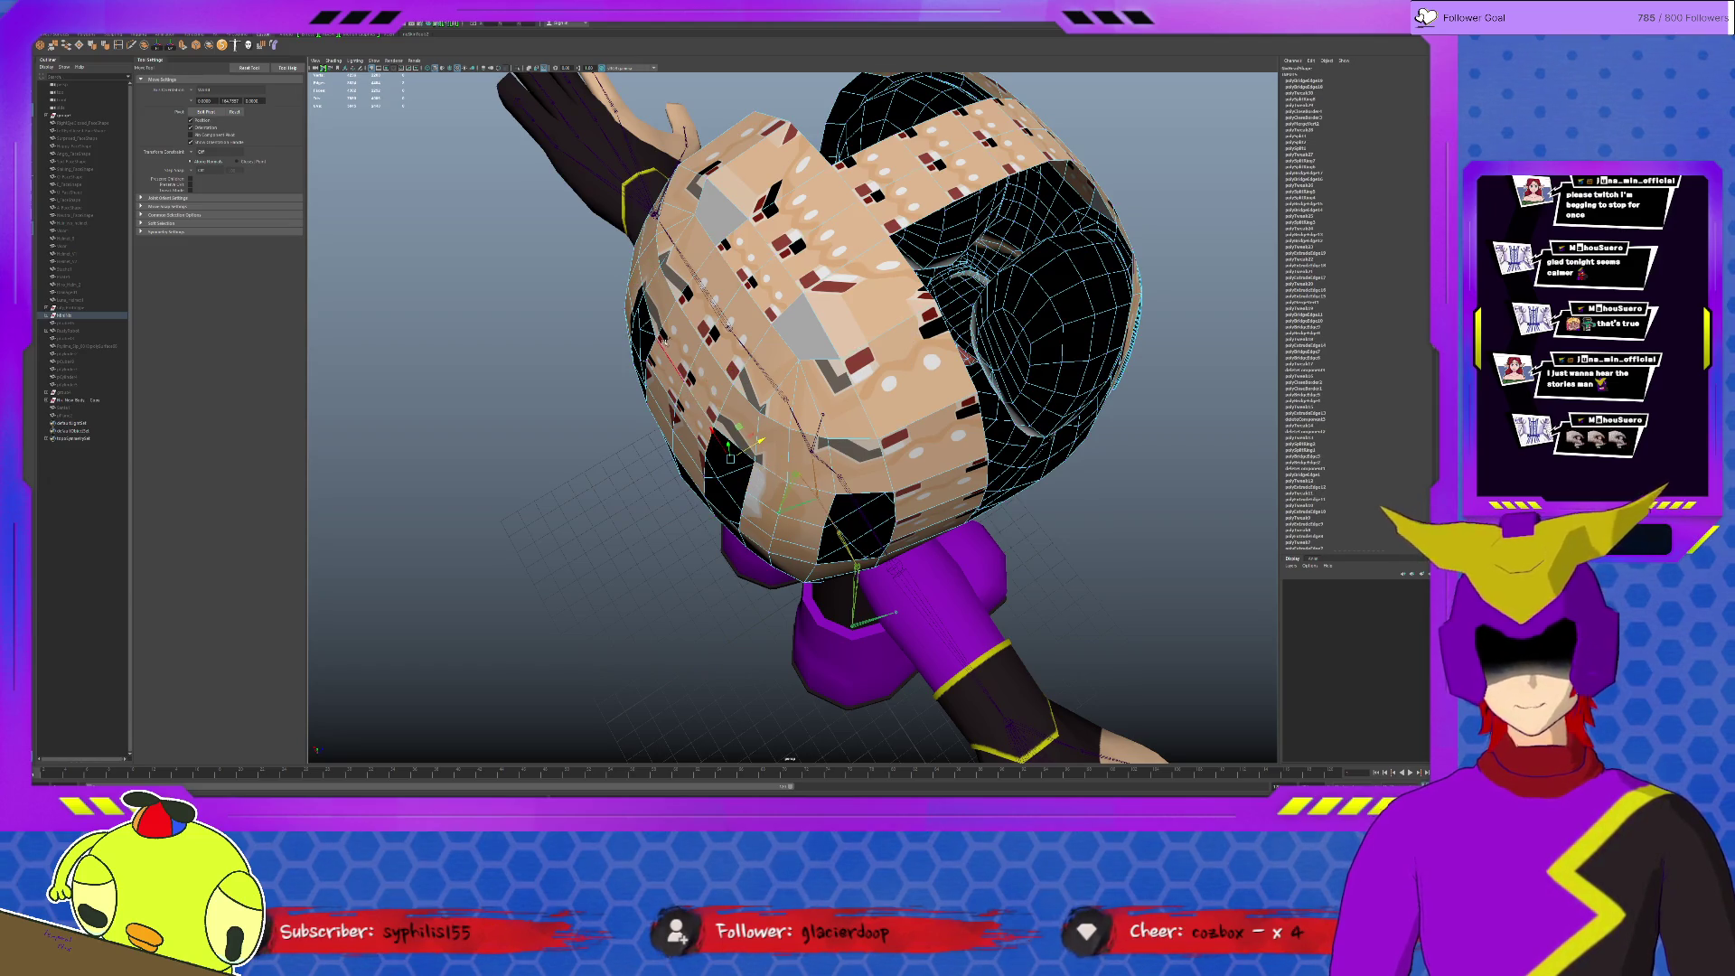
click(669, 366)
click(645, 304)
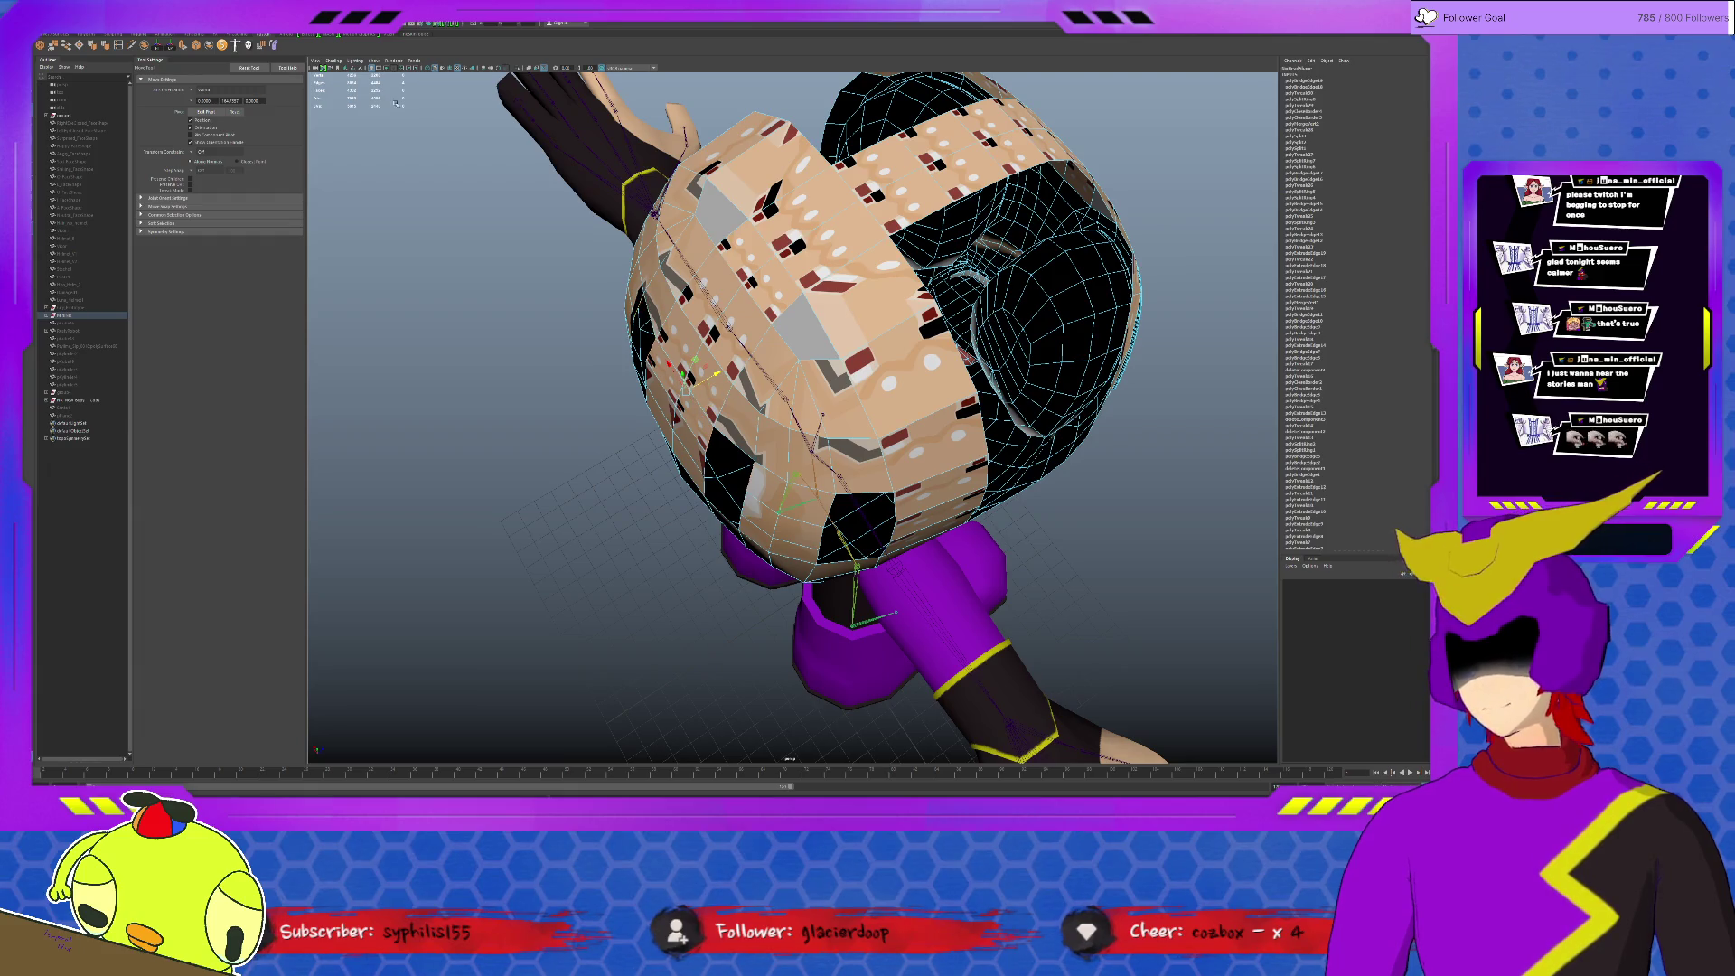
key(t)
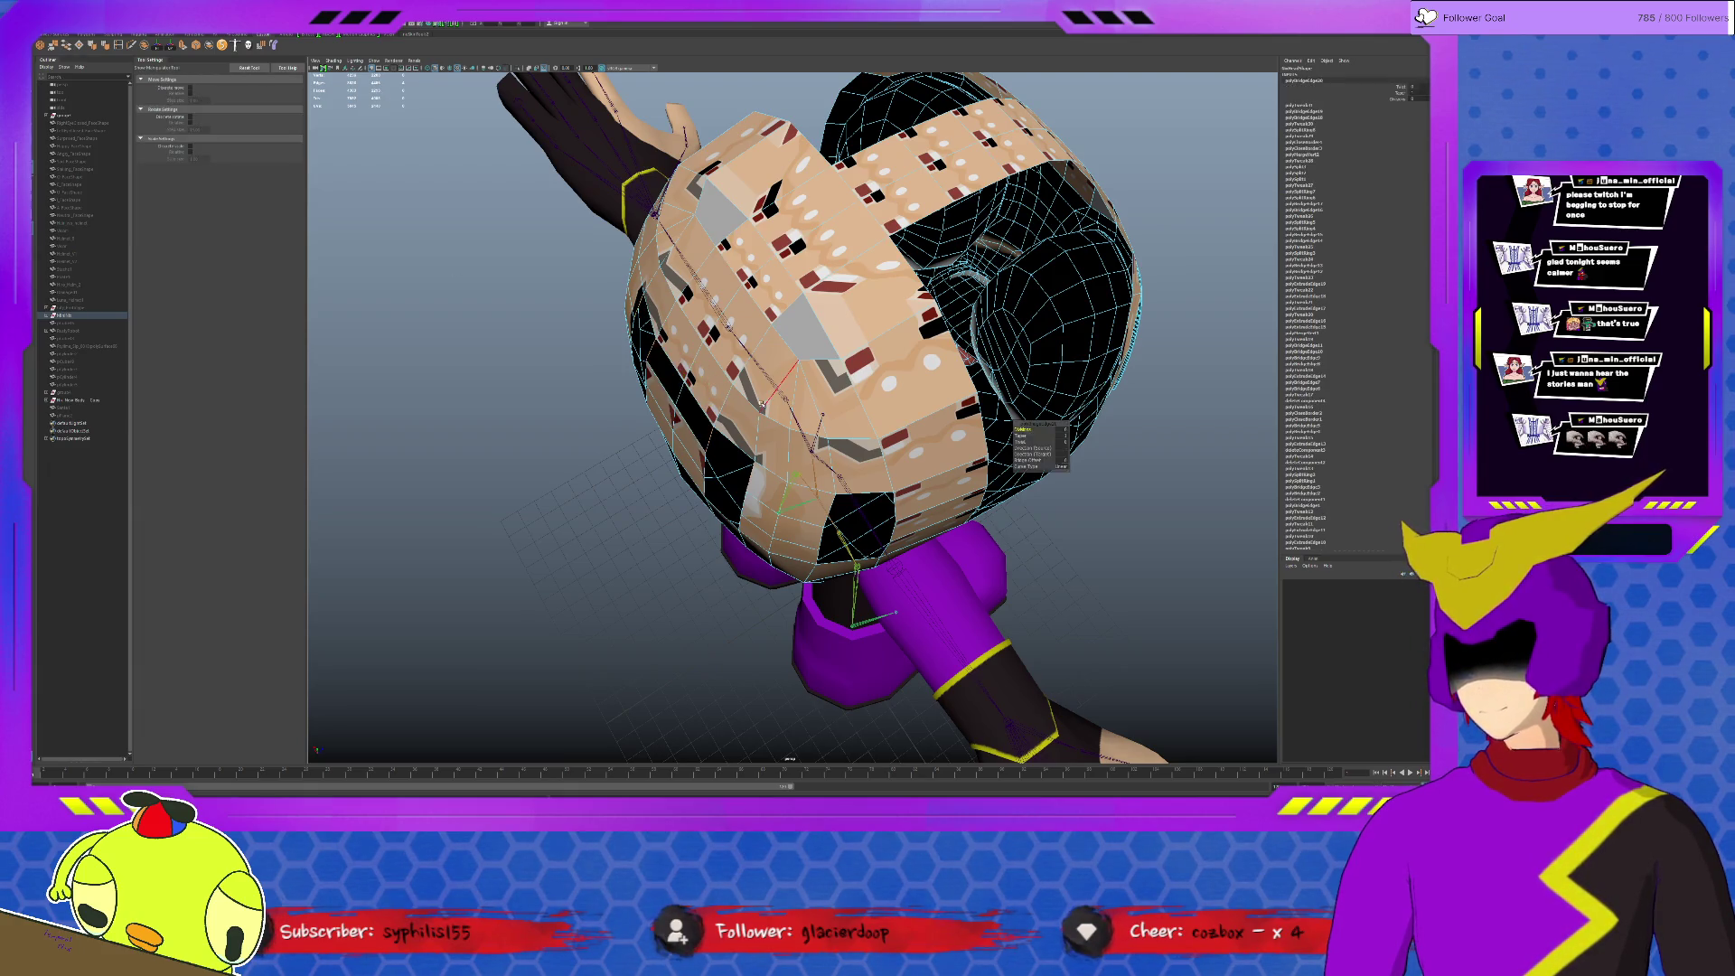
alt+drag(729, 391, 799, 346)
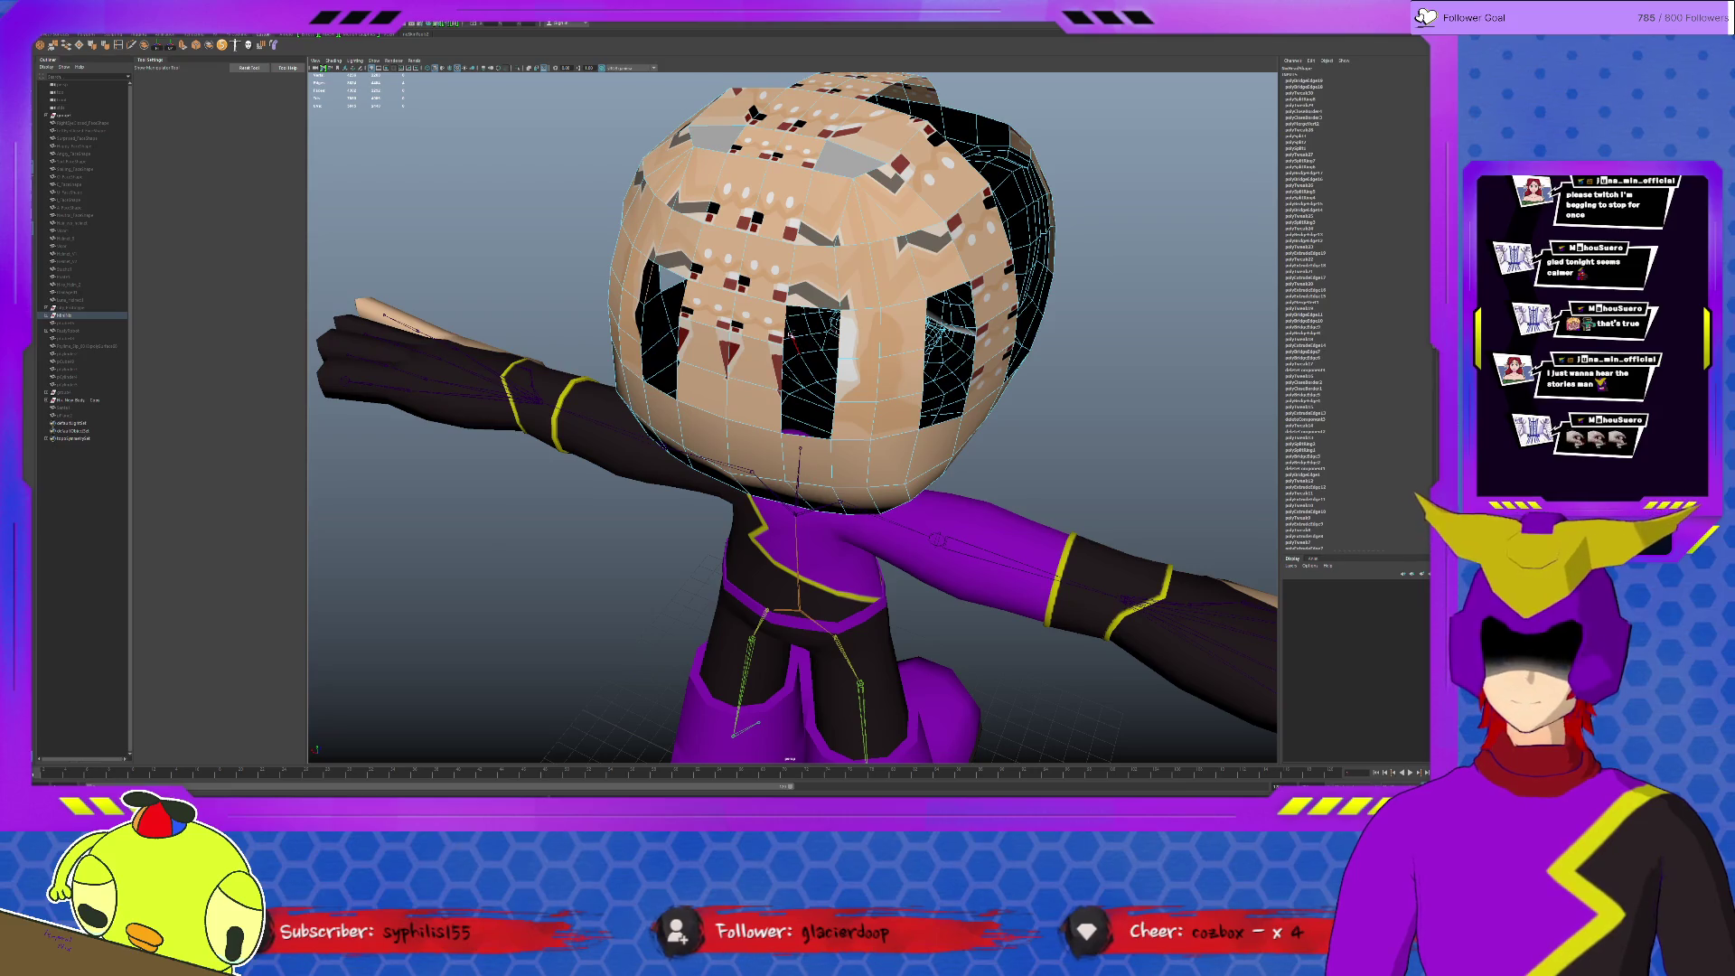
mouse_move(842, 373)
shift+right_down()
mouse_move(784, 378)
mouse_move(741, 411)
shift+right_up()
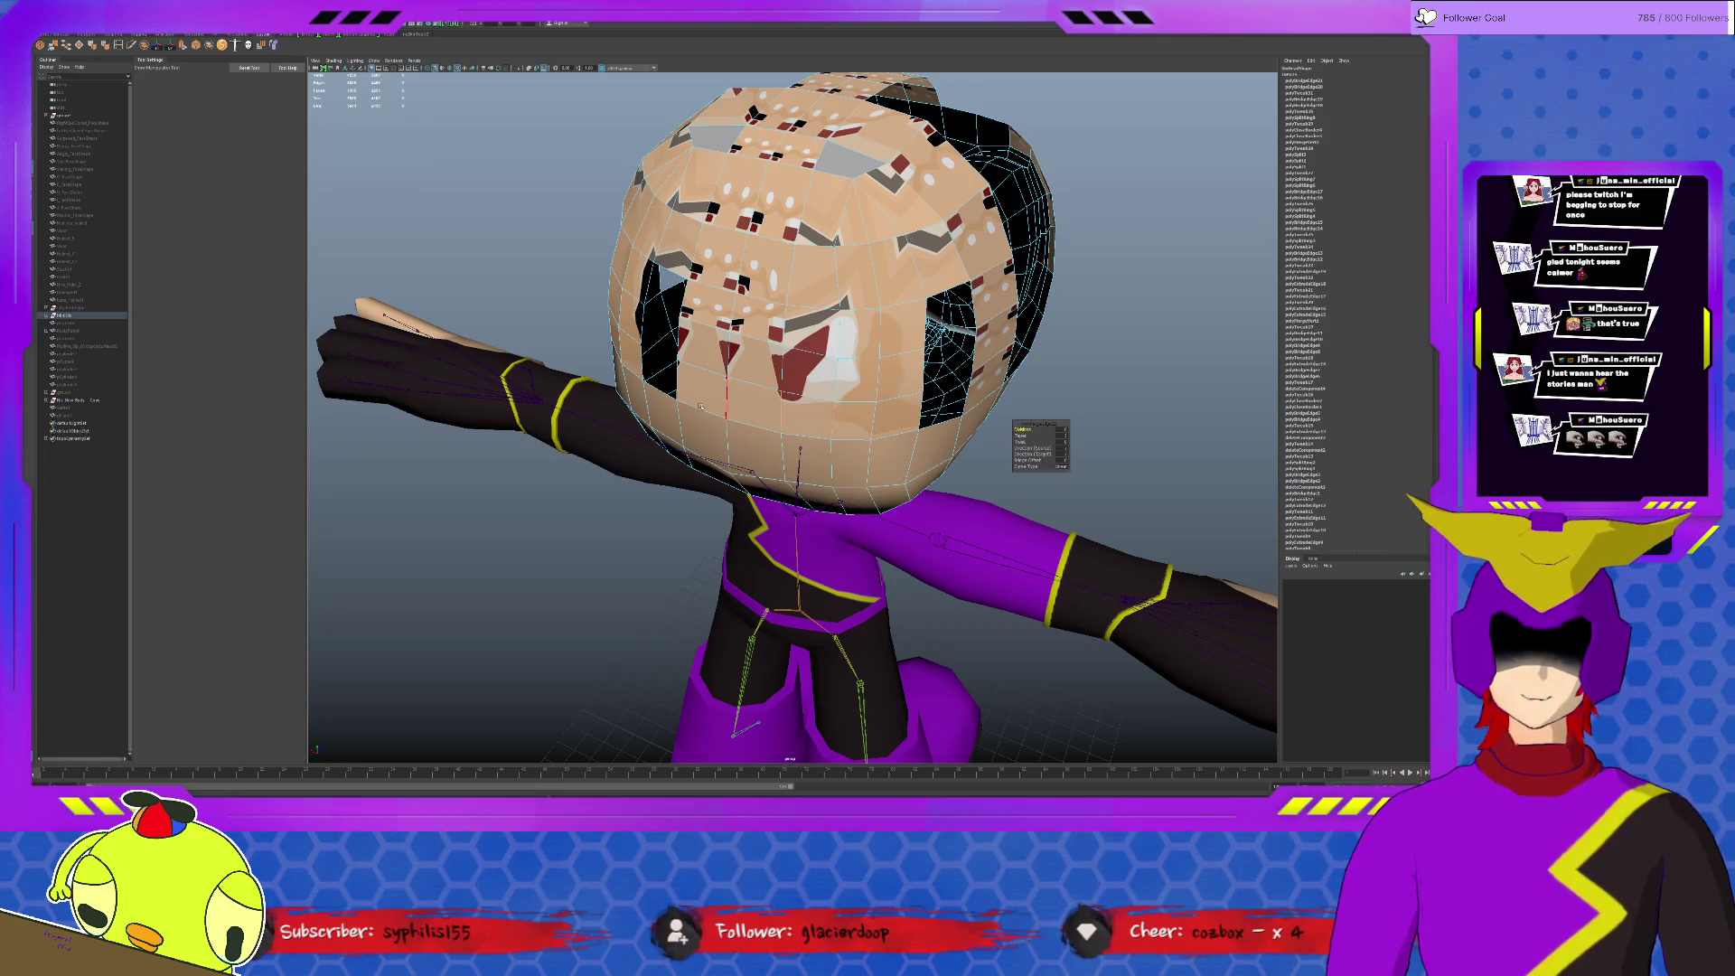
key(g)
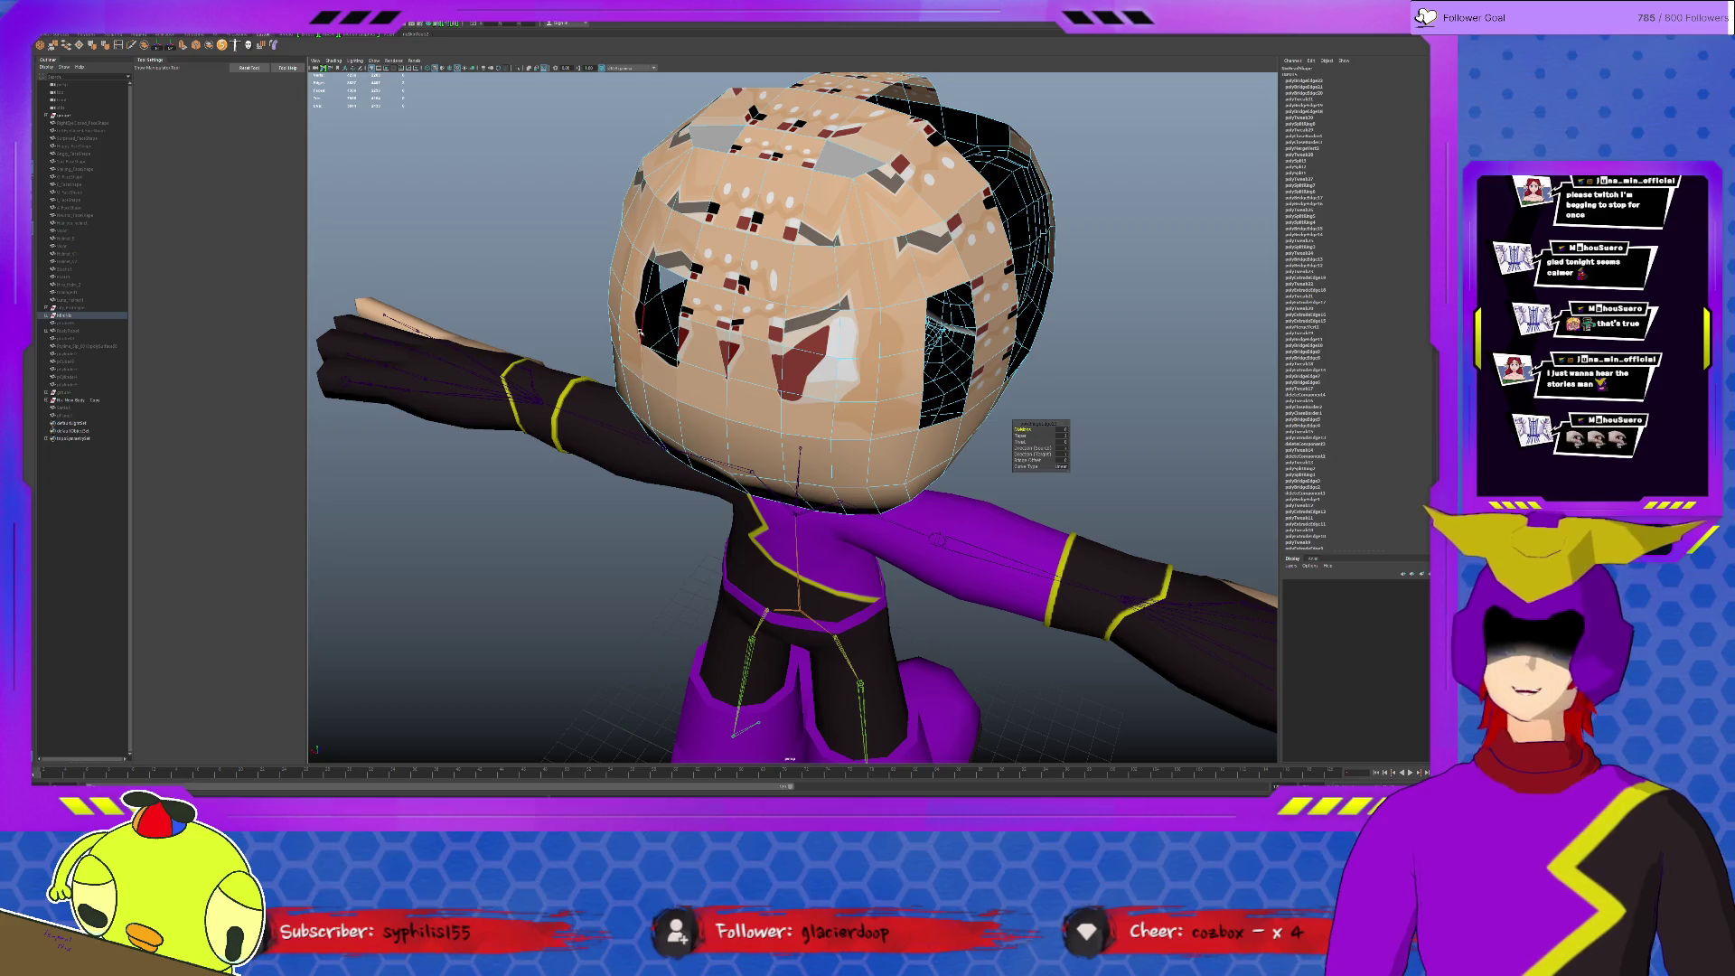
key(g)
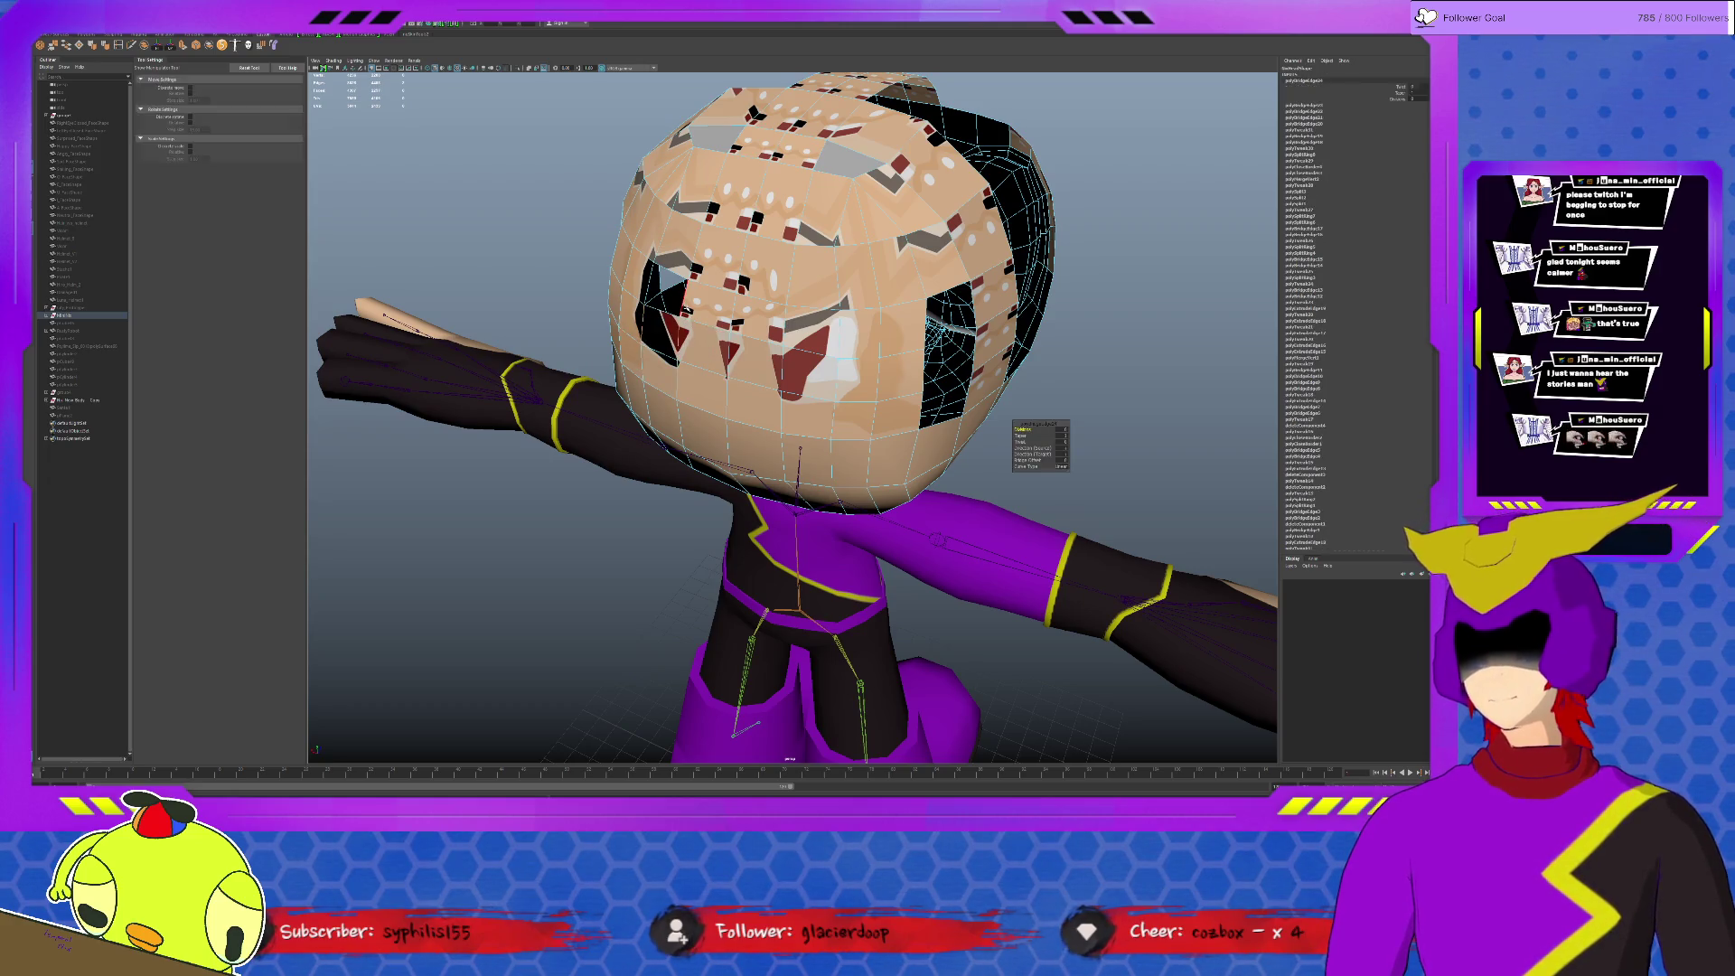
key(g)
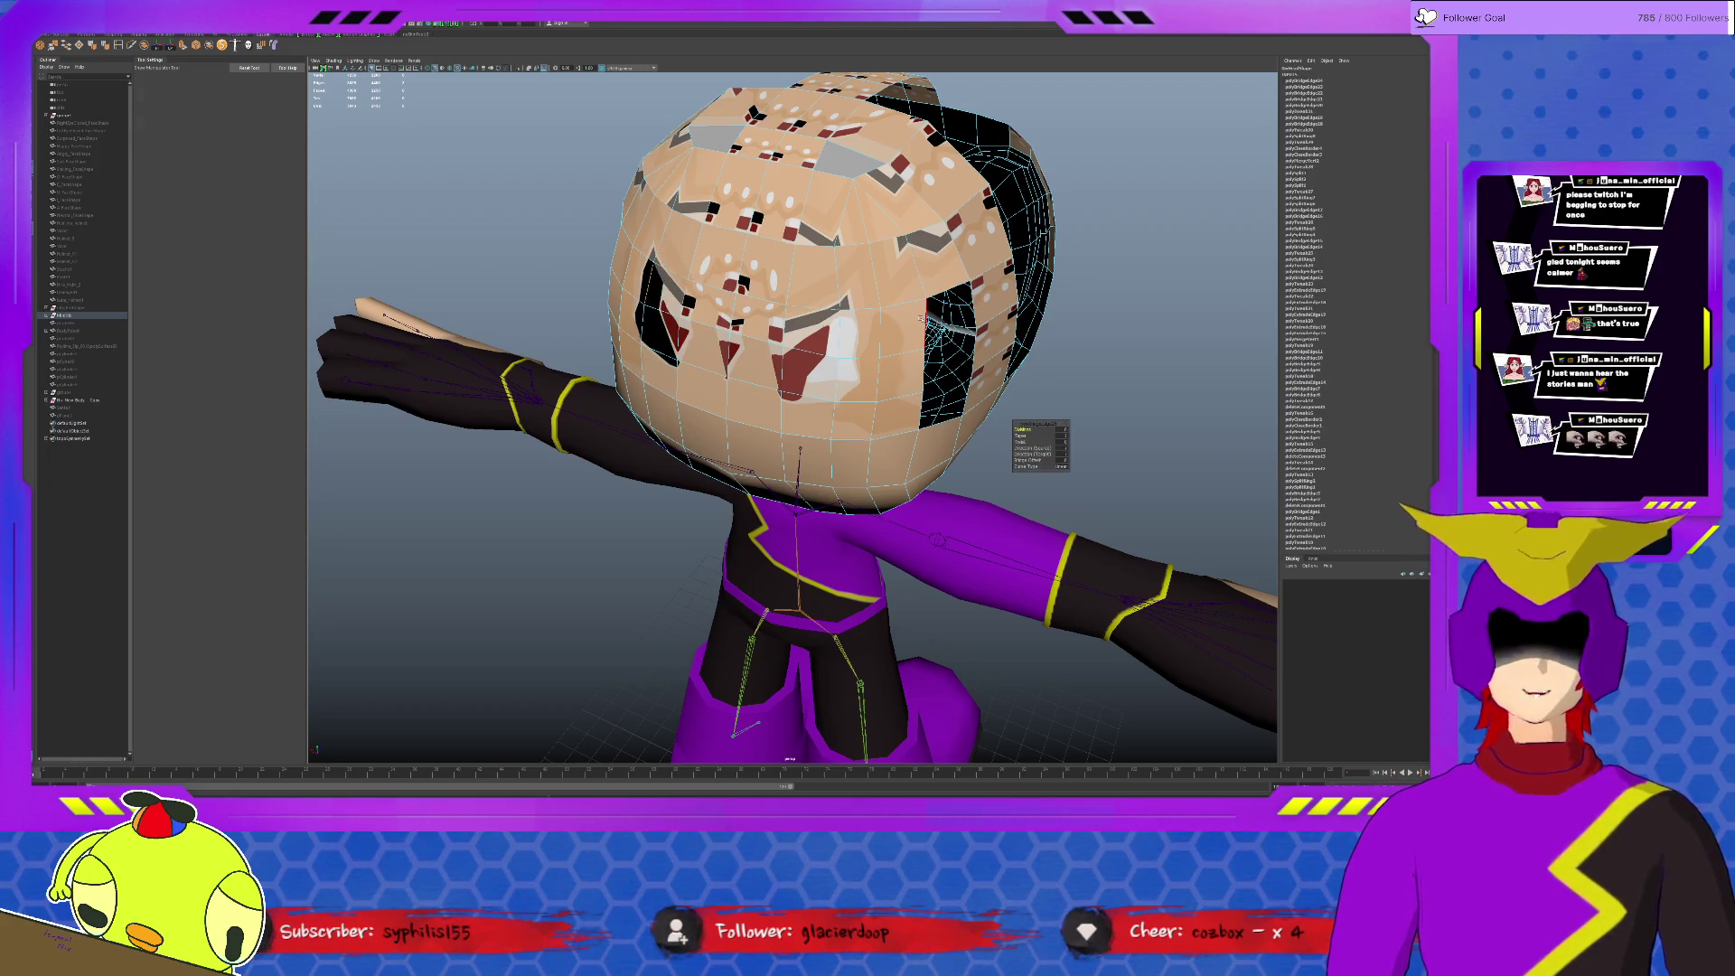
Step: Bridge the upper part of the right eye hole
click(978, 346)
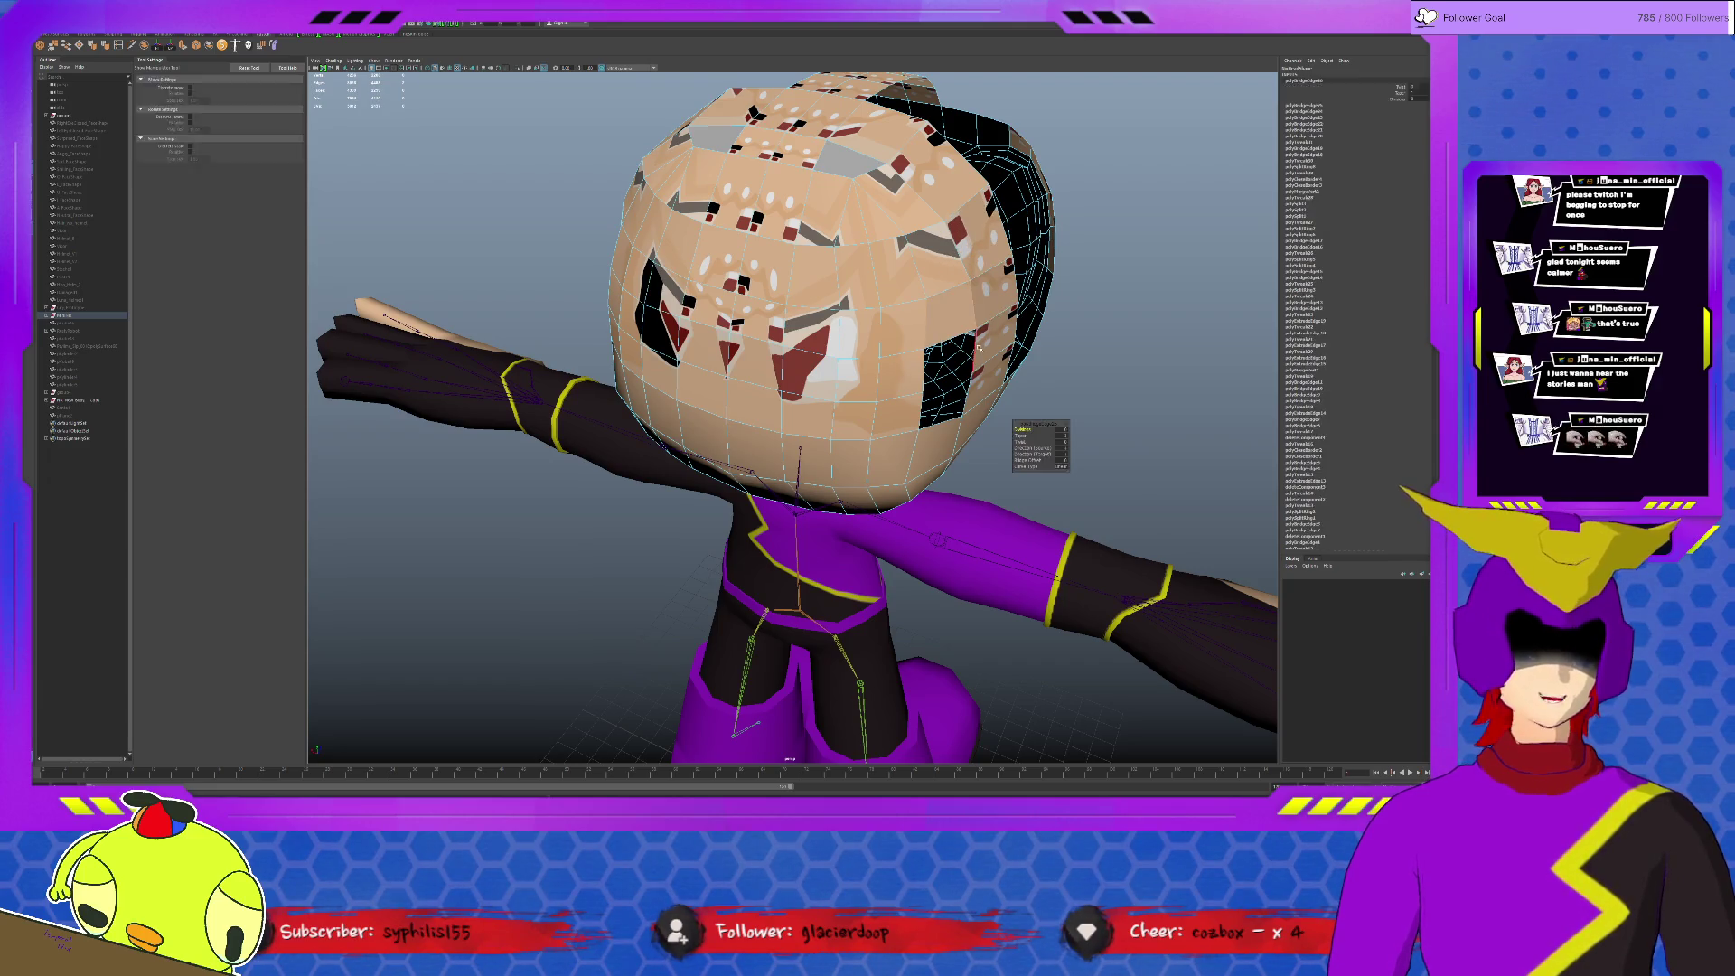
key(g)
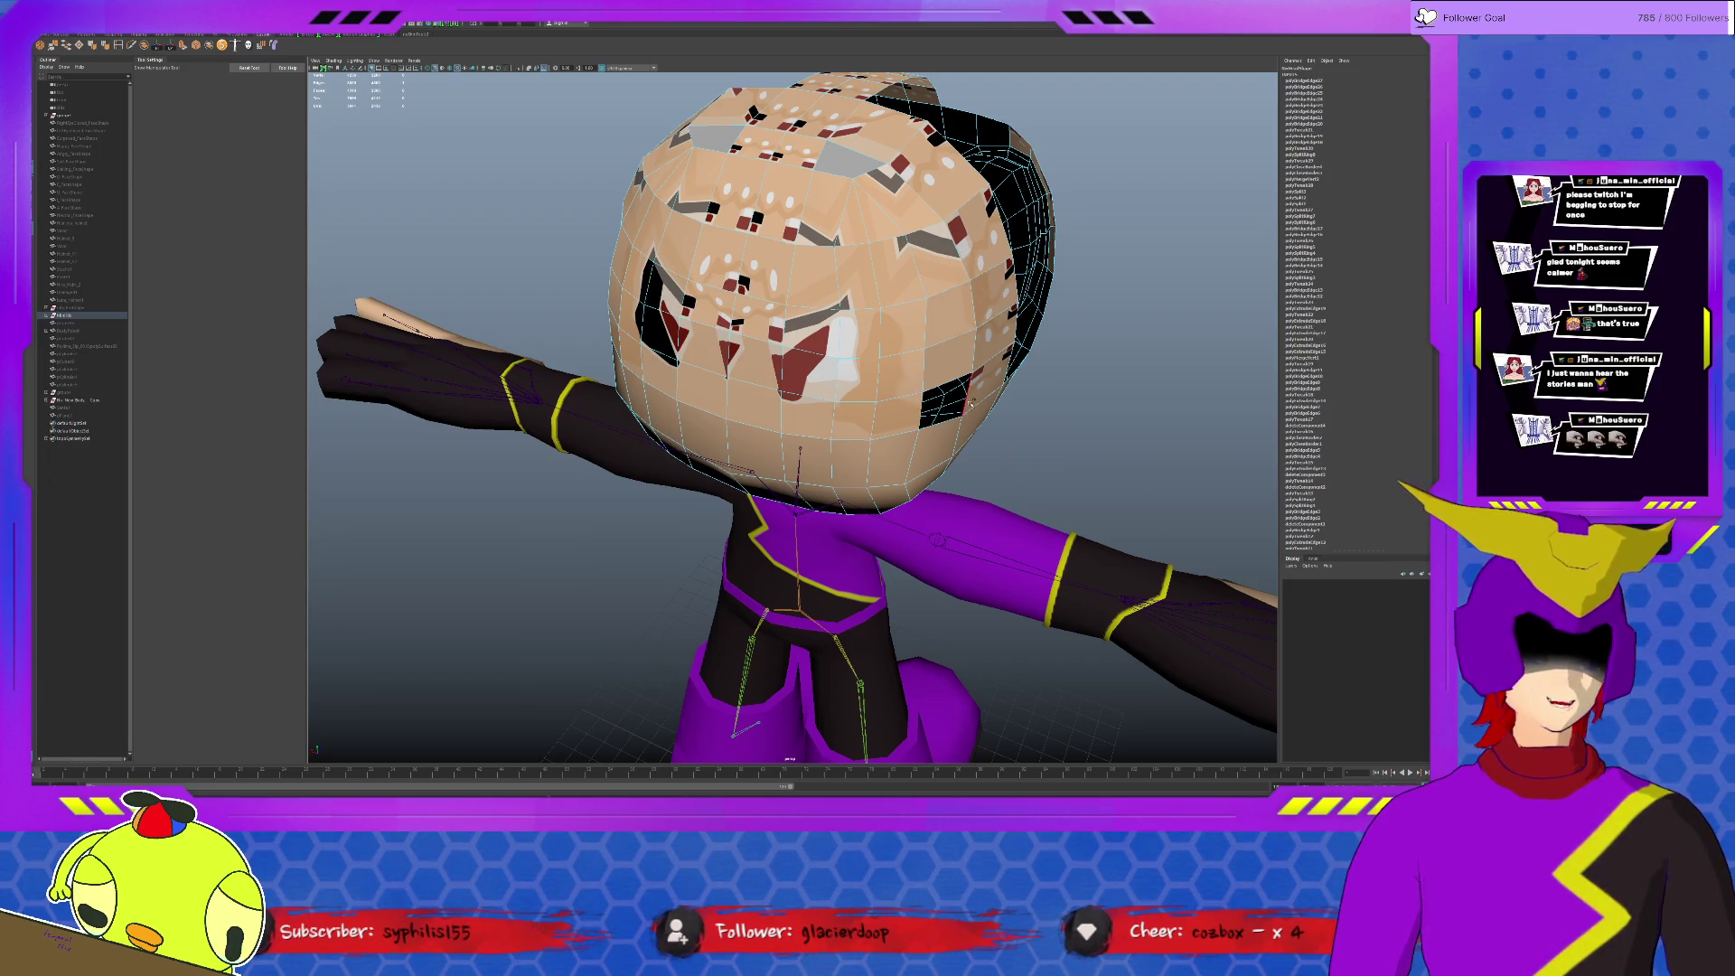
alt+drag(971, 401, 777, 433)
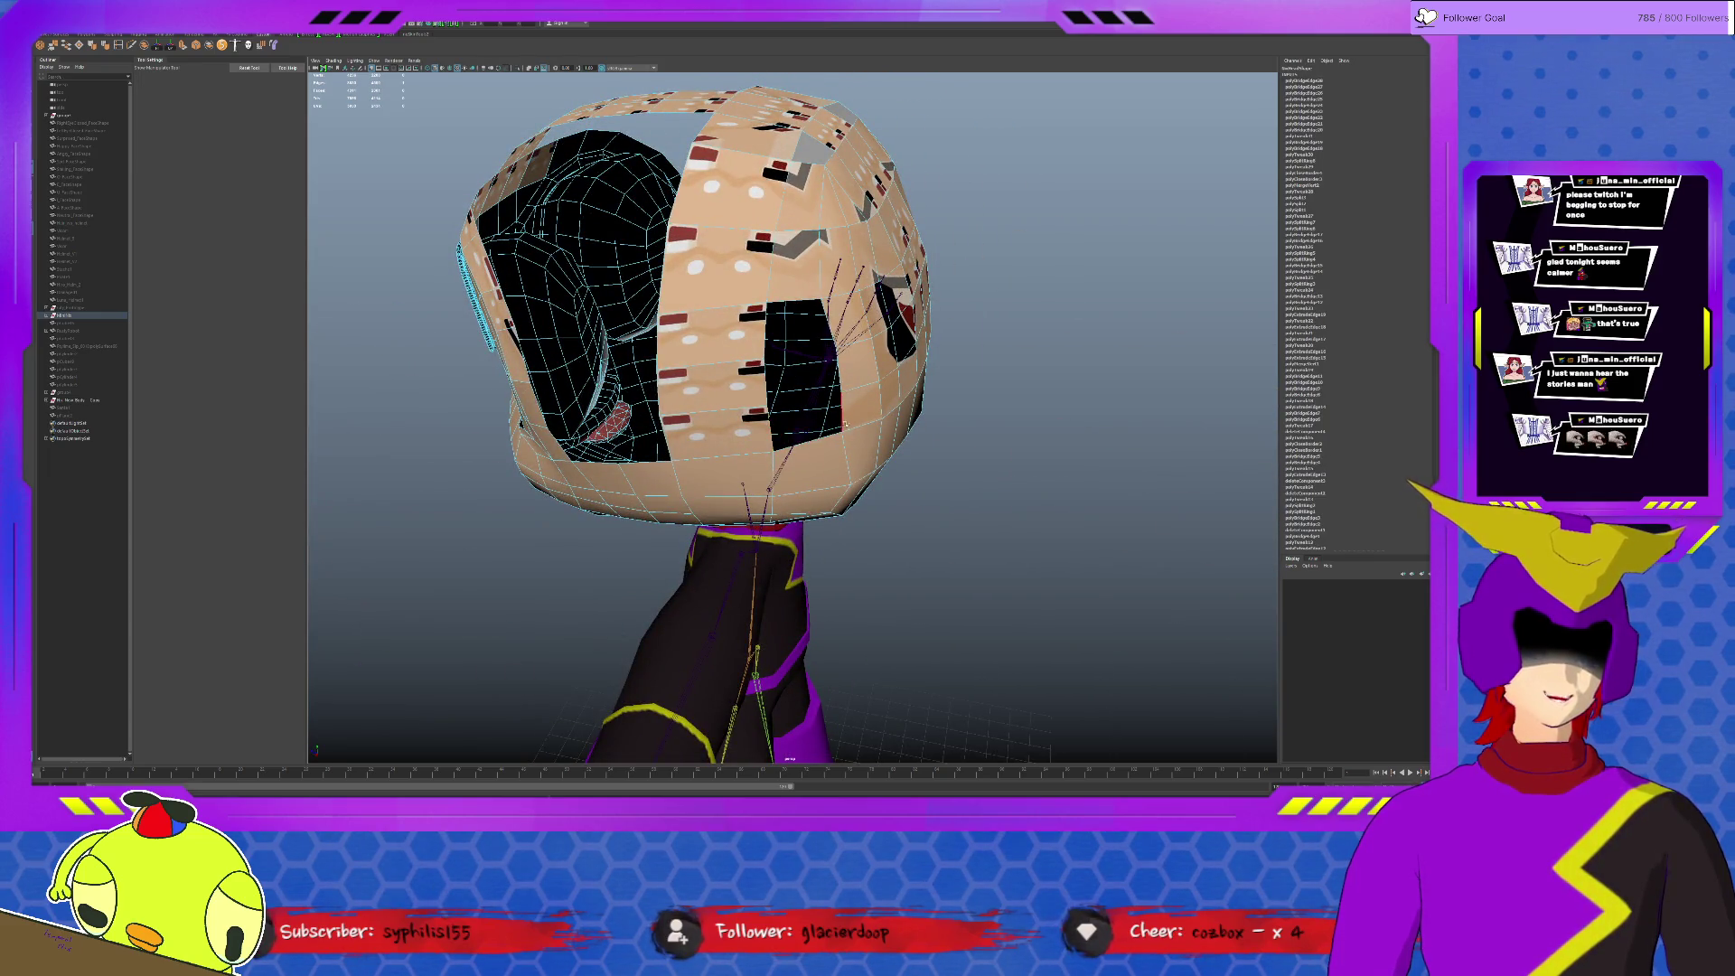
Step: Re-run Bridge three times to close the remaining eye-hole gap, then inspect the patch
key(g)
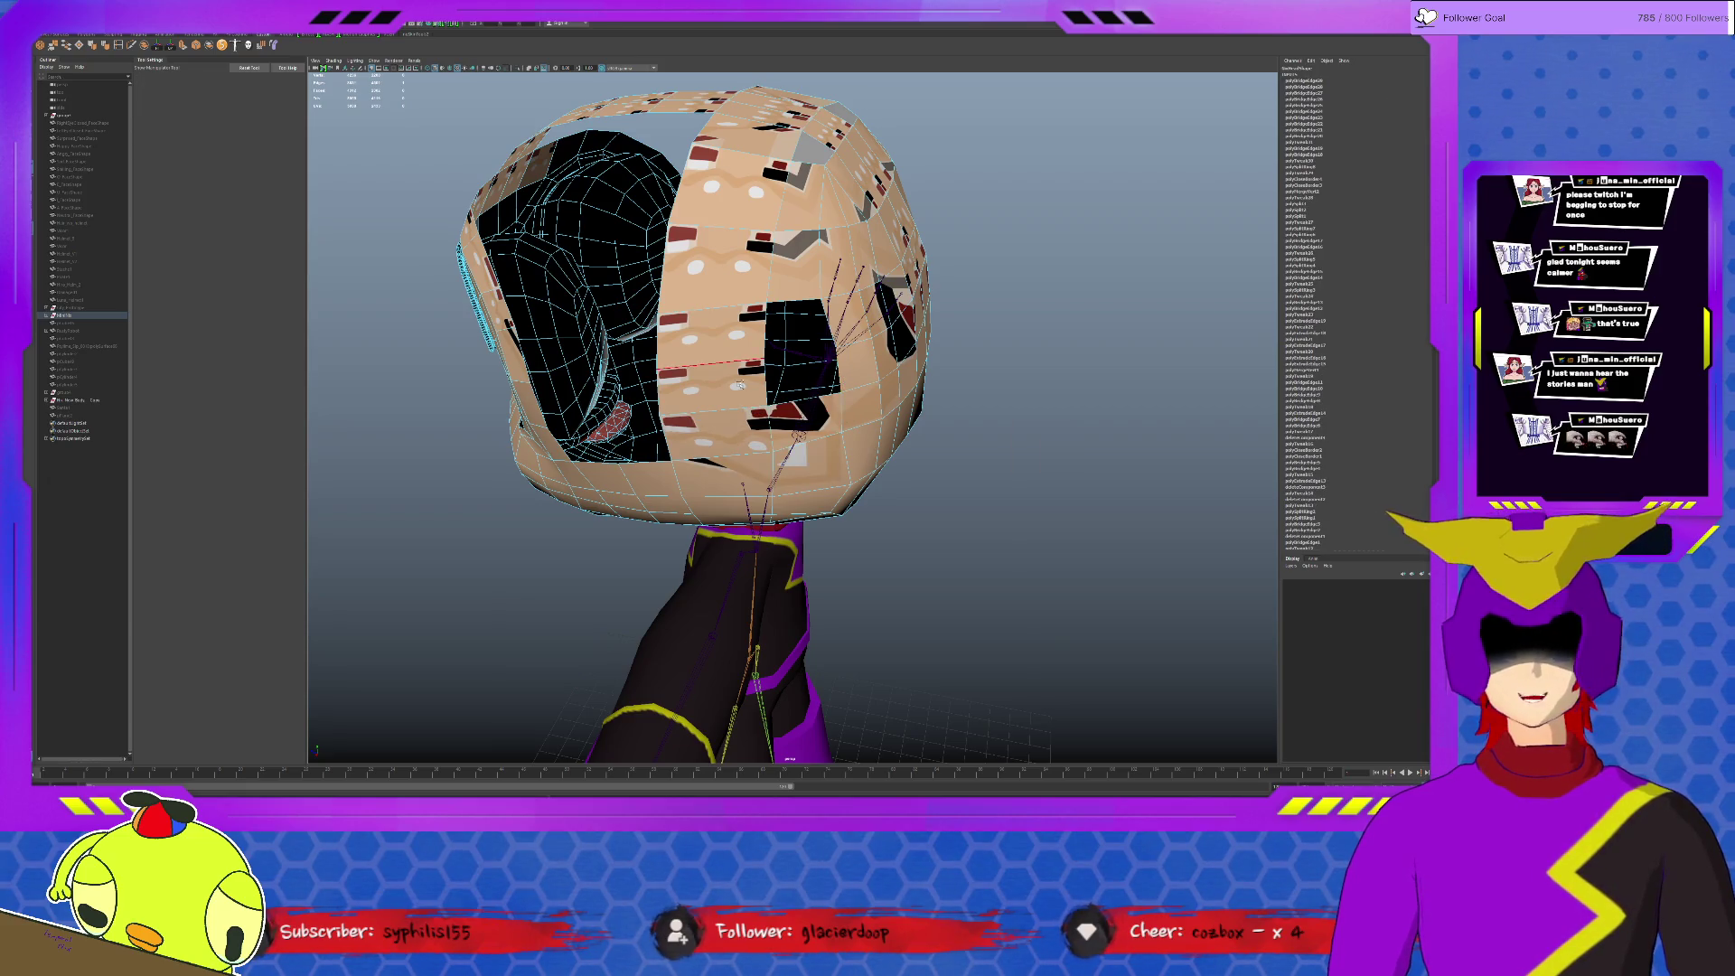
key(g)
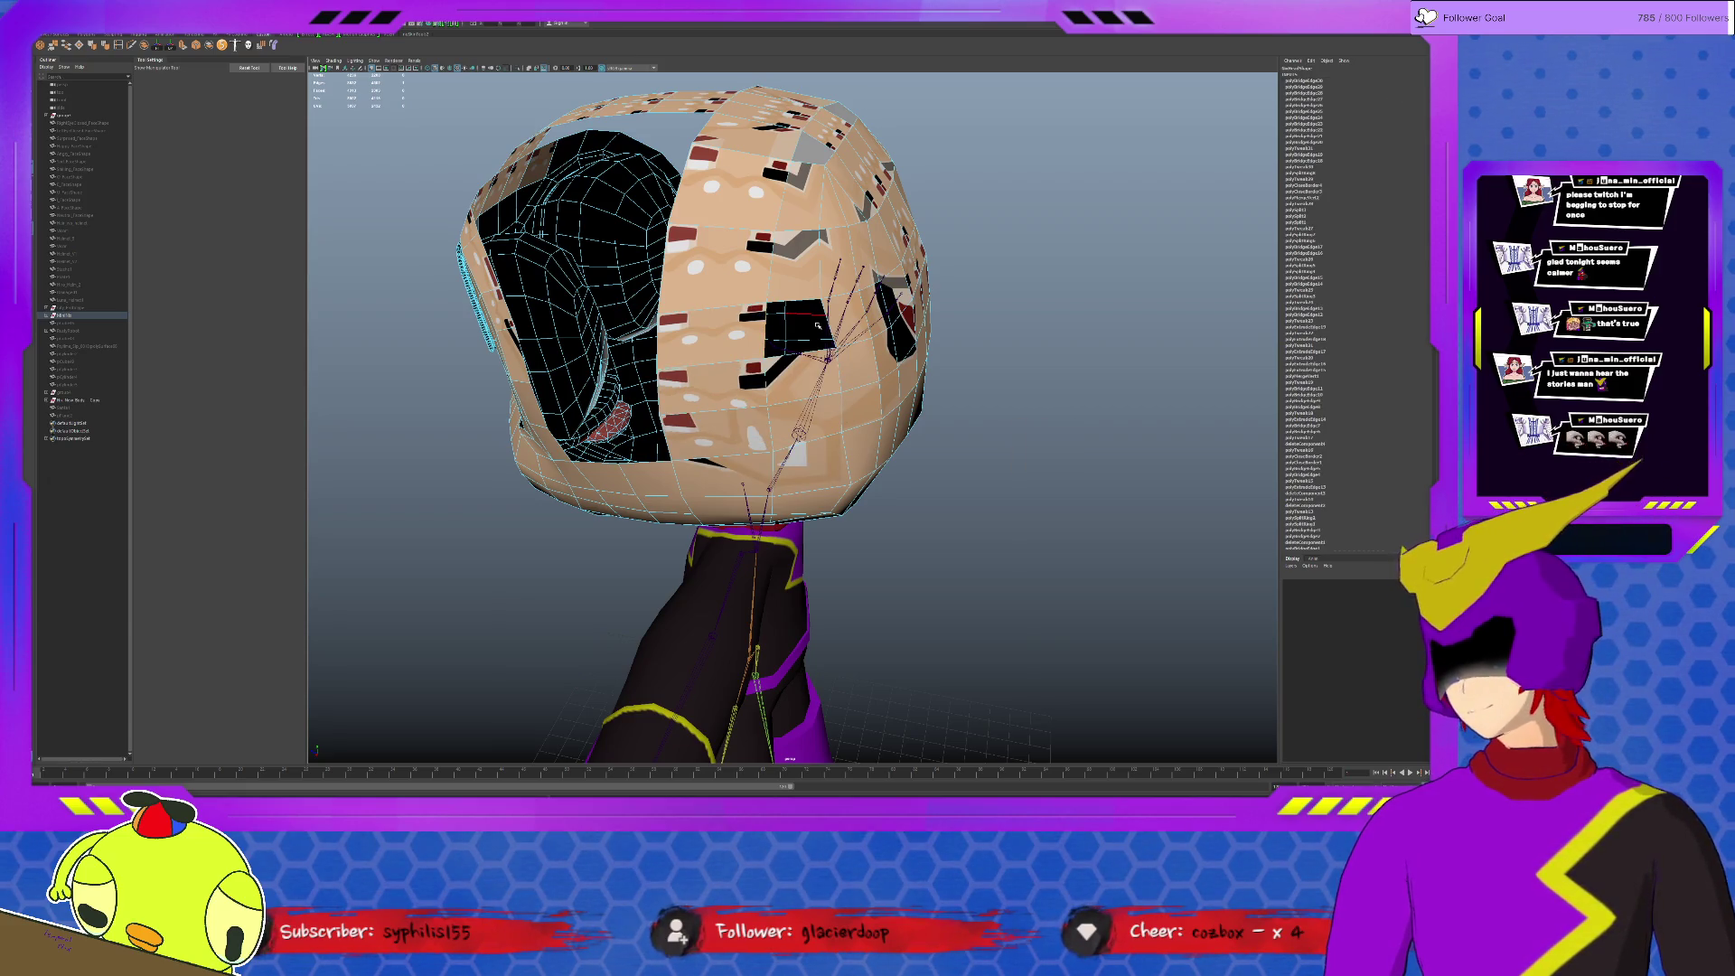
key(g)
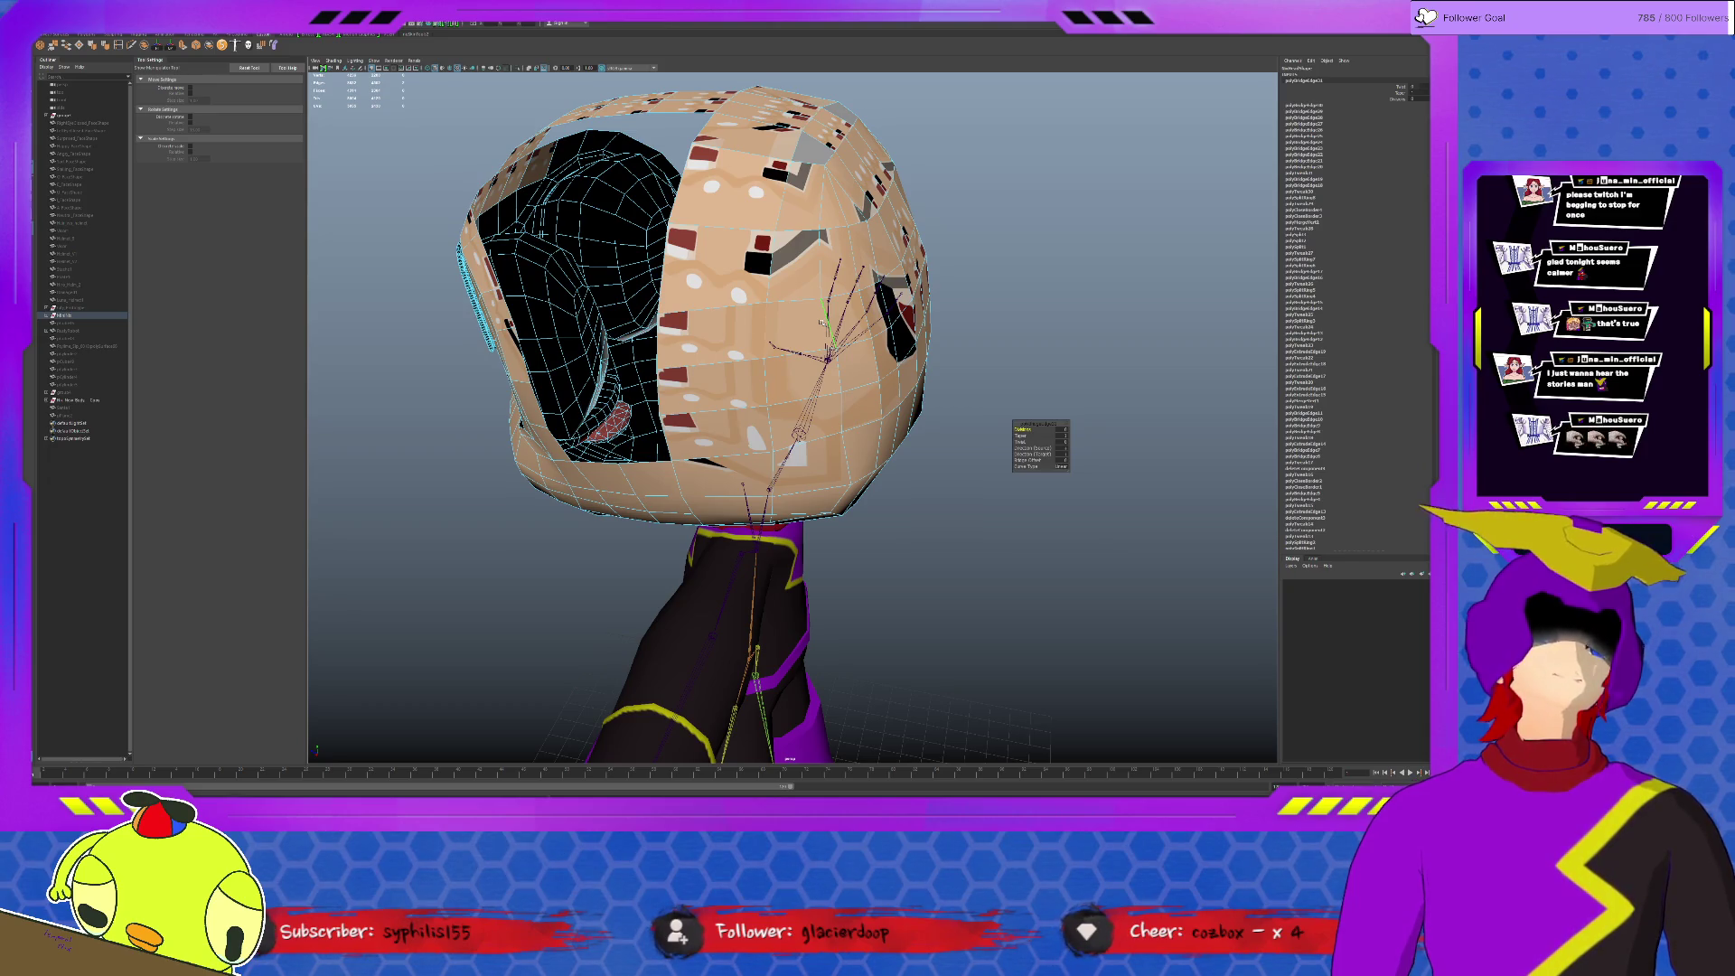
alt+drag(819, 320, 1031, 214)
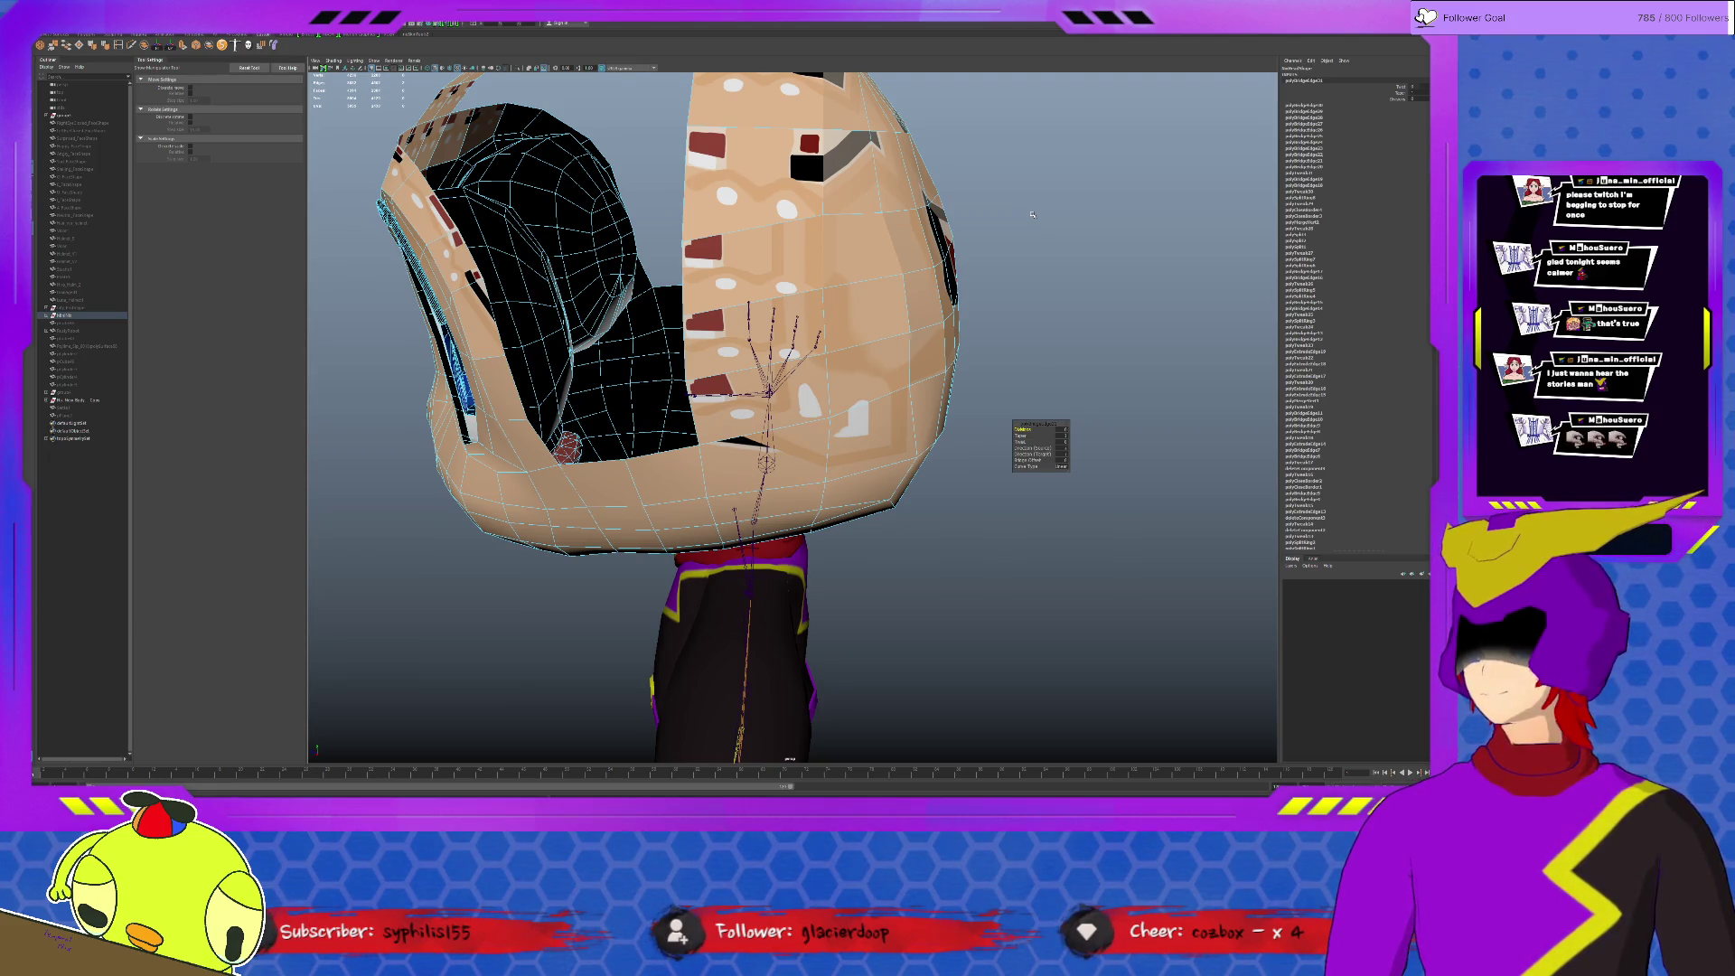
scroll(1032, 214, down, 5)
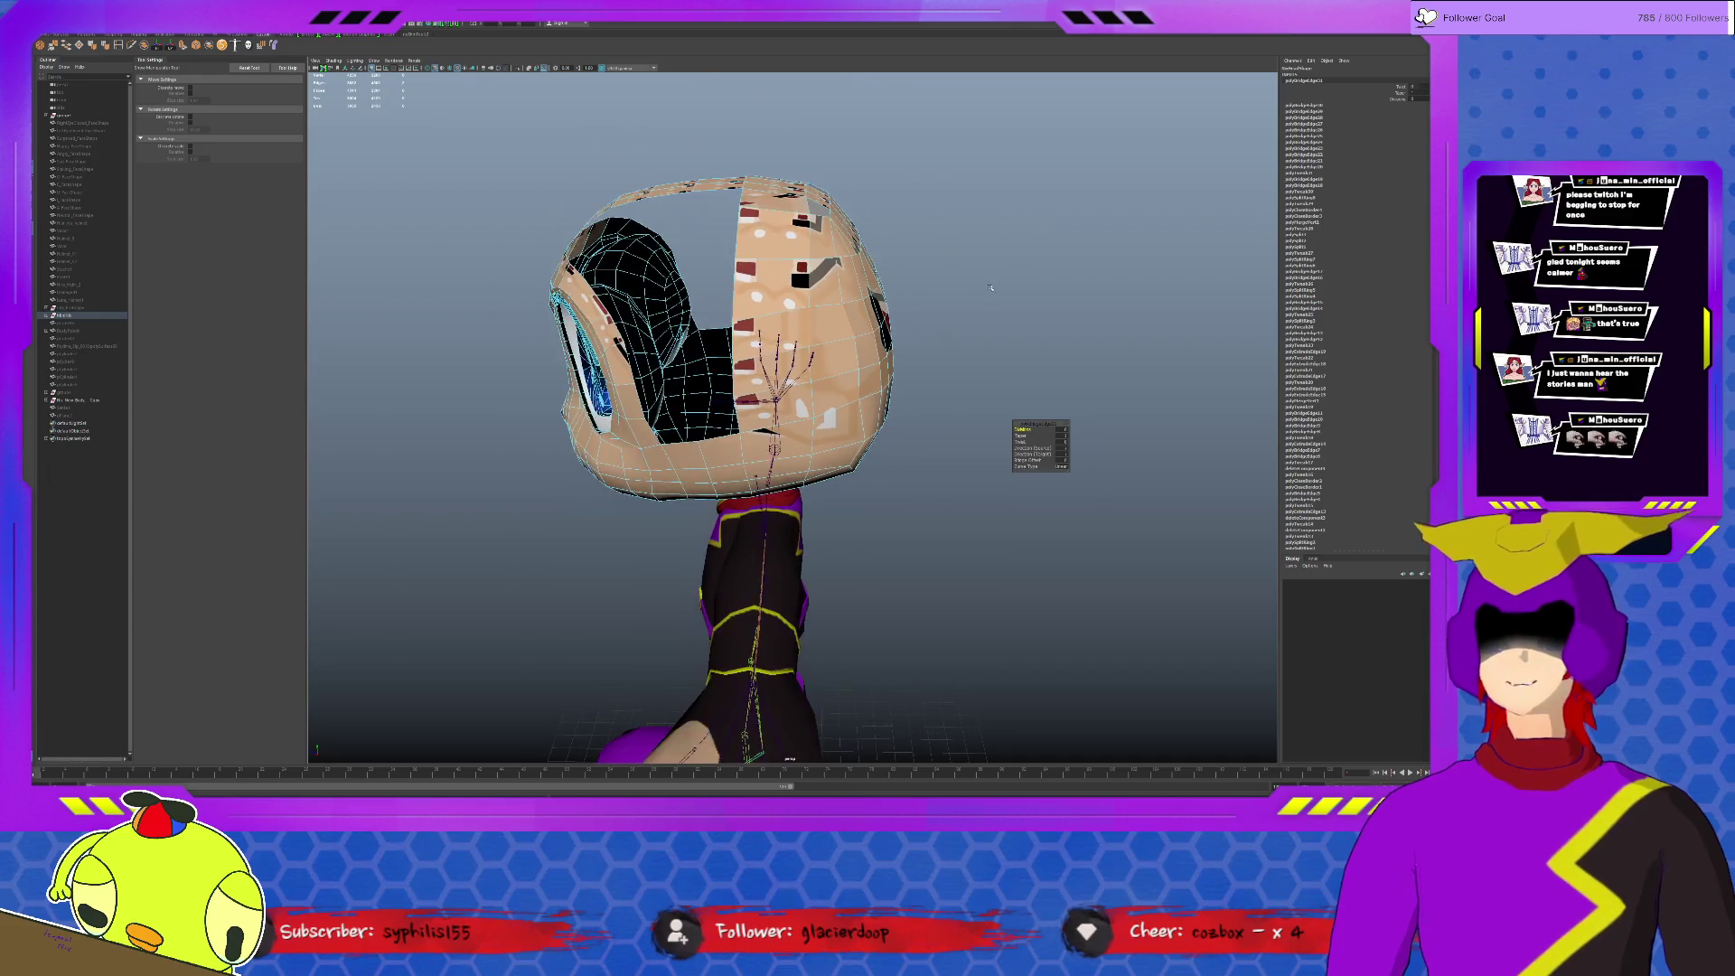
Step: Select the bandage mesh around the head and switch to the Move tool
alt+drag(977, 285, 900, 273)
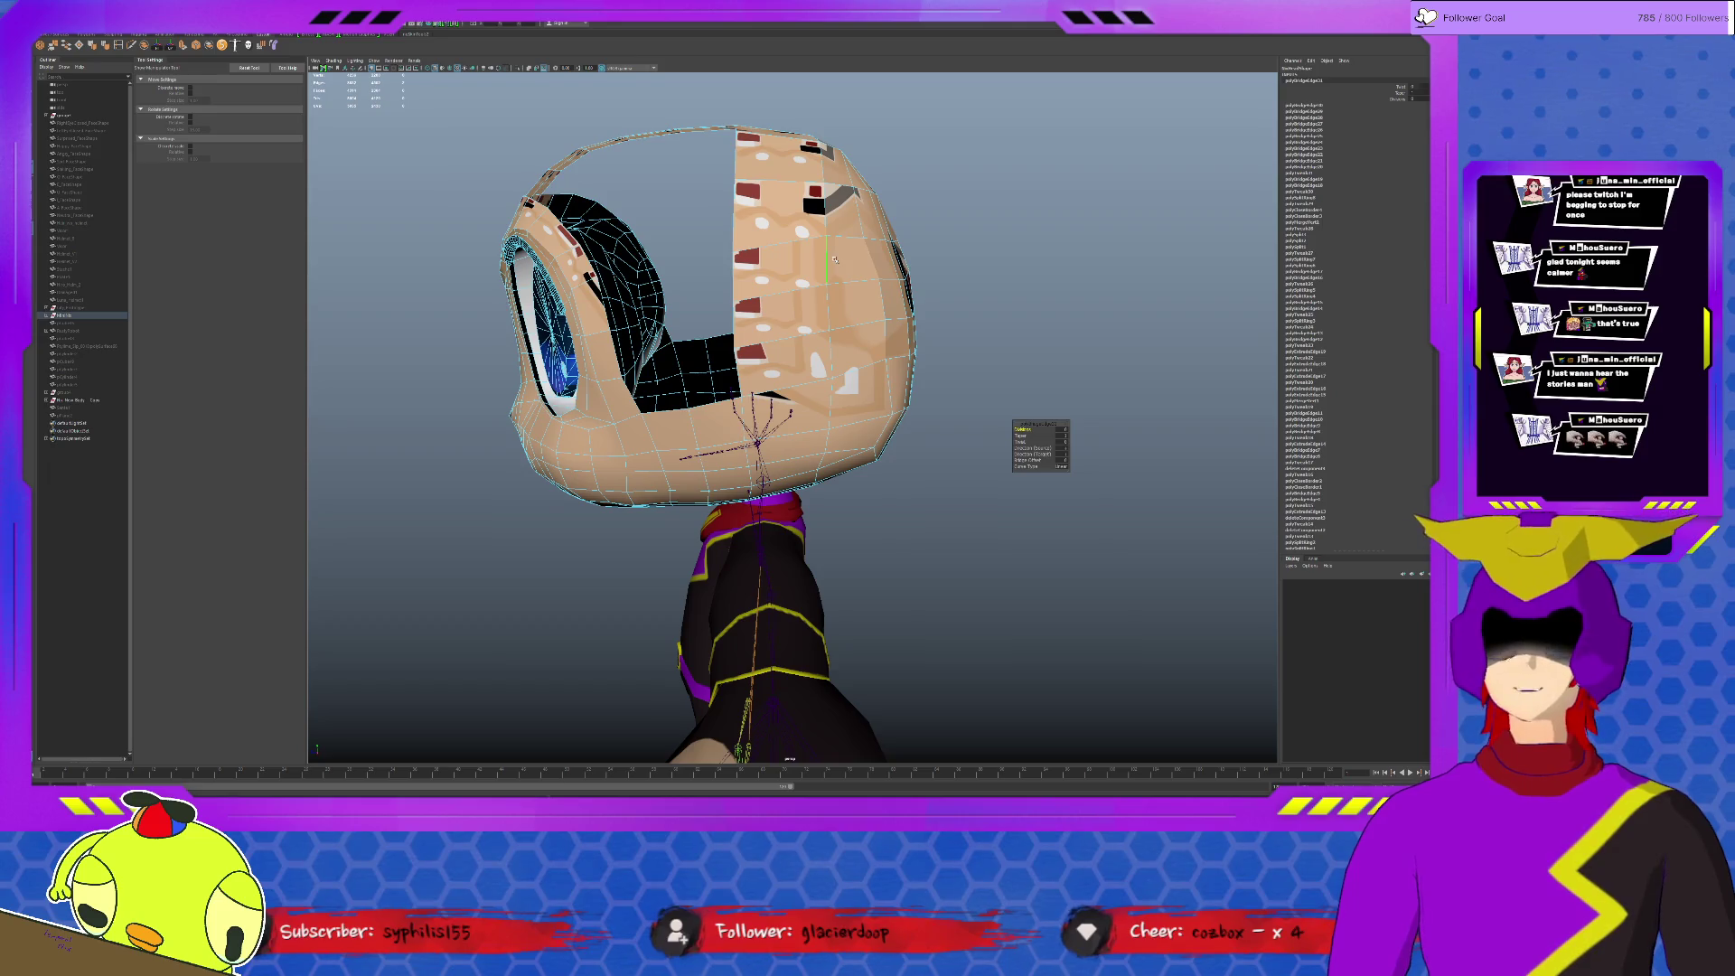
key(q)
alt+drag(827, 261, 746, 288)
click(730, 280)
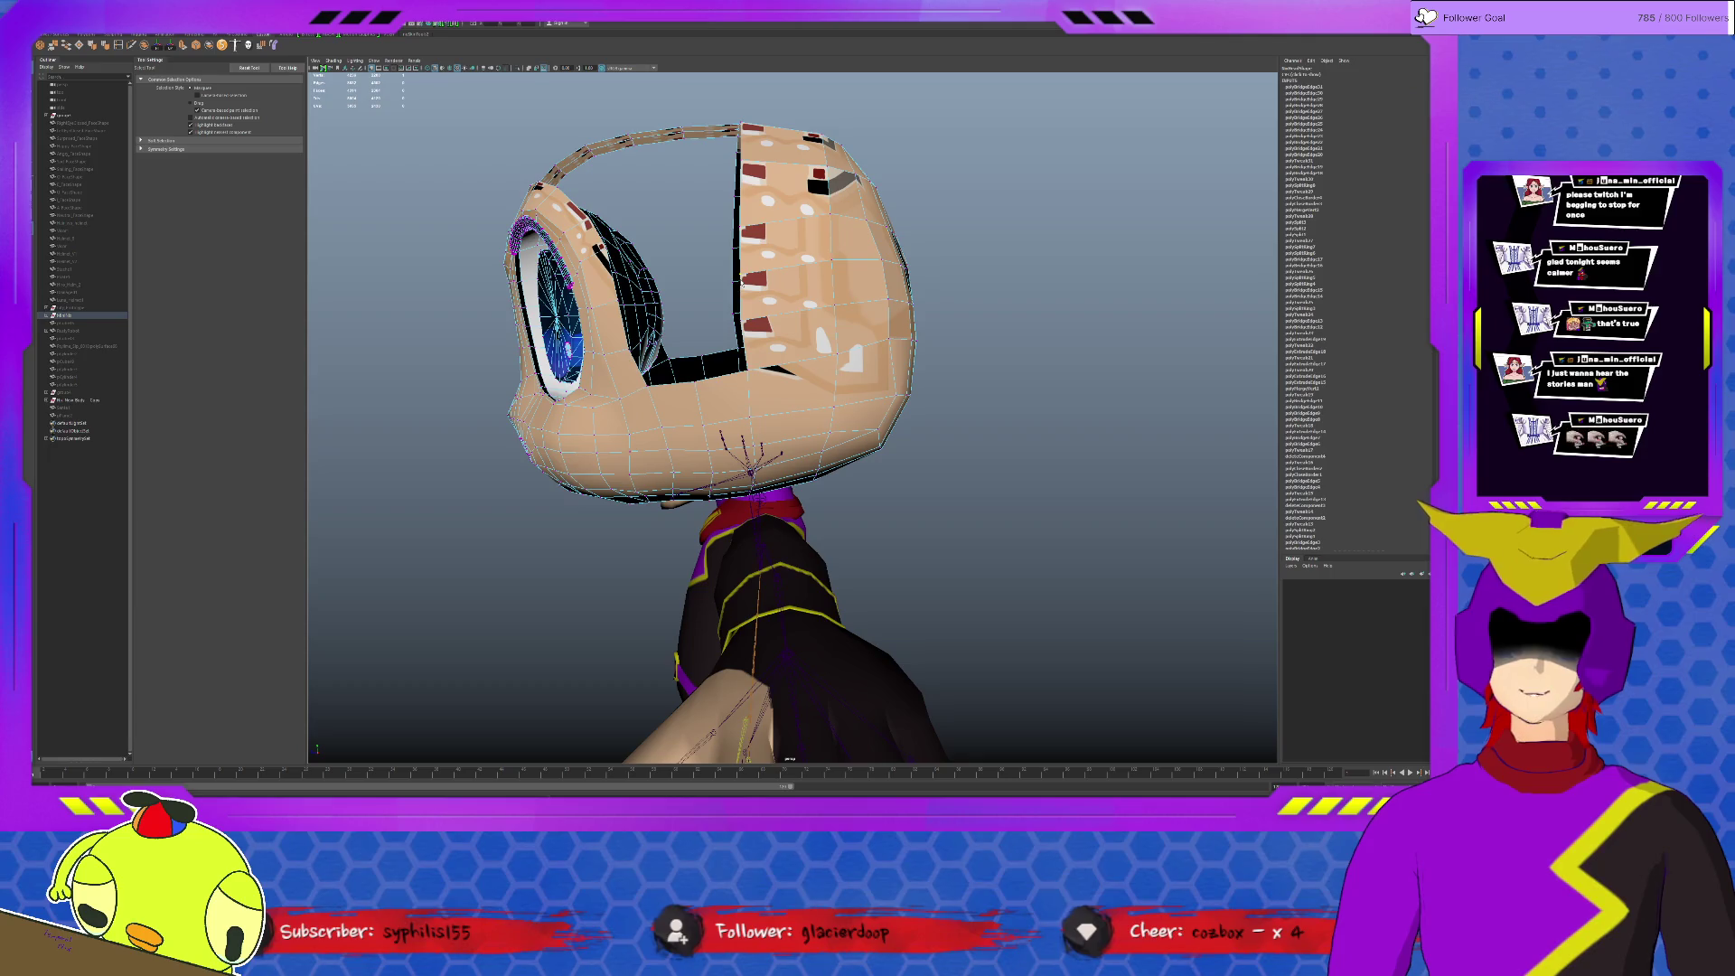
key(w)
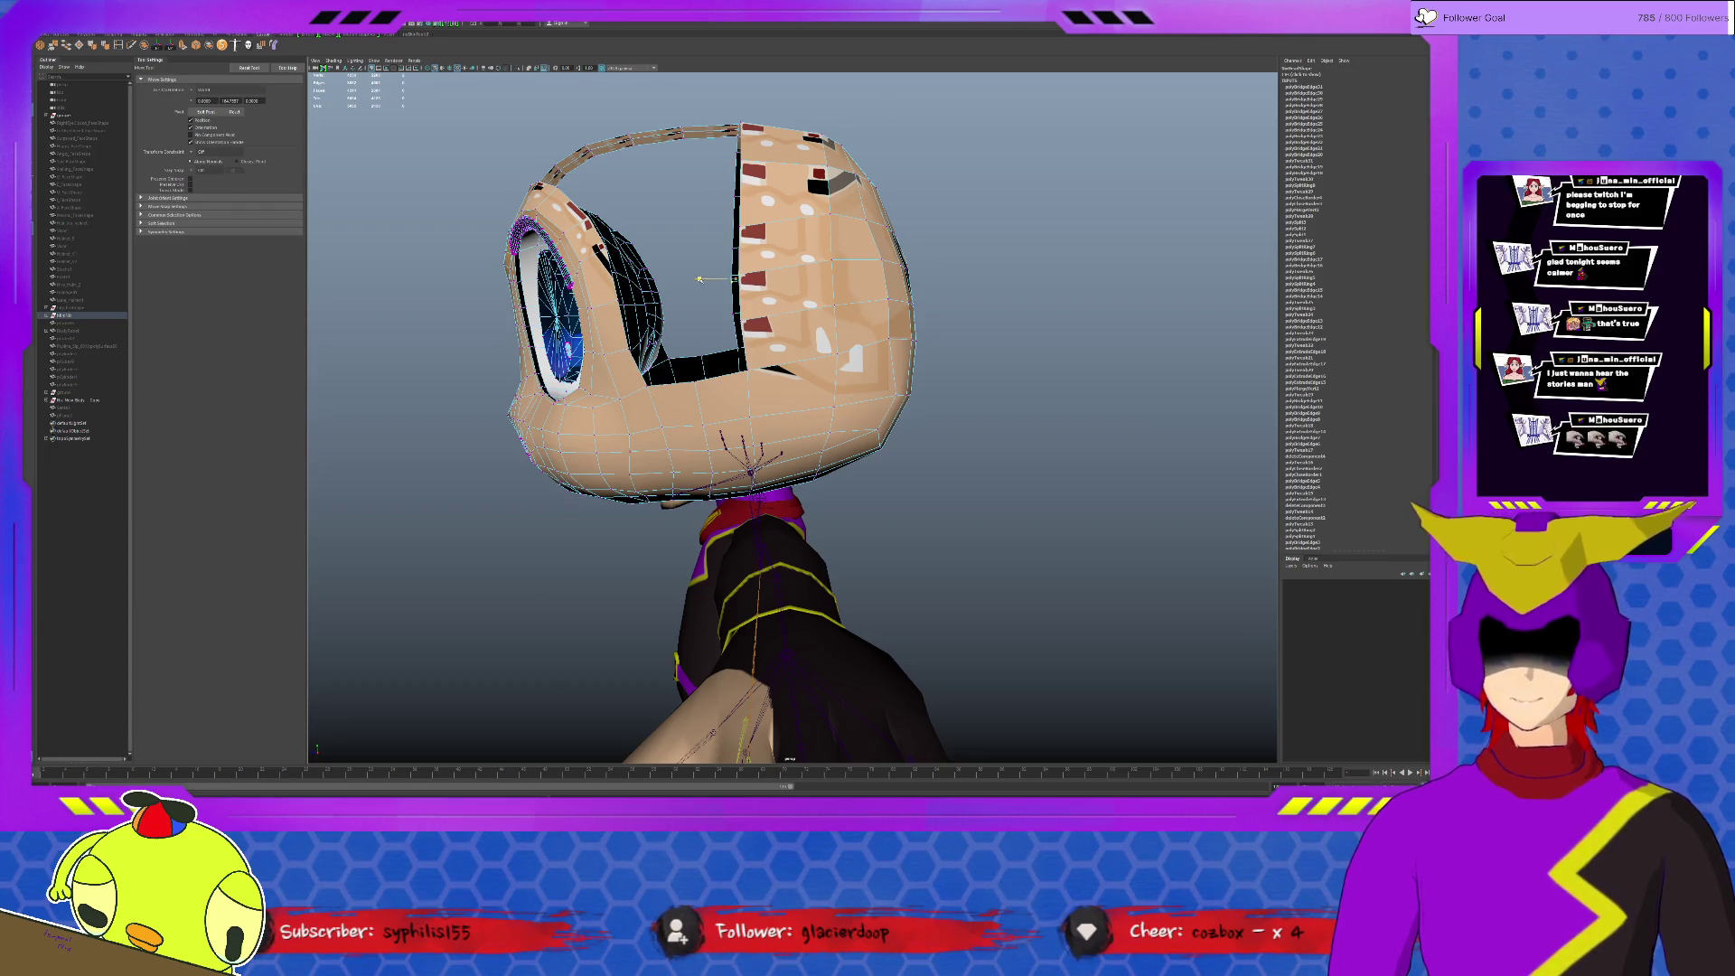
Step: Pick the bandage strip's edge over the top of the head, showing its move handles
click(735, 237)
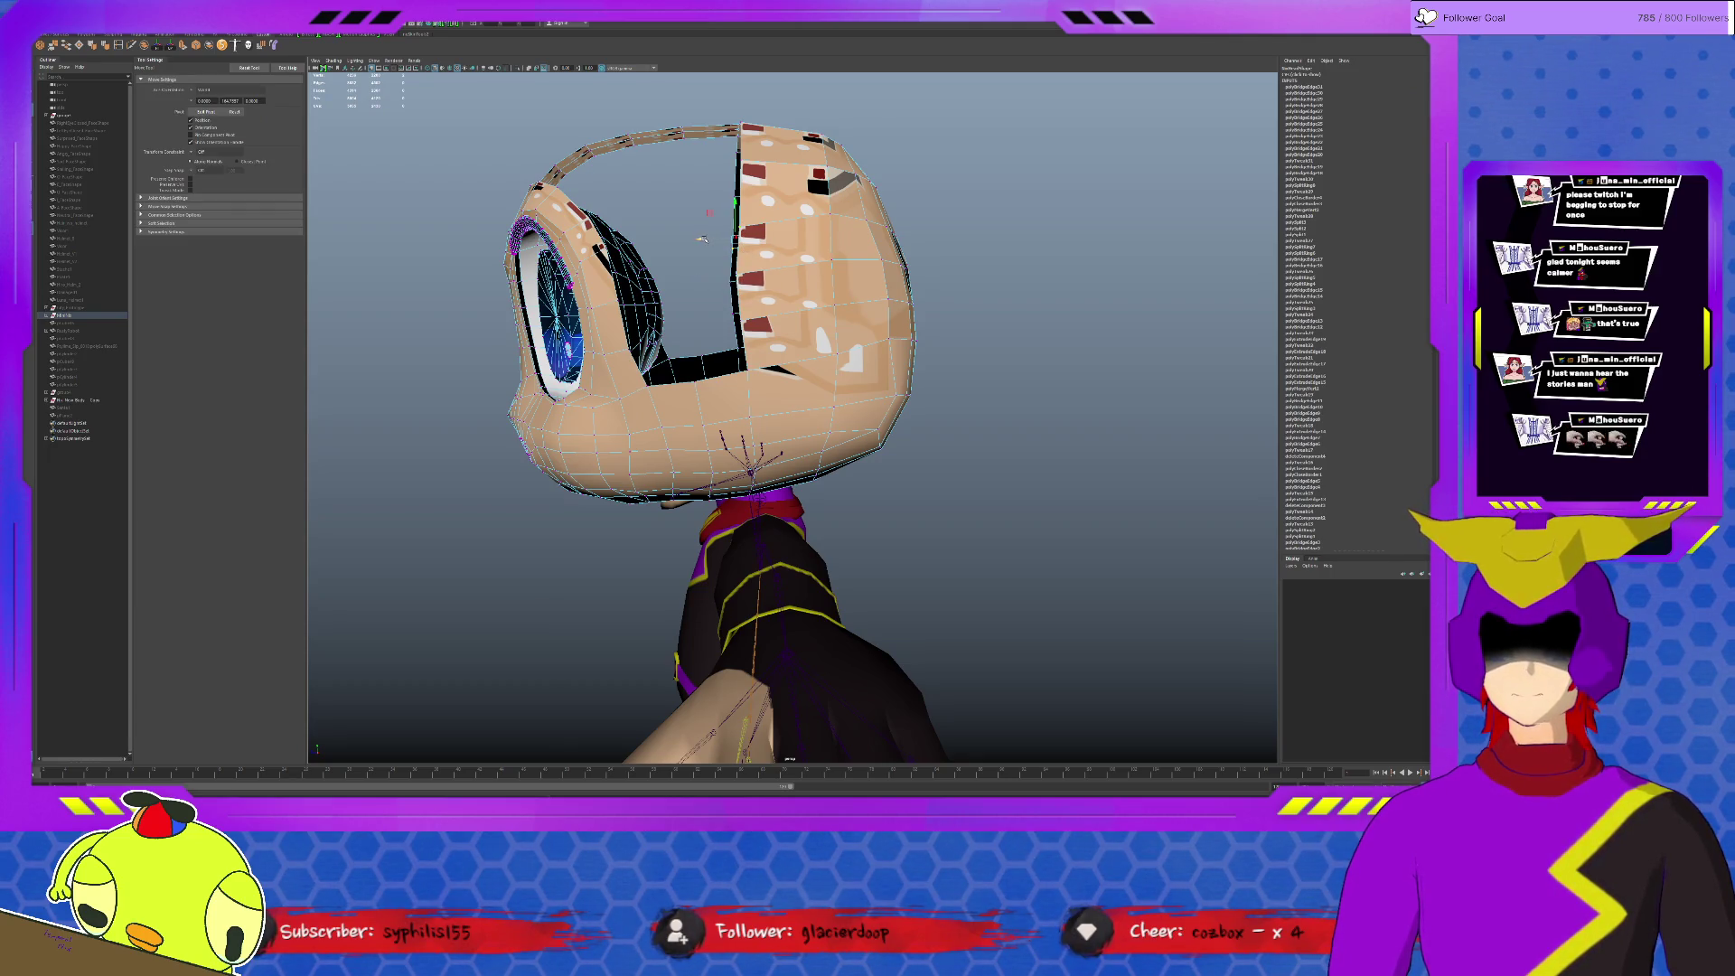
alt+drag(702, 238, 702, 215)
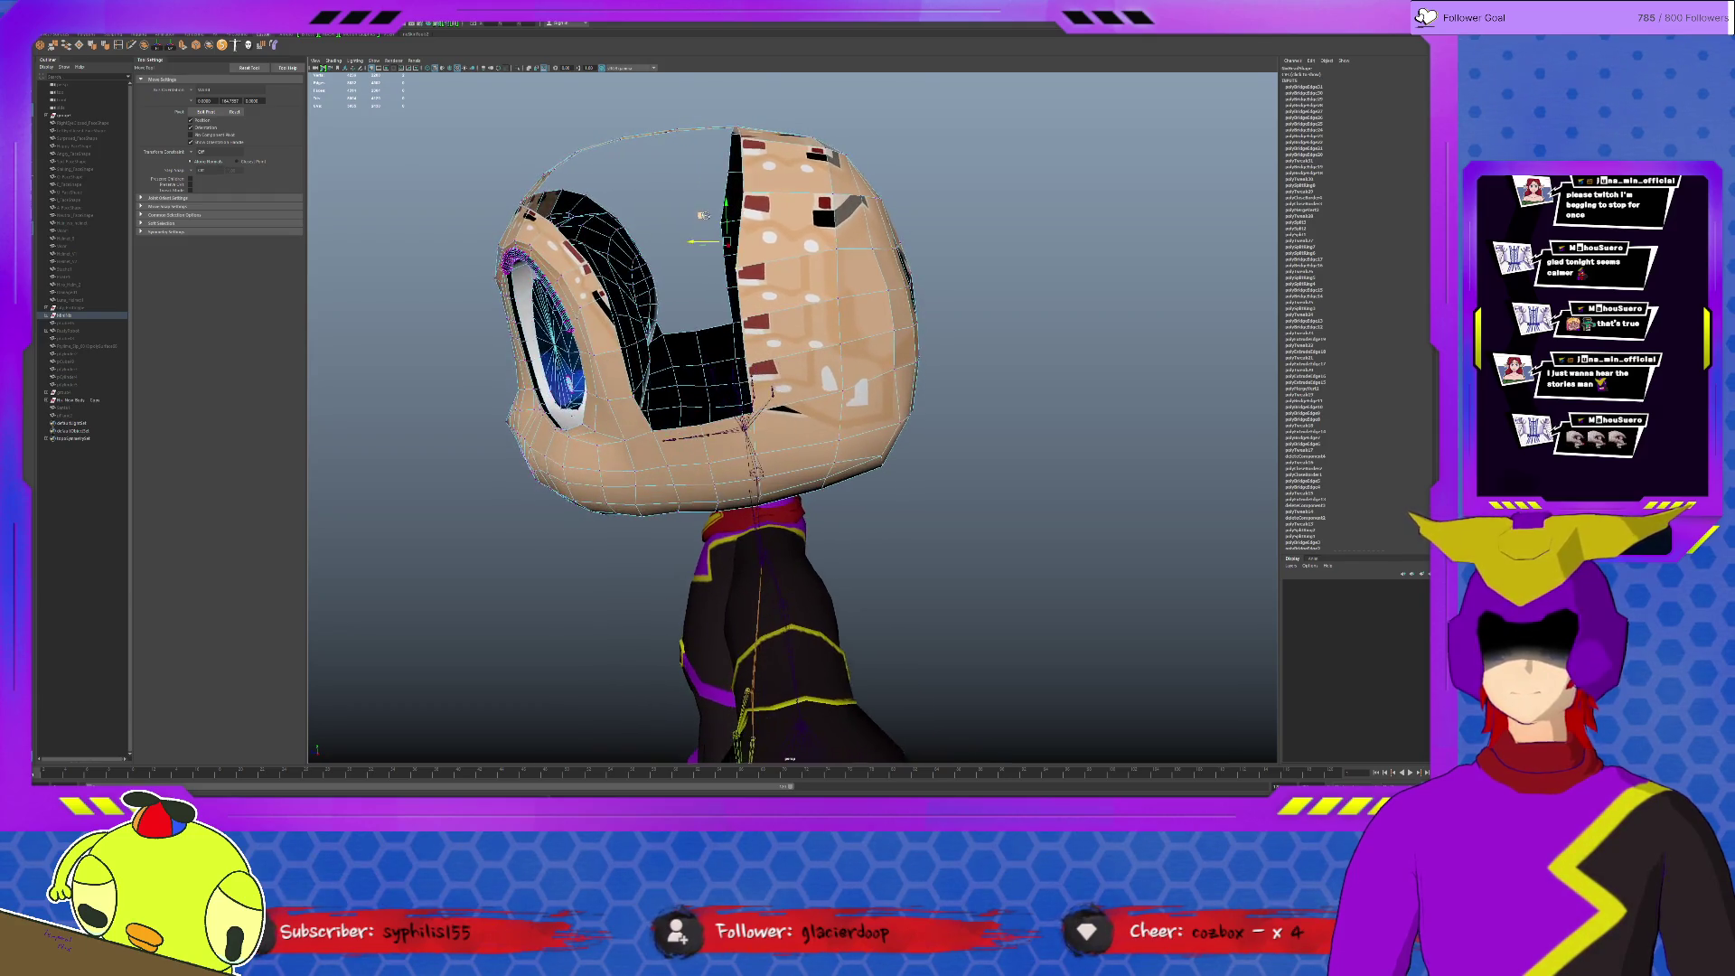
click(735, 176)
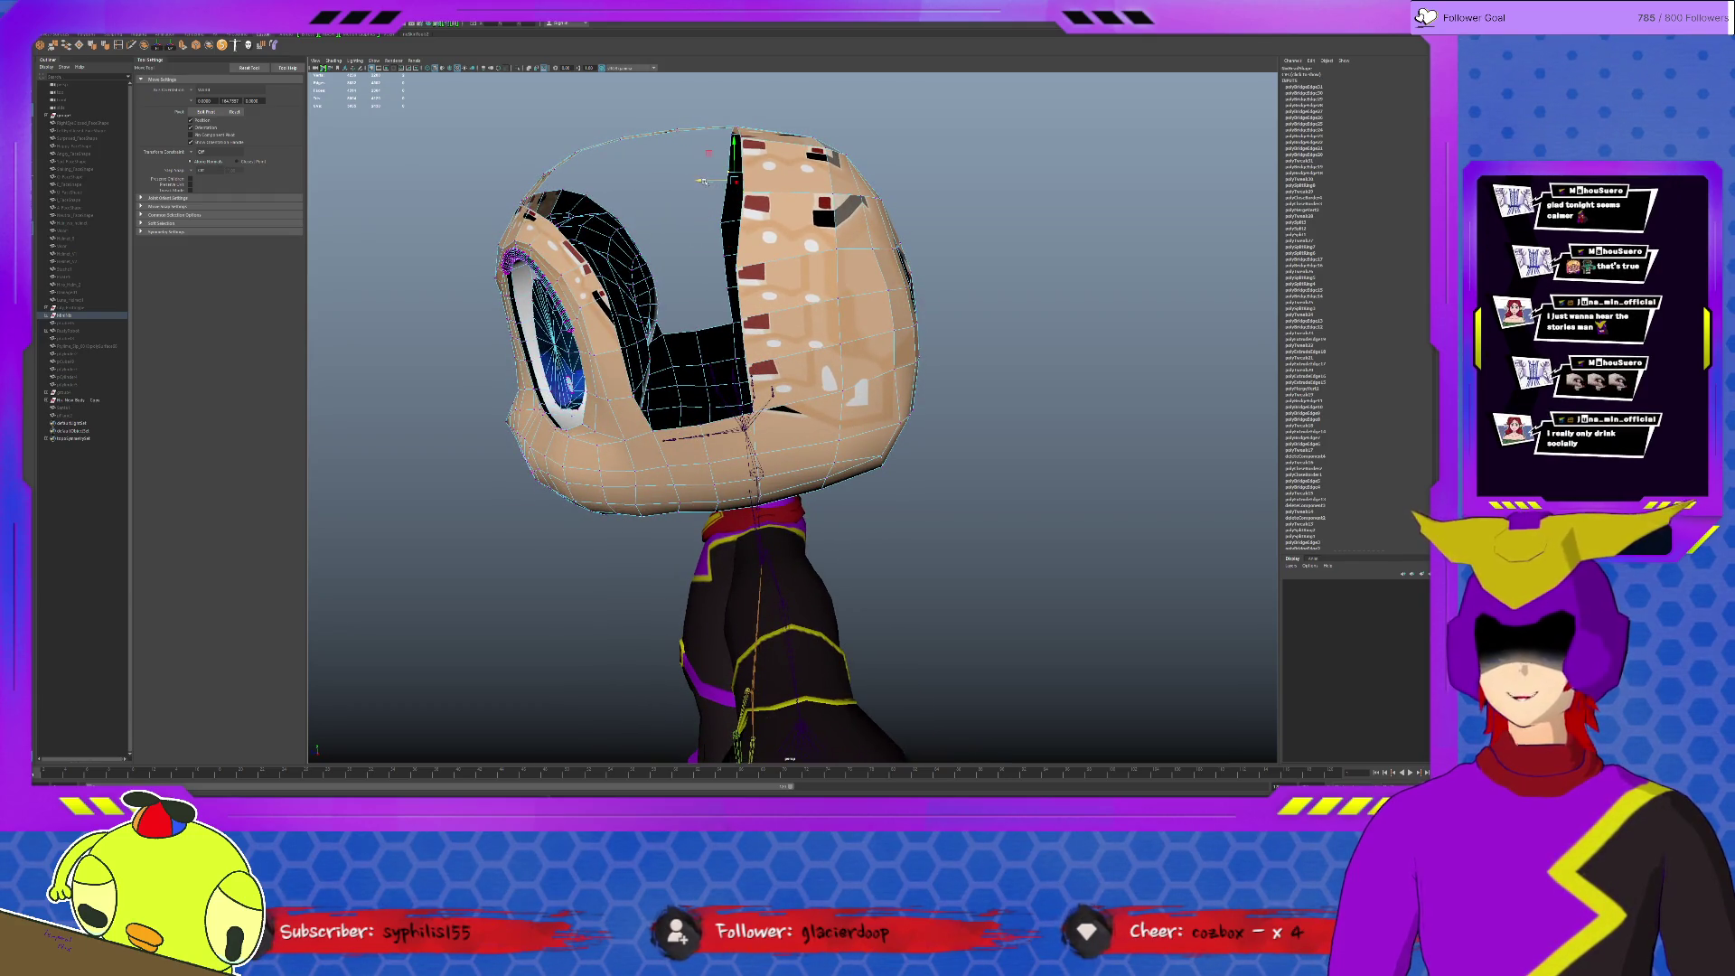
mouse_move(702, 181)
alt+mouse_down()
mouse_move(684, 196)
mouse_move(697, 181)
alt+mouse_up()
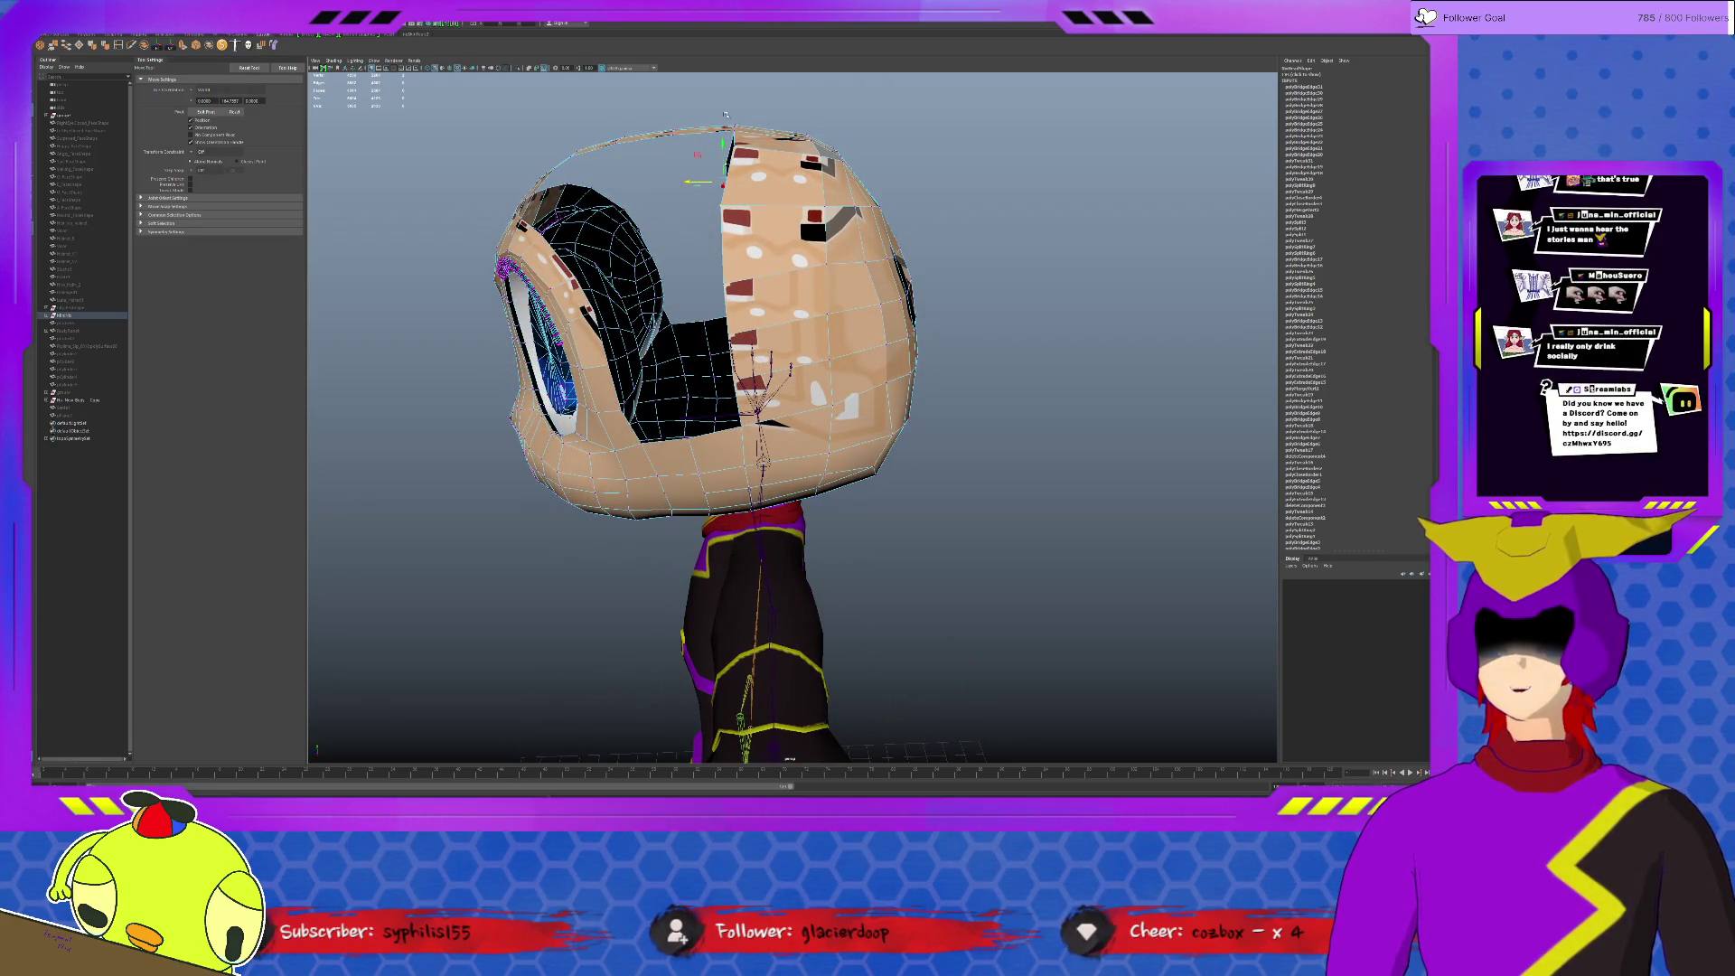
click(698, 133)
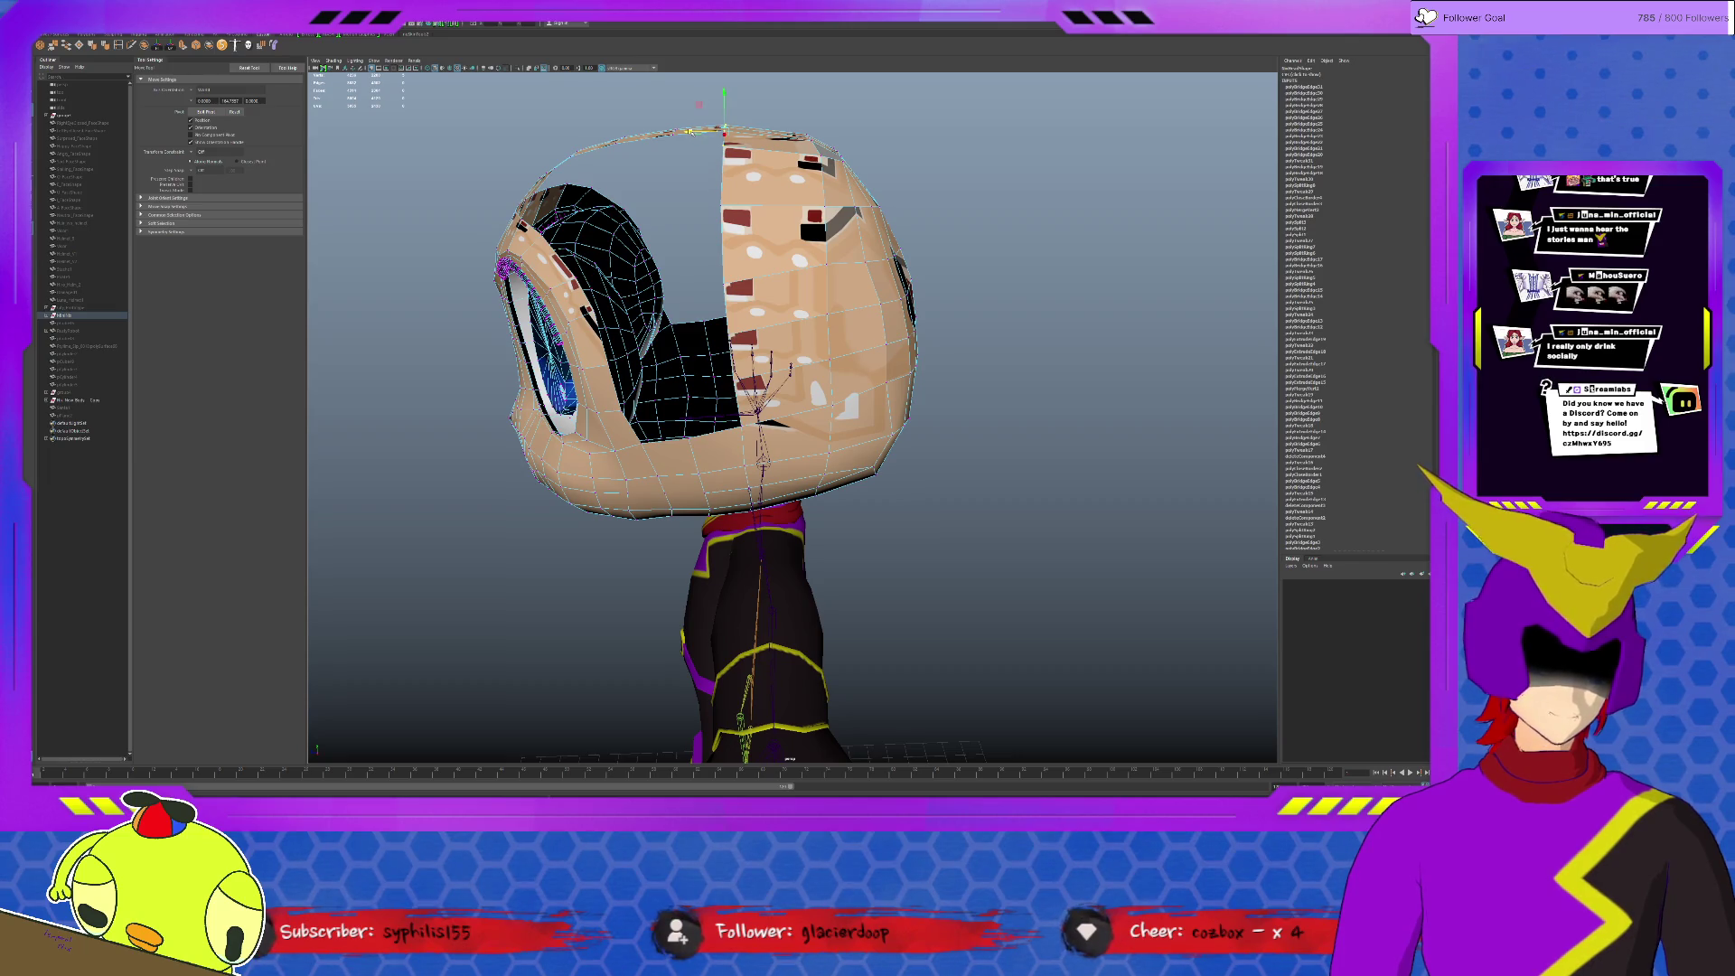
key(w)
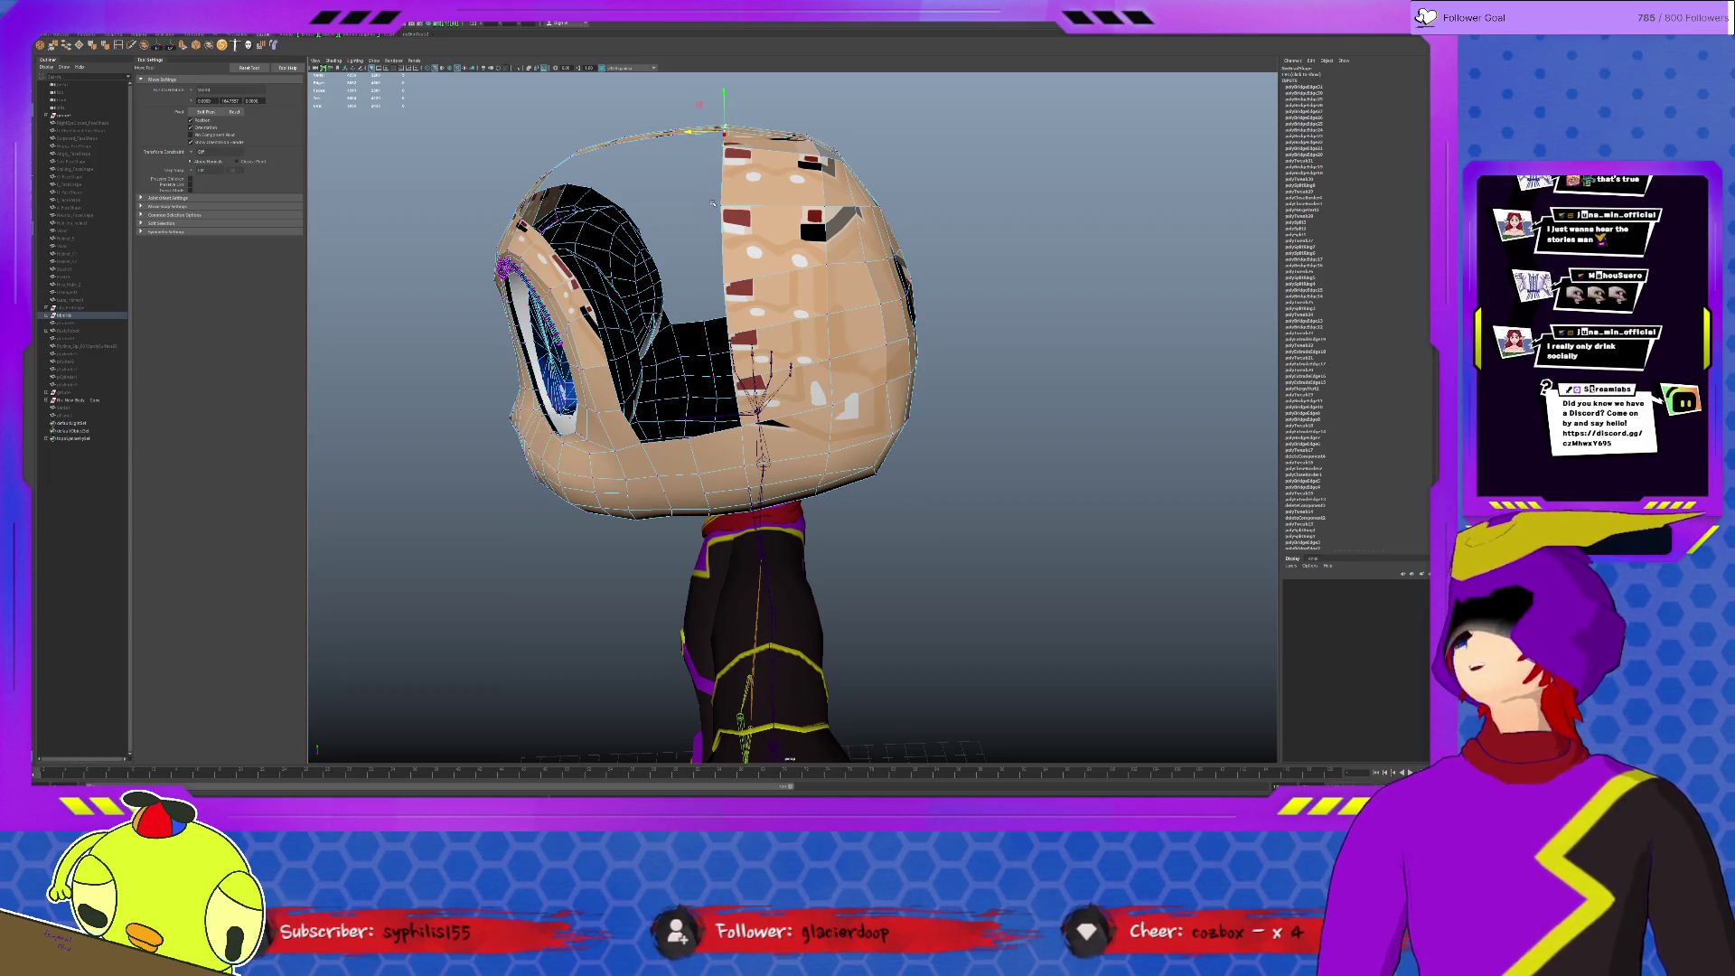